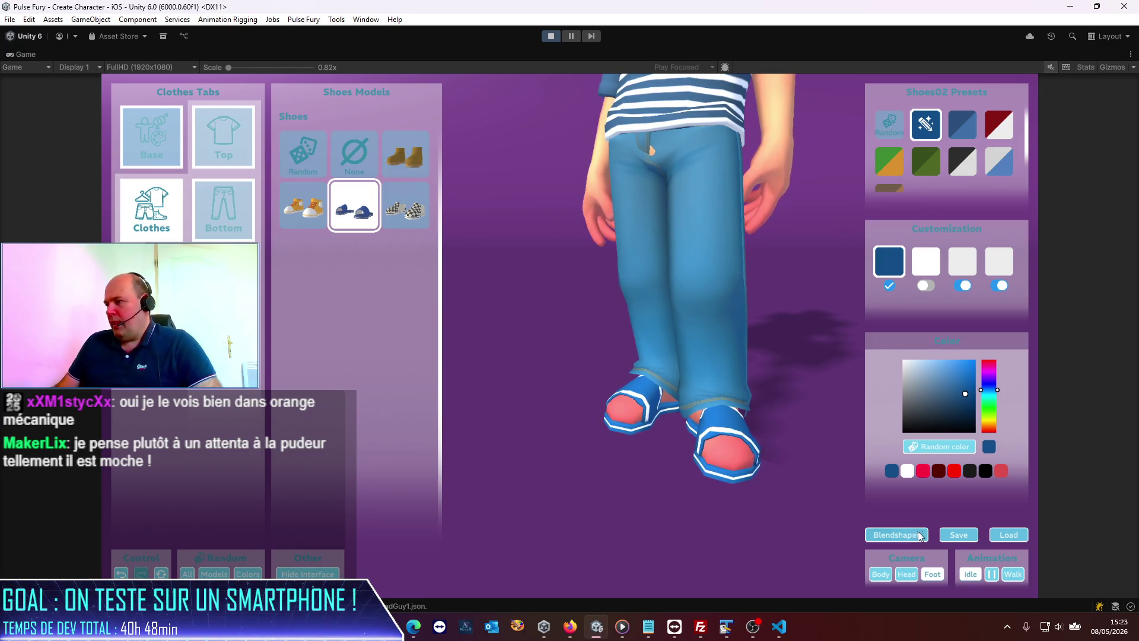
- Save the customized character as a JSON preset named BadGuy2
click(962, 536)
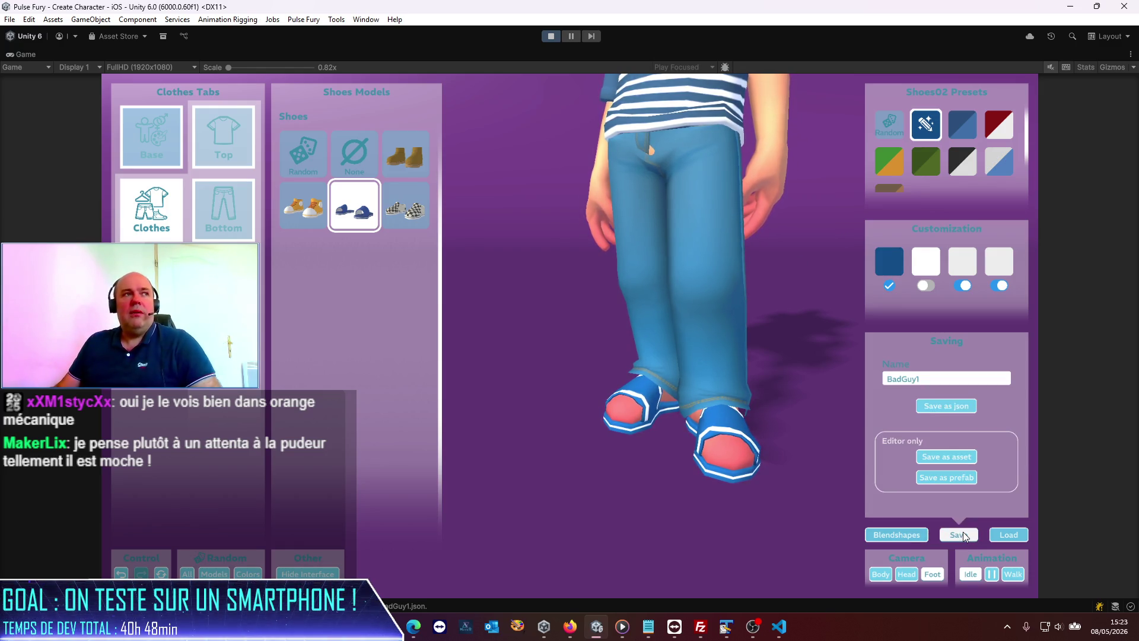
click(935, 378)
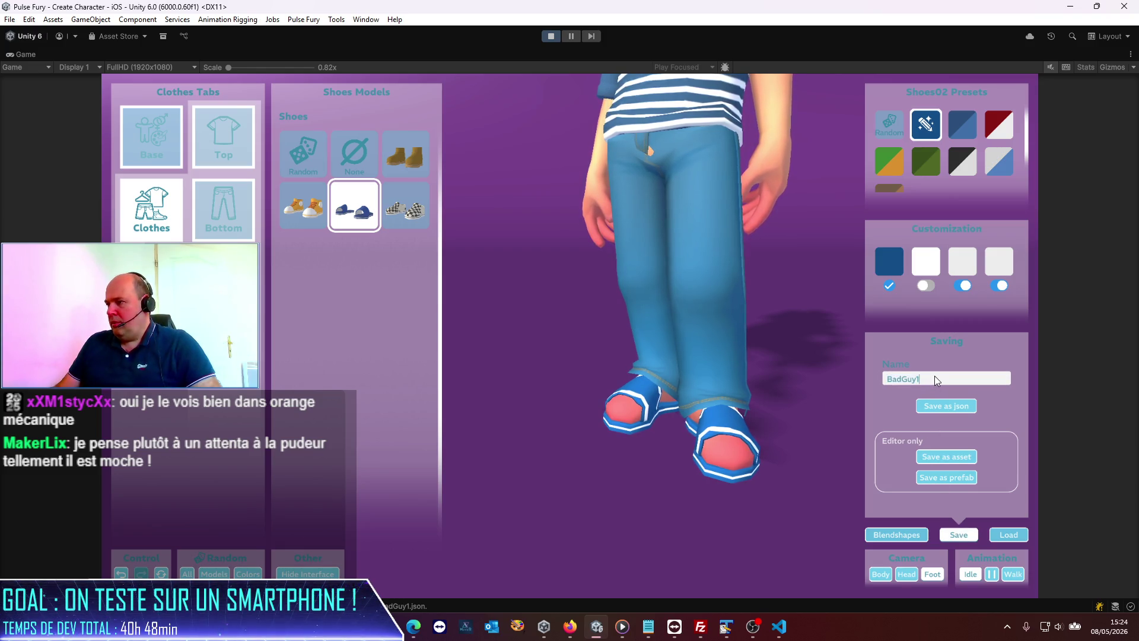
key(BackSpace)
text(2)
click(939, 410)
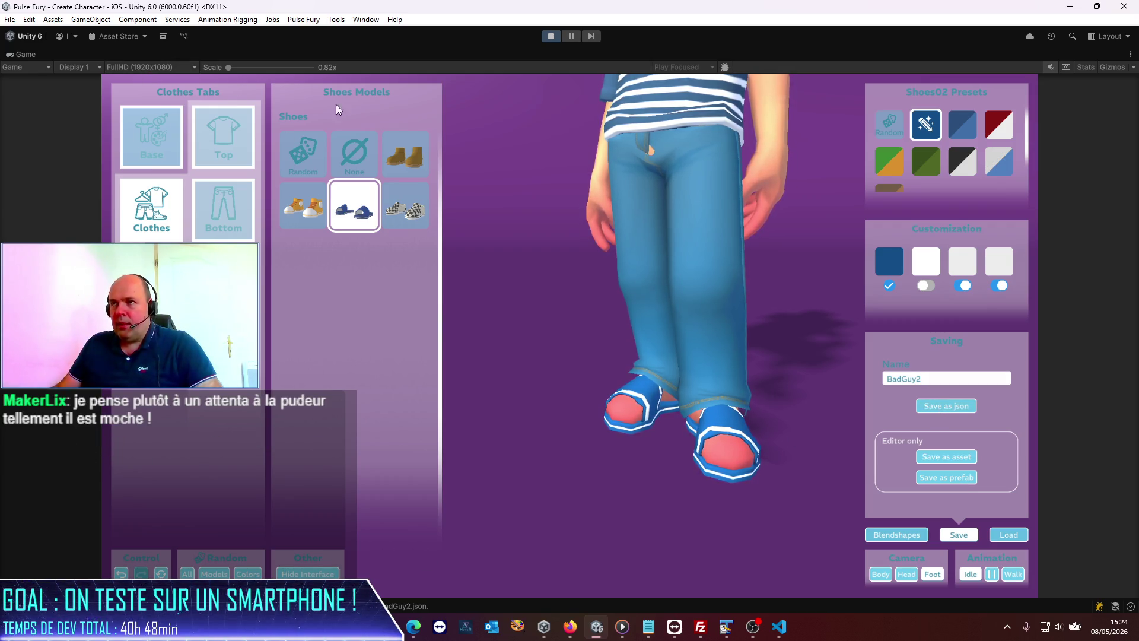
- Restore the editor layout and copy the presets folder path from the BadGuy2.json Console log entry
click(1131, 54)
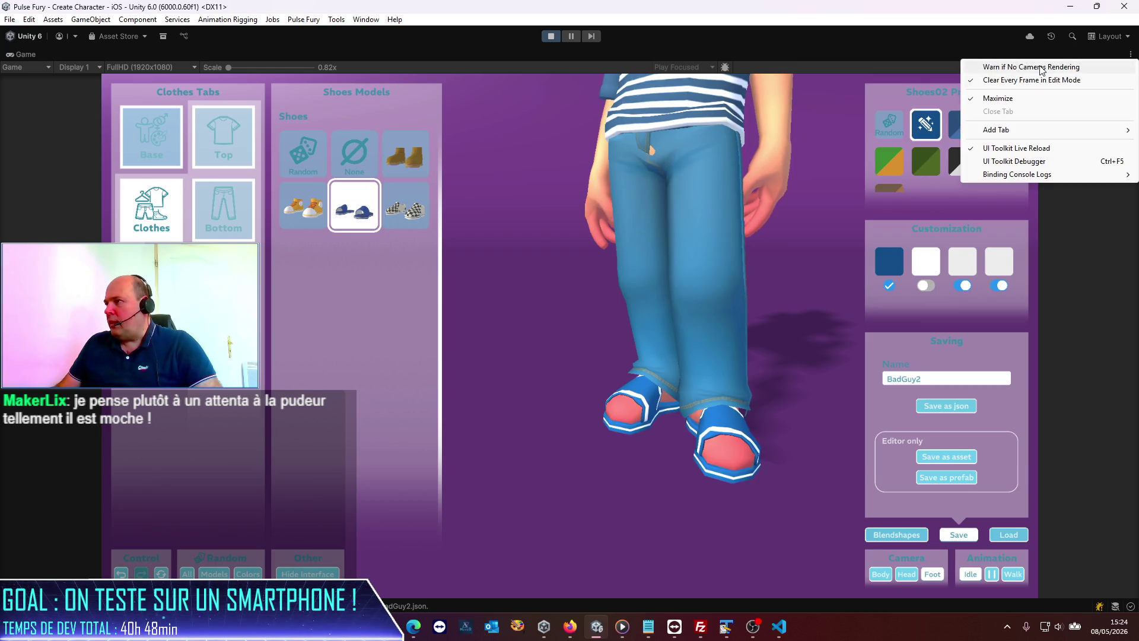
click(987, 98)
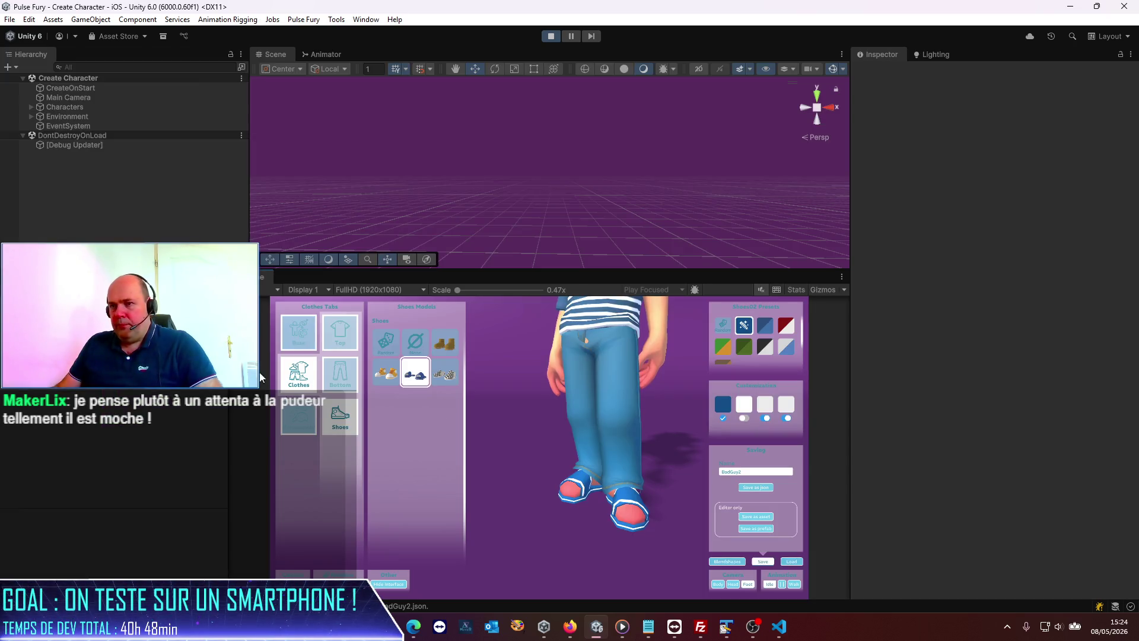
drag(742, 407, 597, 392)
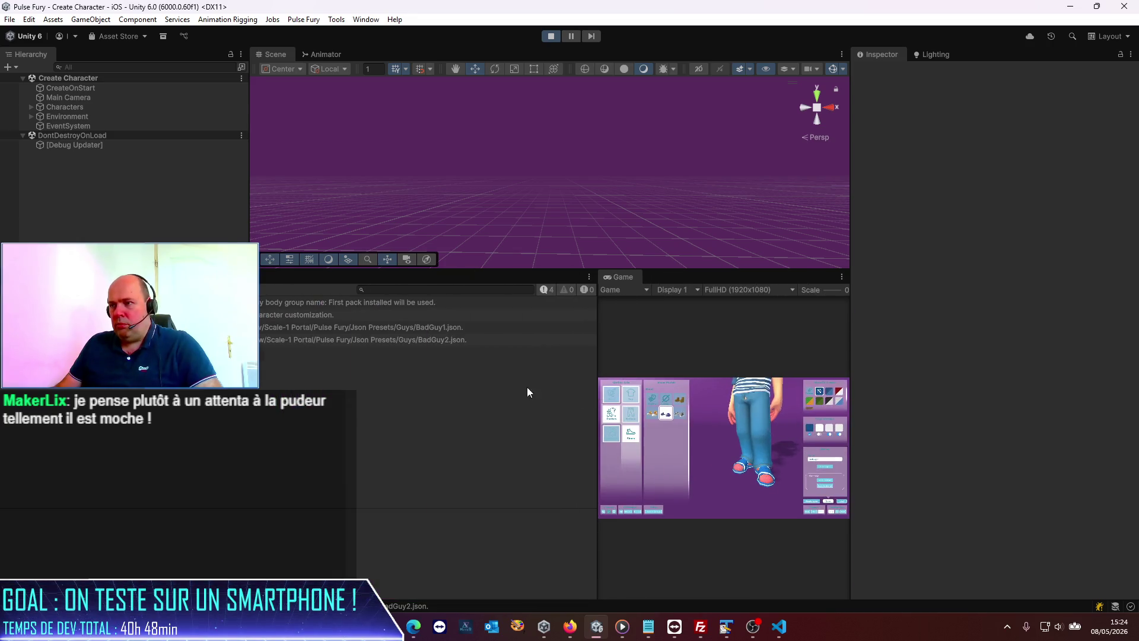
click(400, 340)
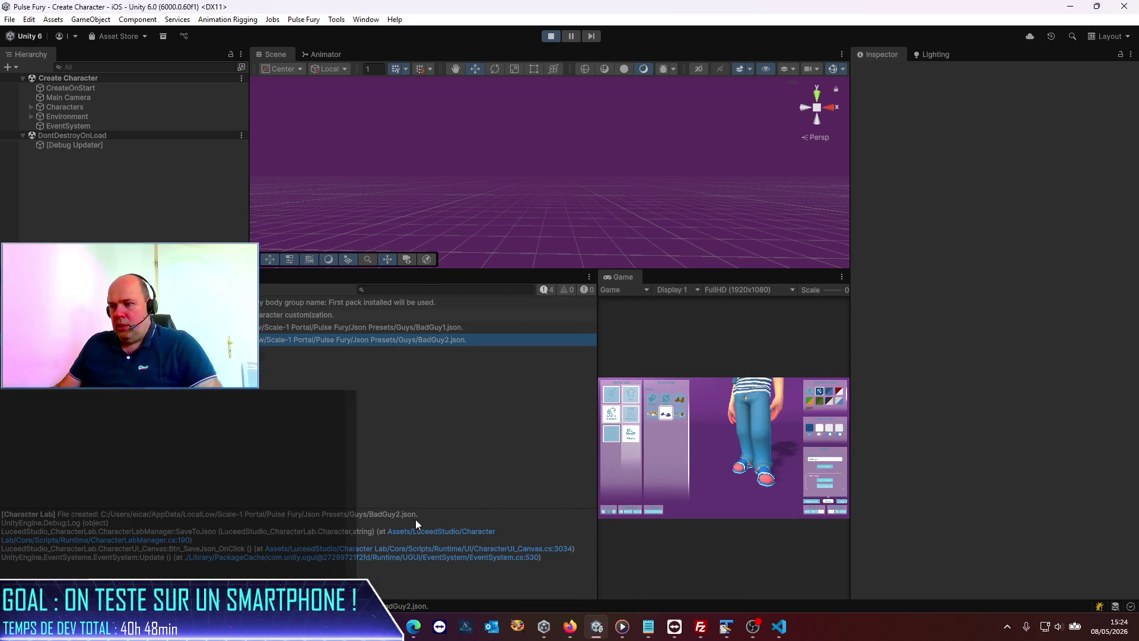
drag(369, 515, 99, 517)
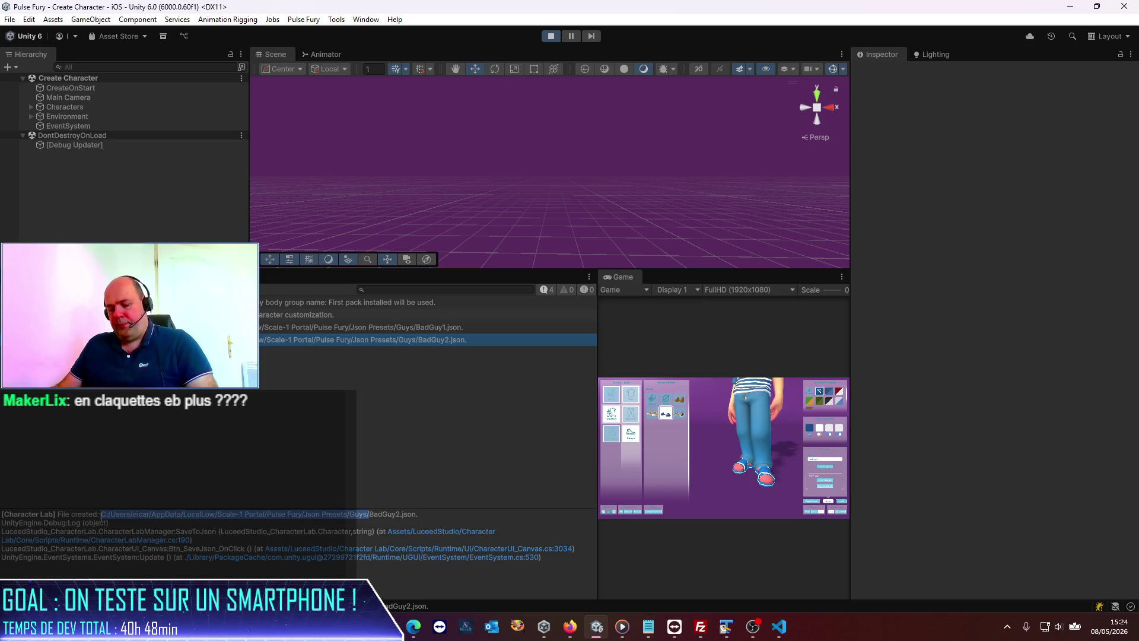
mouse_move(387, 626)
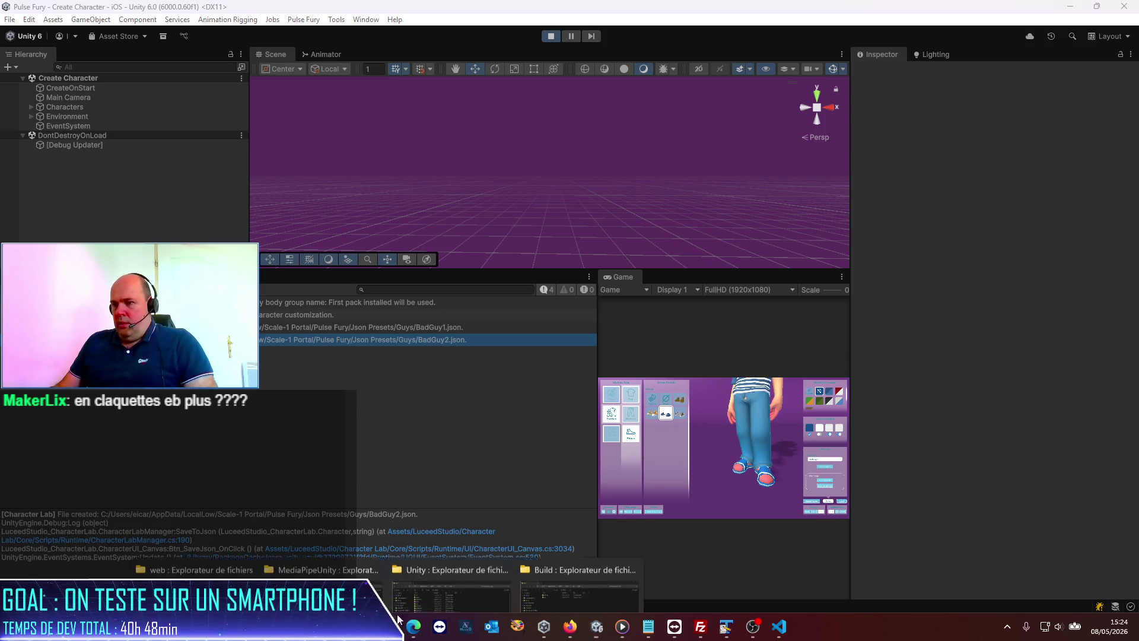
click(338, 566)
- Go to the Guys presets folder via the copied path and select both BadGuy JSON files
click(734, 58)
text(C:/Users/eicar/AppData/LocalLow/Scale-1 Portal/Pulse Fury/Json Presets/Guys/)
key(Return)
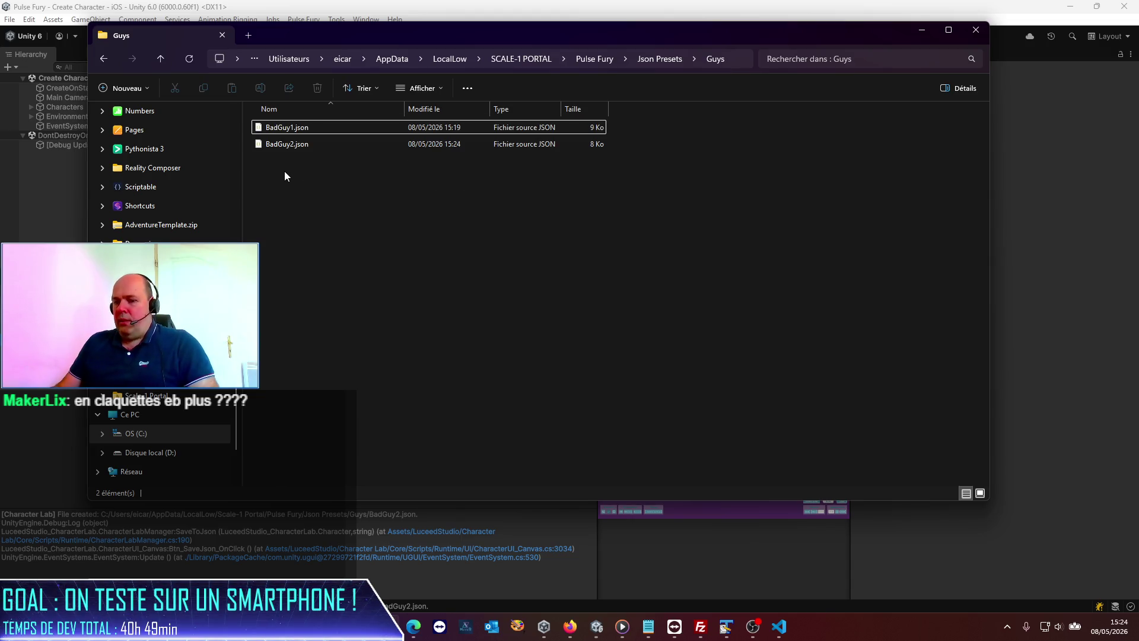
key(ctrl+a)
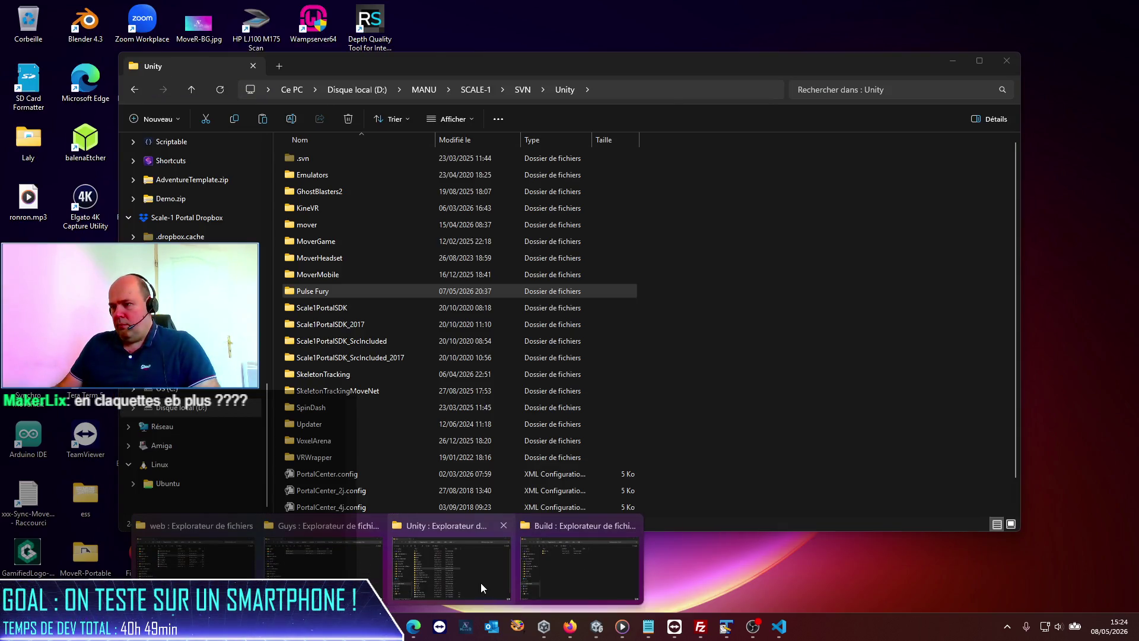
- Paste both BadGuy files into the project's Assets/Pulse Fury/CharacterConfigurations folder
click(480, 583)
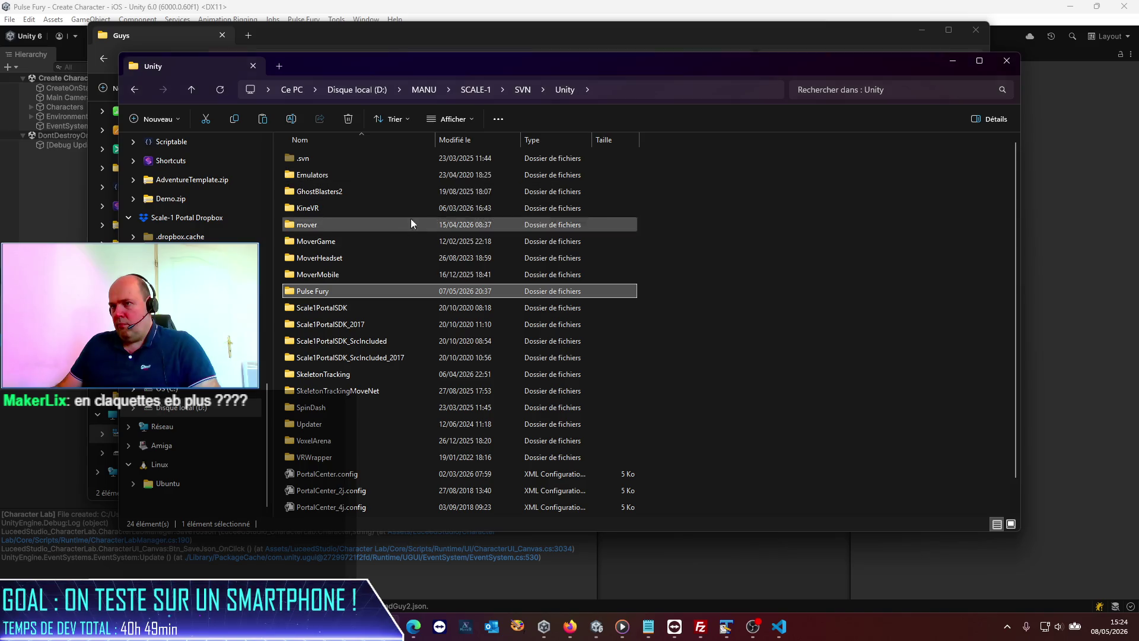
double_click(331, 289)
double_click(318, 208)
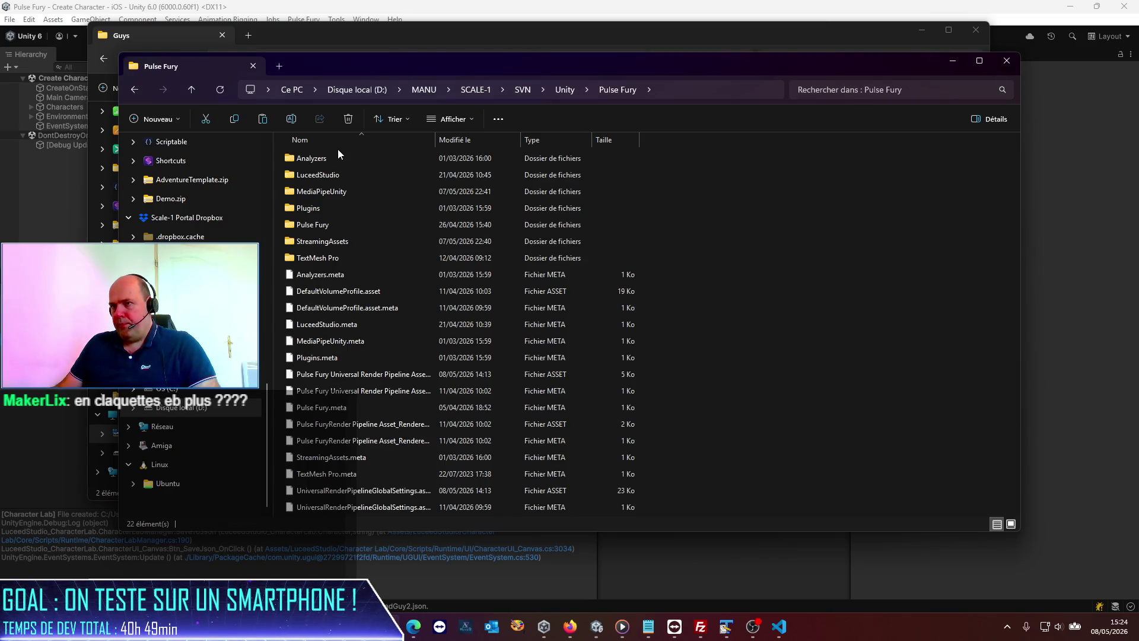
double_click(319, 224)
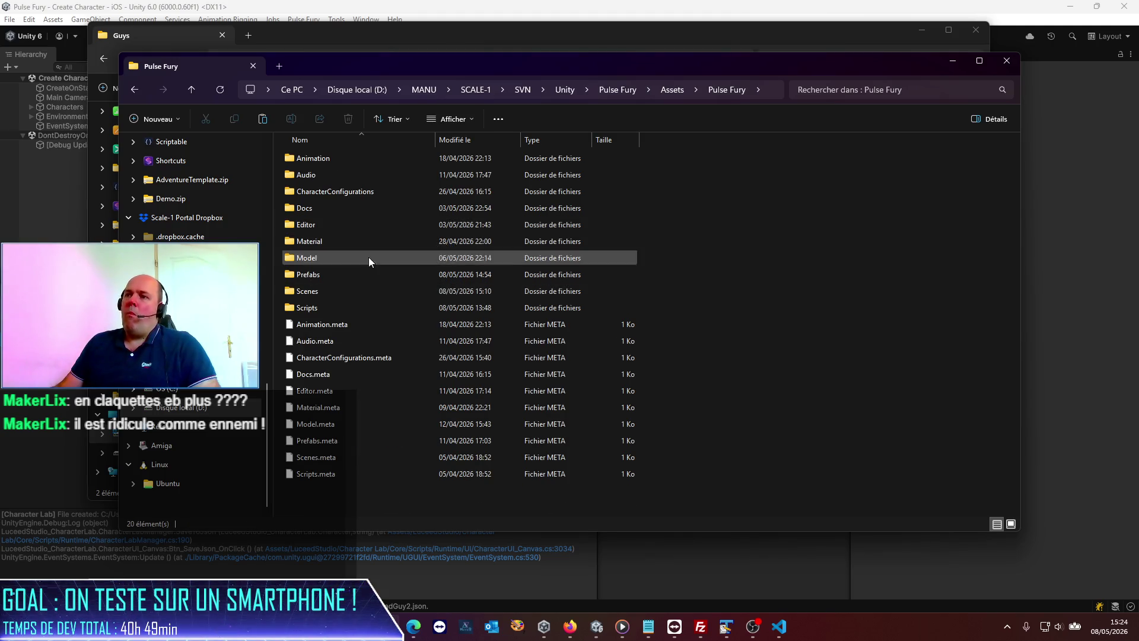
double_click(367, 193)
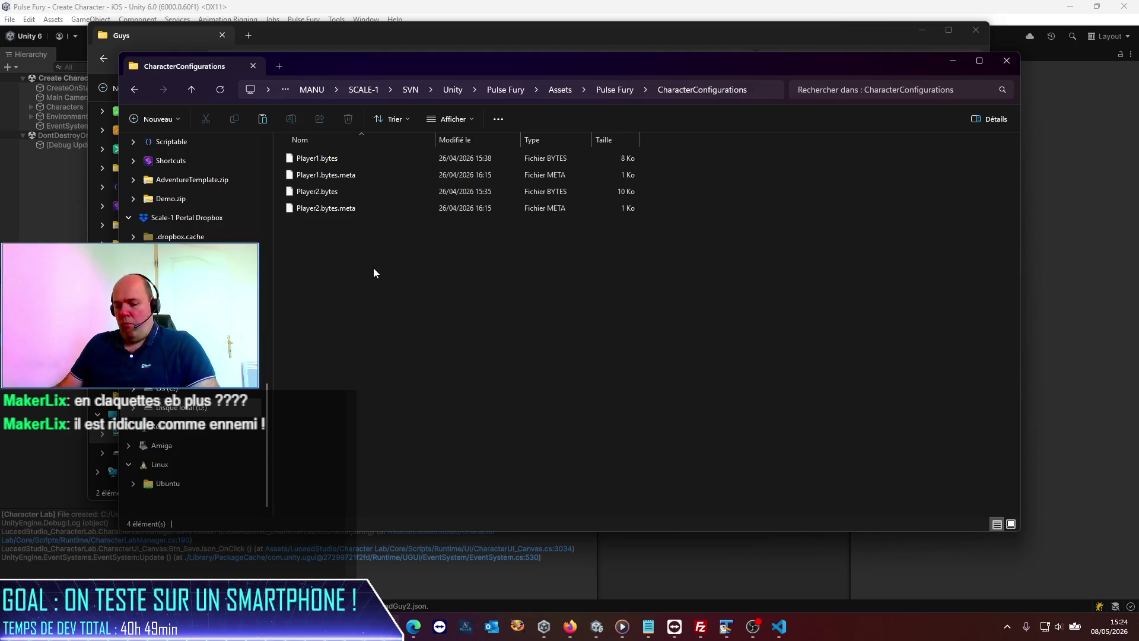
key(ctrl+v)
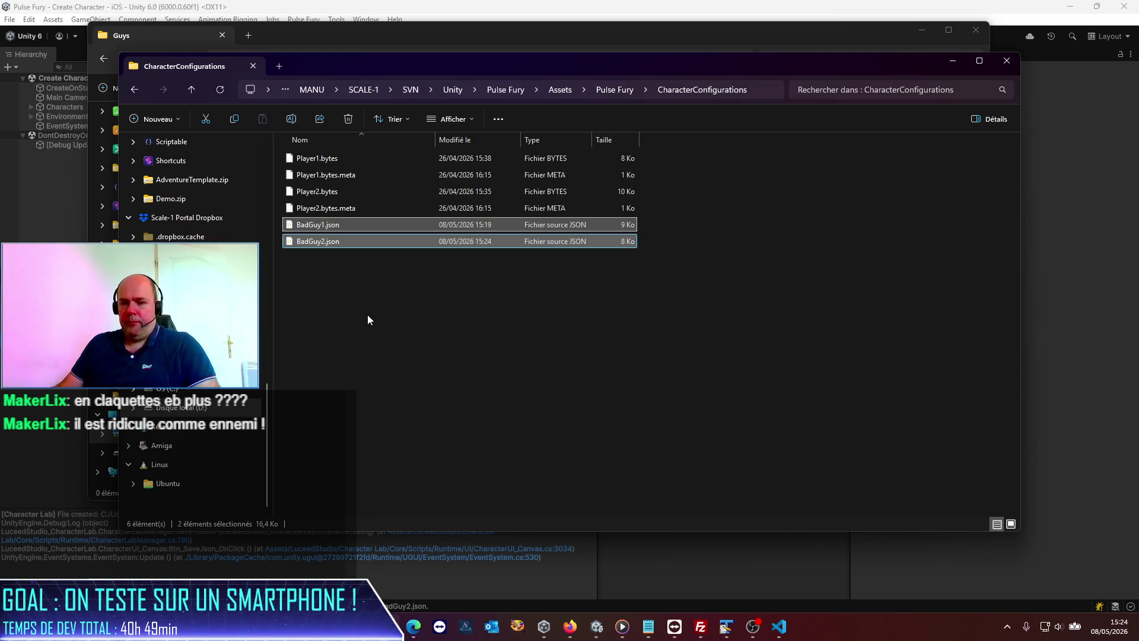
click(368, 314)
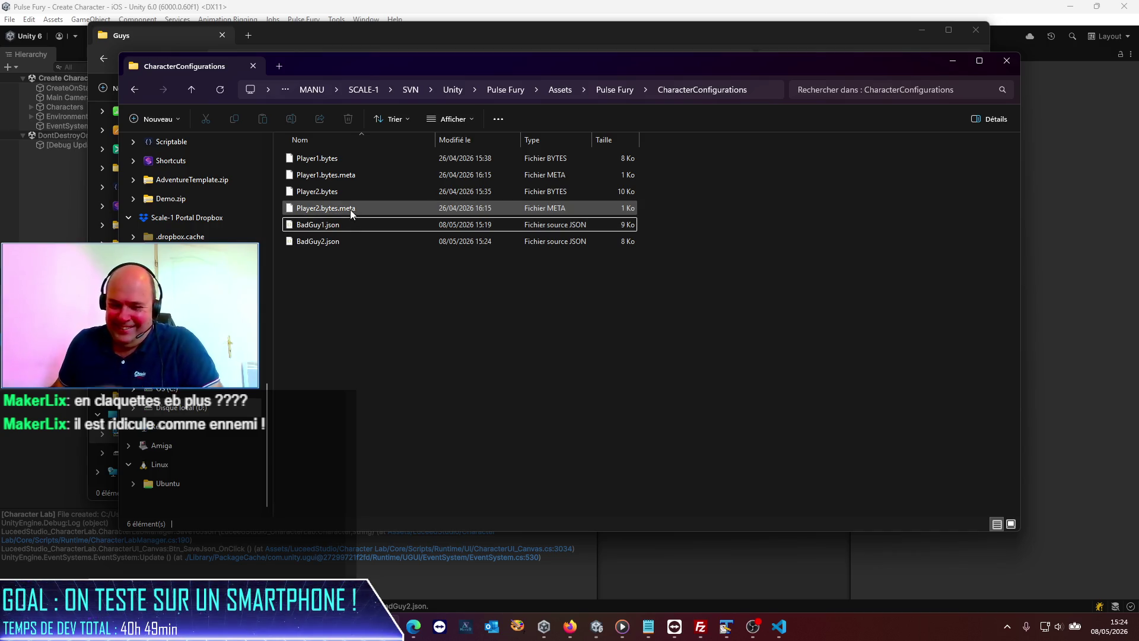
- Rename BadGuy1.json to BadGuy1.bytes, confirming the extension change
click(318, 230)
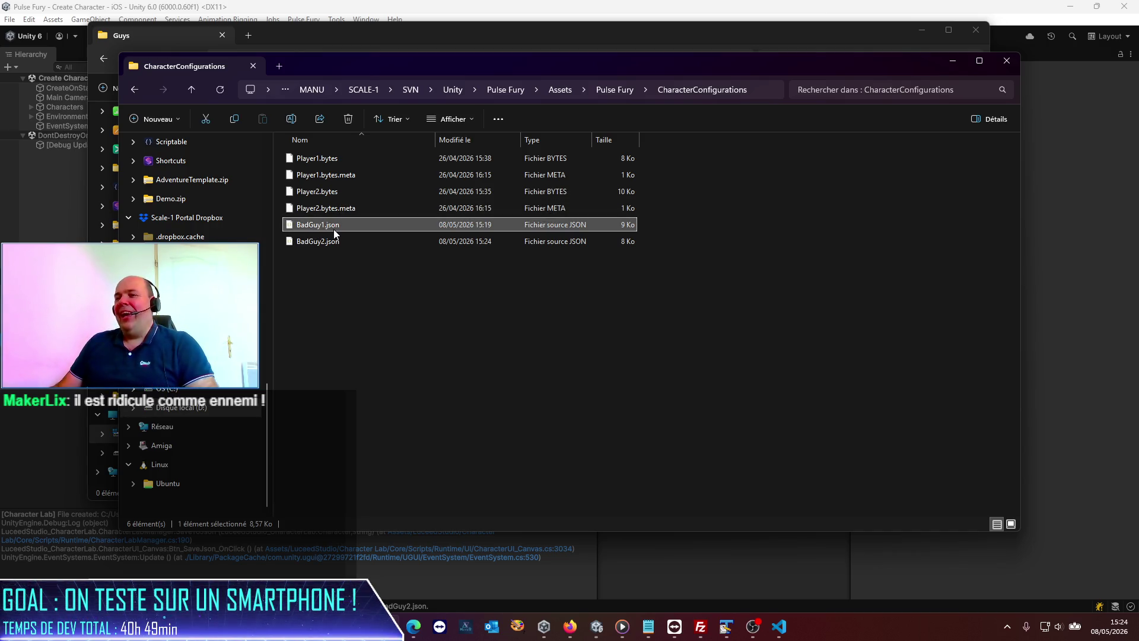
click(326, 227)
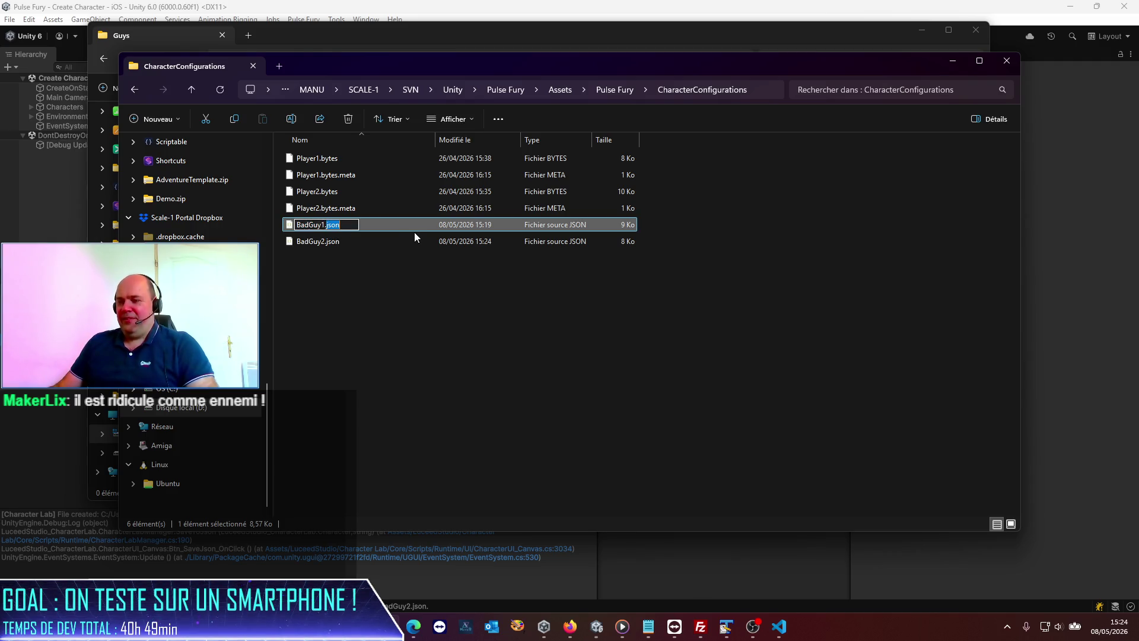
text(bytes)
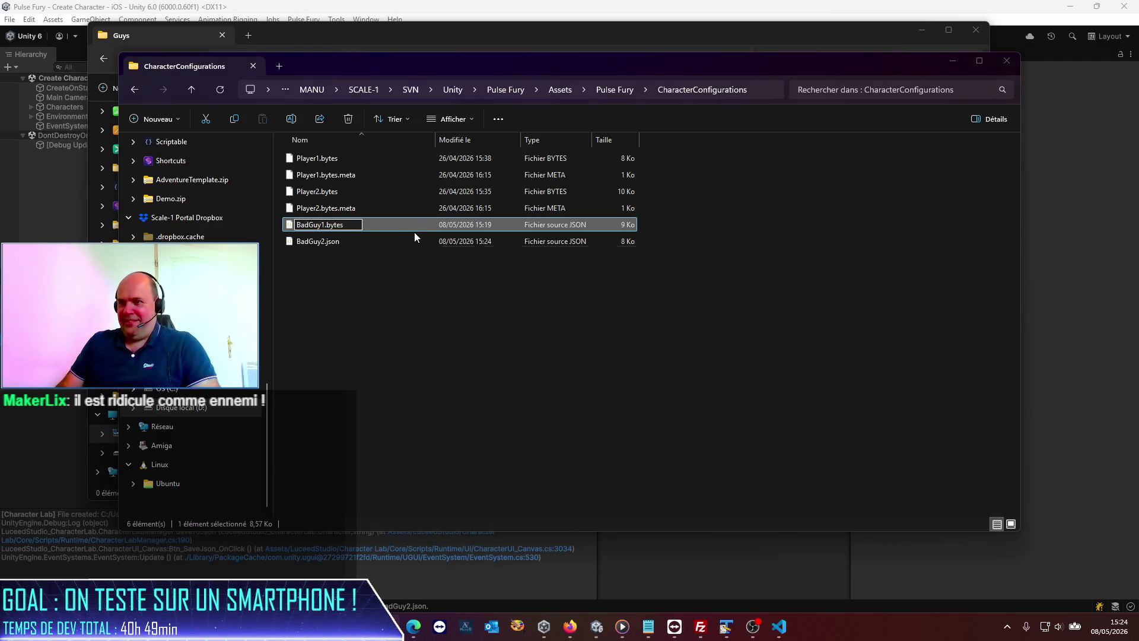
key(Return)
click(622, 319)
- Rename BadGuy2.json to BadGuy2.bytes, confirming the extension change
click(330, 241)
click(341, 244)
key(End)
key(ctrl+shift+Left)
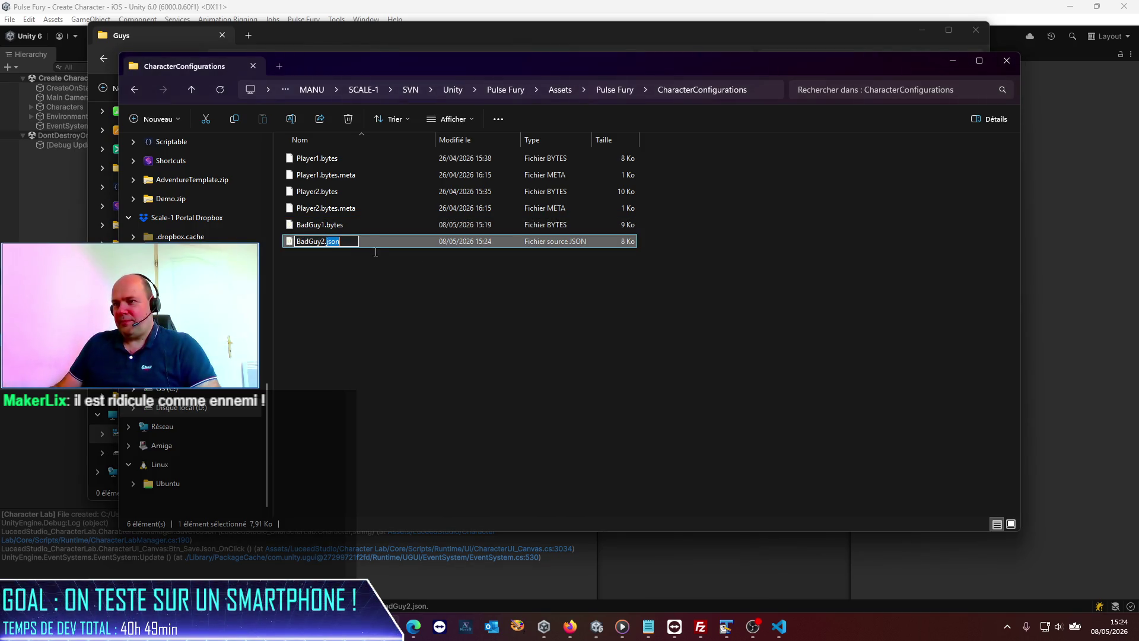
text(bytes)
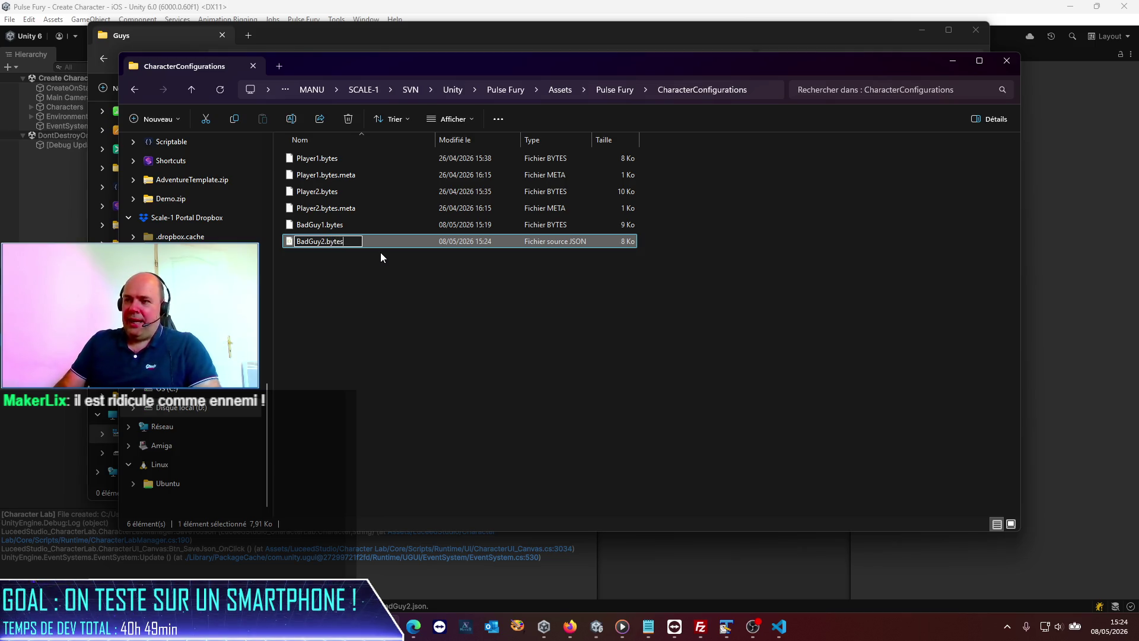
key(Return)
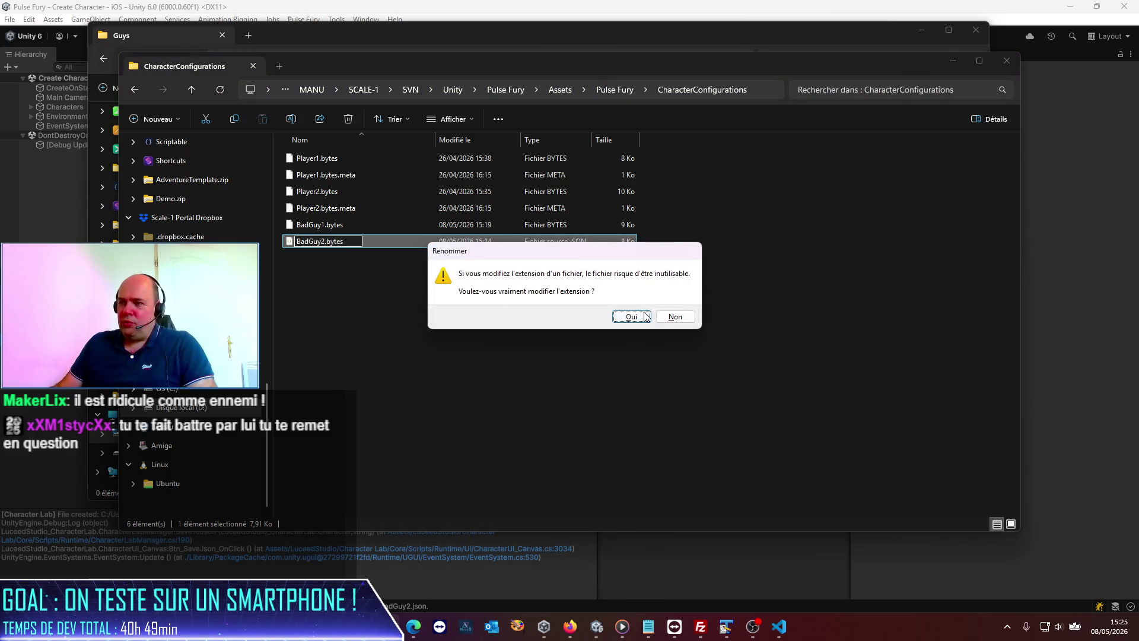
click(643, 316)
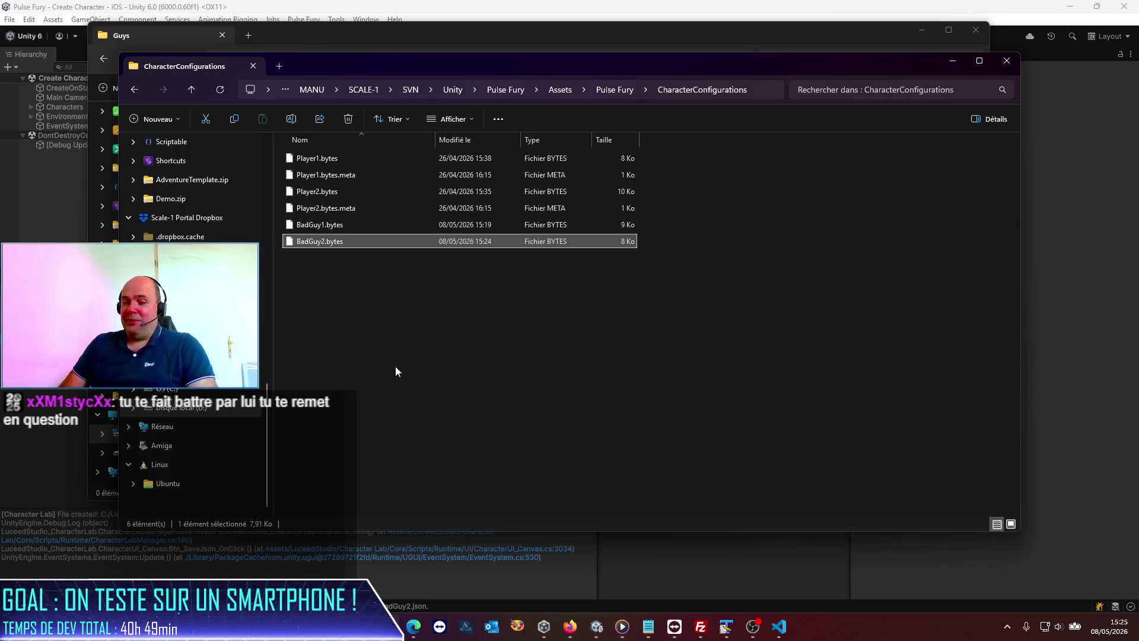
click(1061, 327)
- Open the PulseFury Gesture Driven scene from the Pulse Fury Scenes folder
click(27, 277)
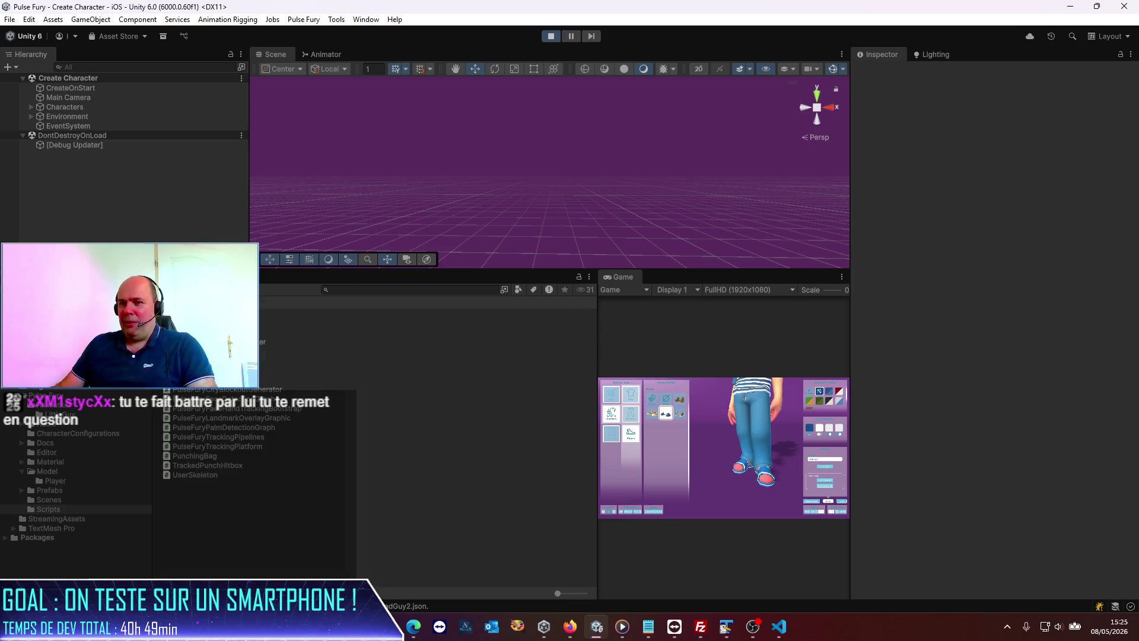
click(51, 395)
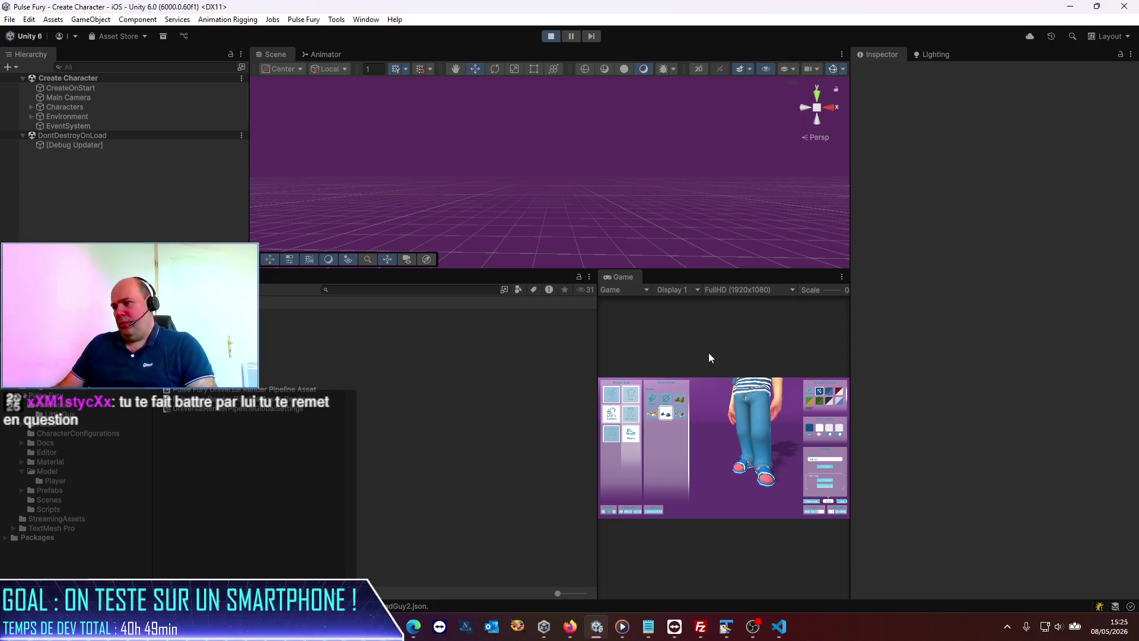
mouse_move(597, 364)
mouse_down()
mouse_move(521, 364)
mouse_move(531, 364)
mouse_up()
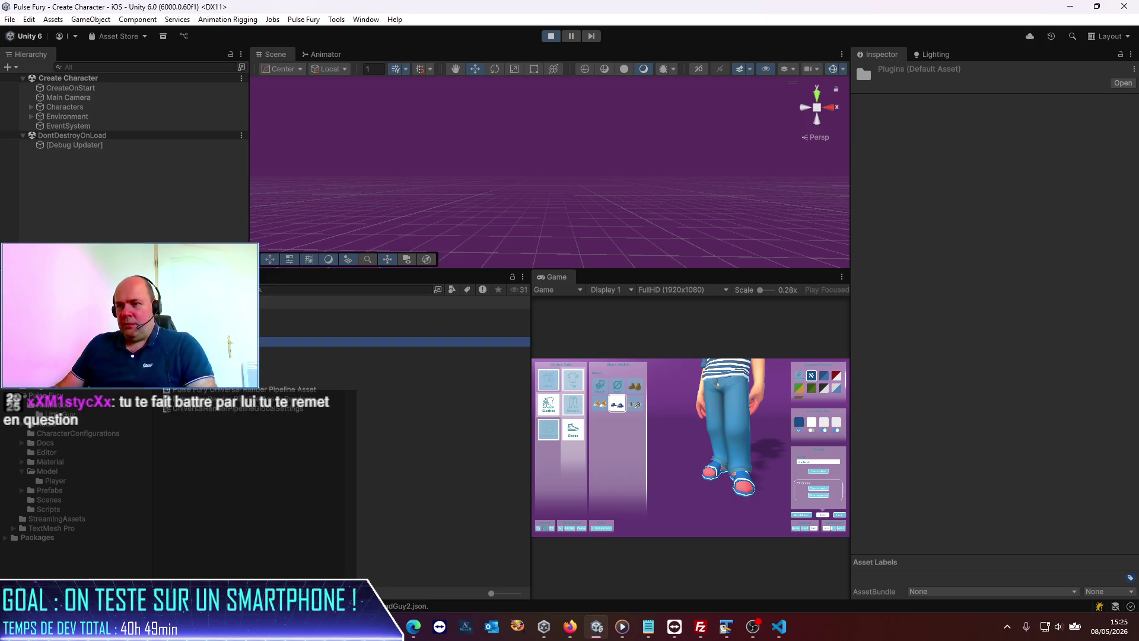
click(54, 395)
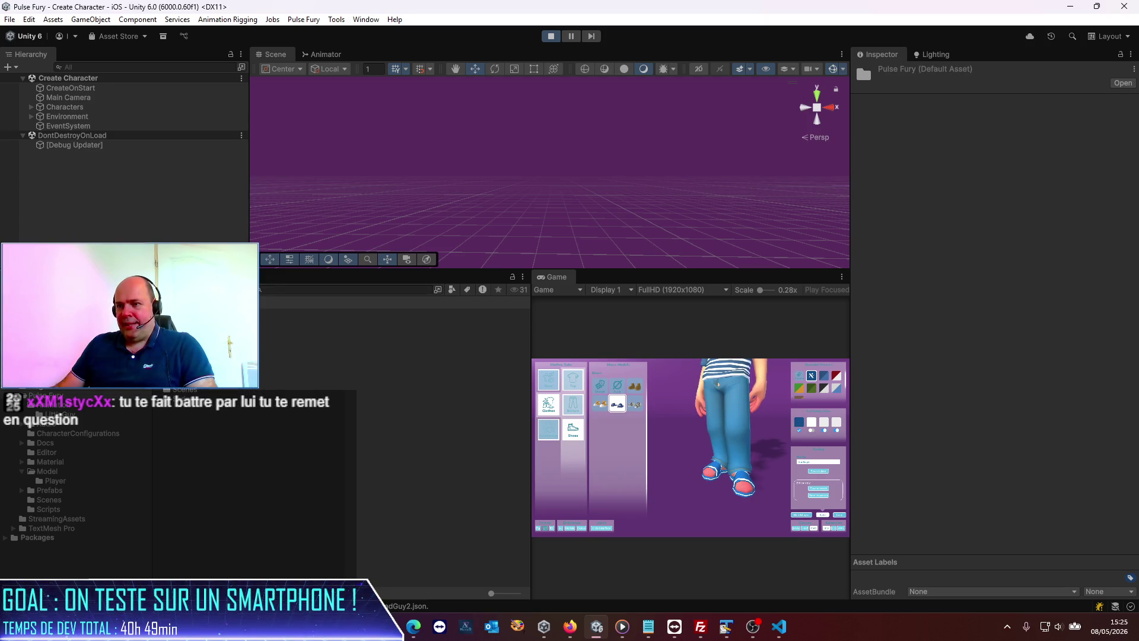
double_click(188, 392)
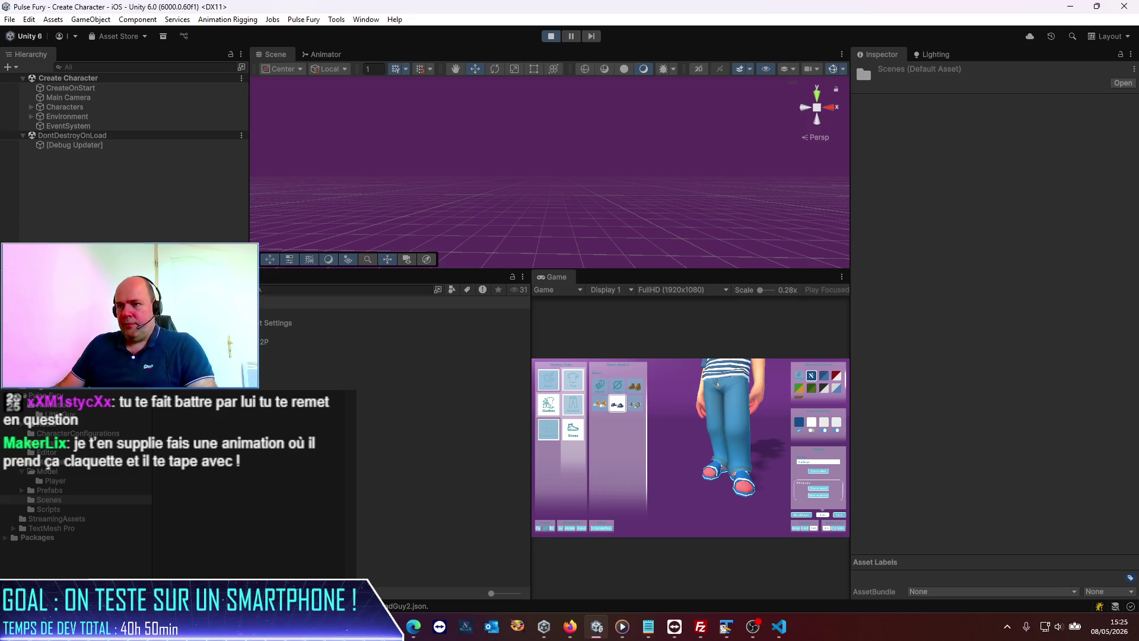
double_click(196, 332)
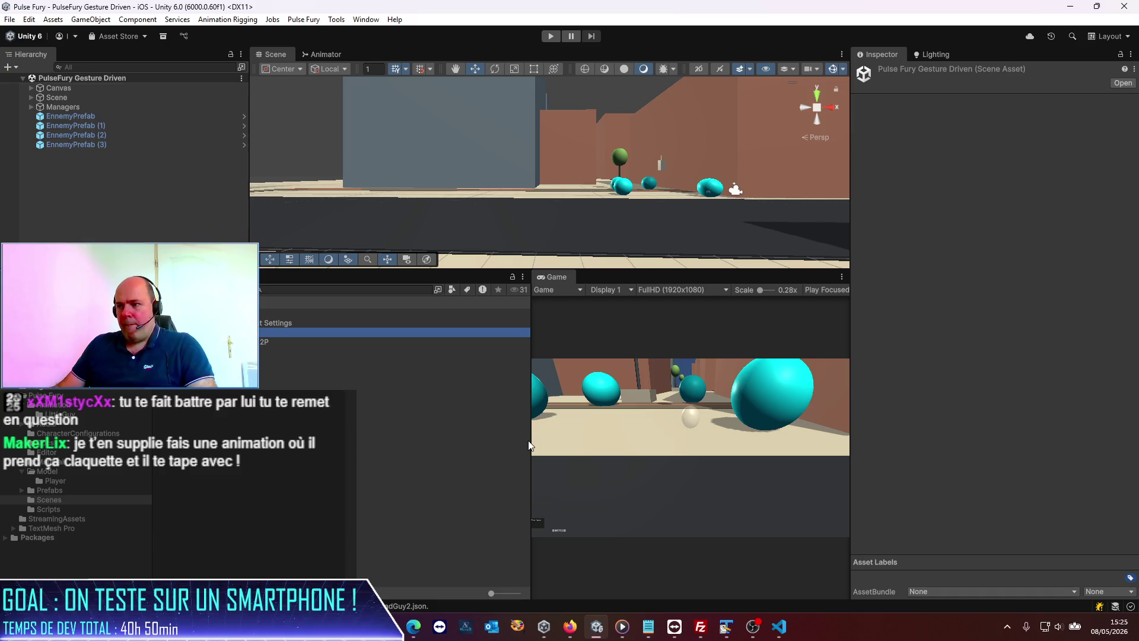
- Resize the Project and Game panels so the Scene view gets more height
mouse_move(532, 441)
mouse_down()
mouse_move(364, 447)
mouse_move(552, 460)
mouse_up()
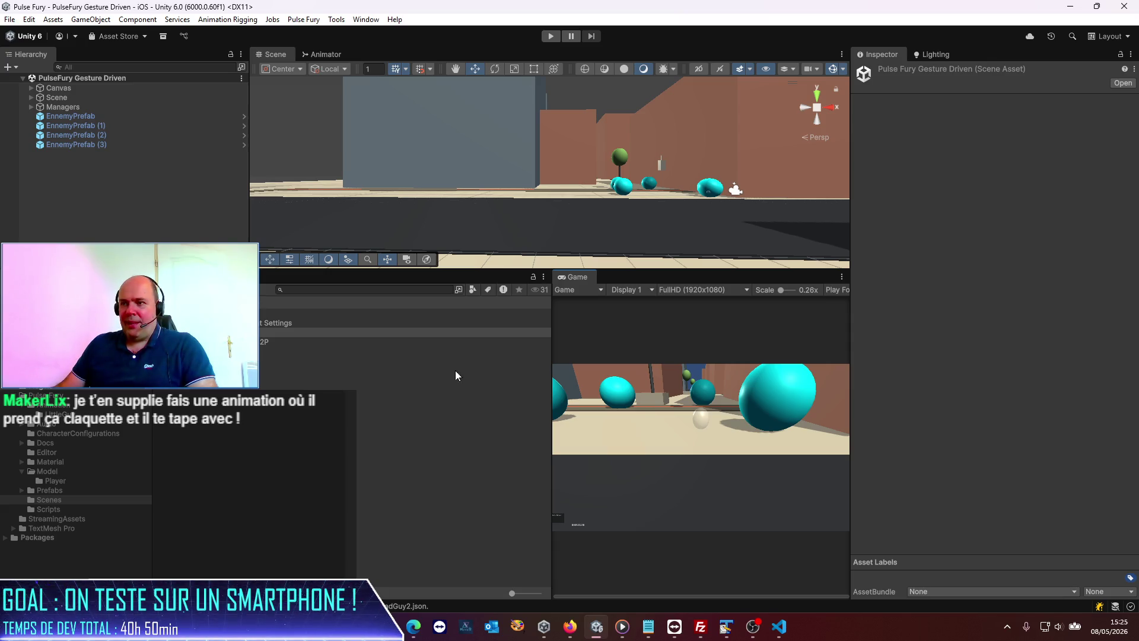
drag(514, 271, 503, 335)
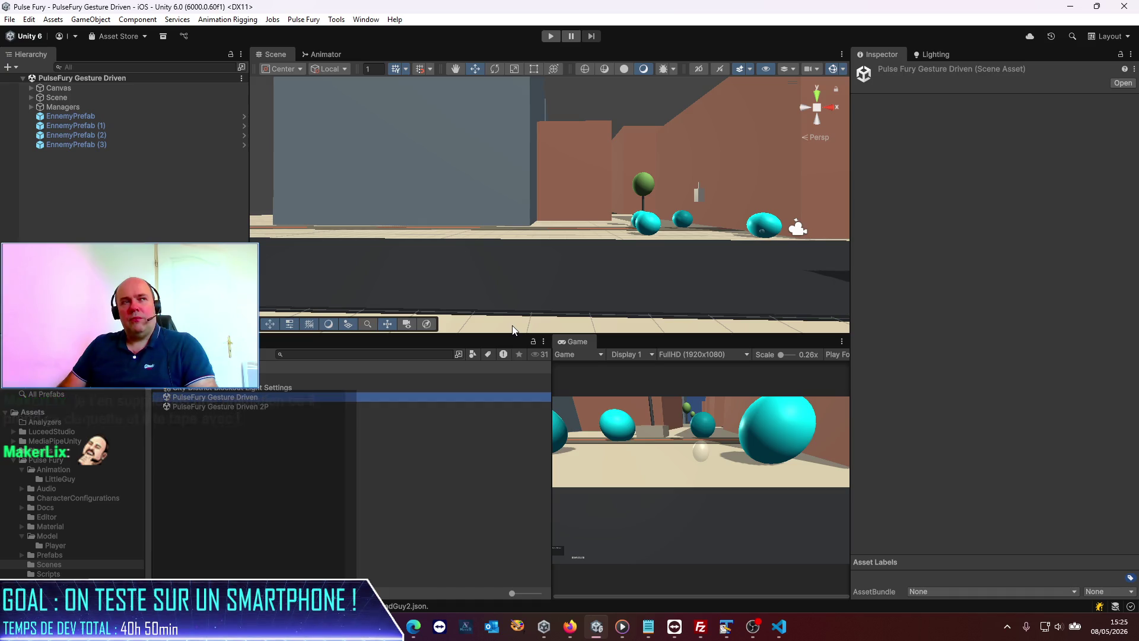
mouse_move(386, 626)
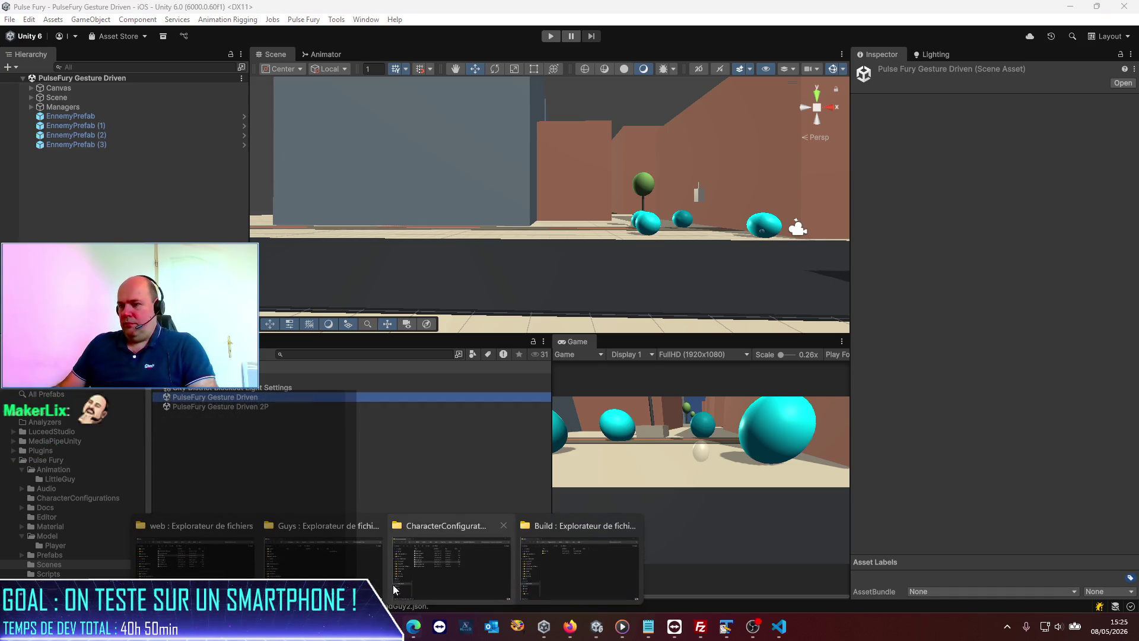
click(449, 585)
- Navigate up to Pulse Fury, into data_src/Cascadeur, and open Fight-Idle.casc
click(448, 364)
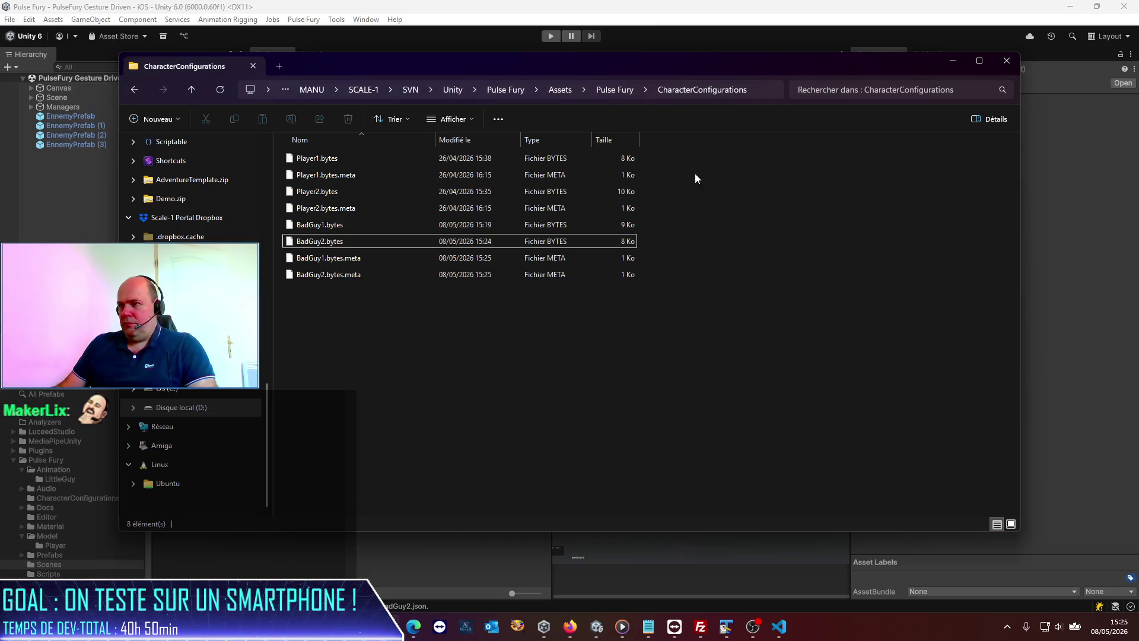
click(560, 90)
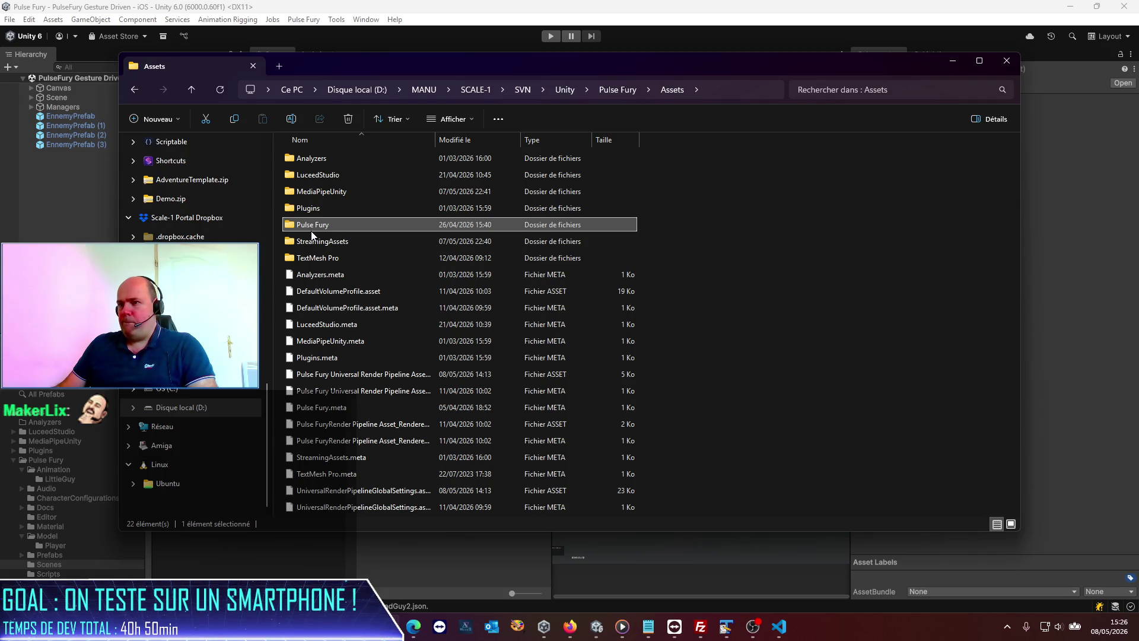
click(617, 89)
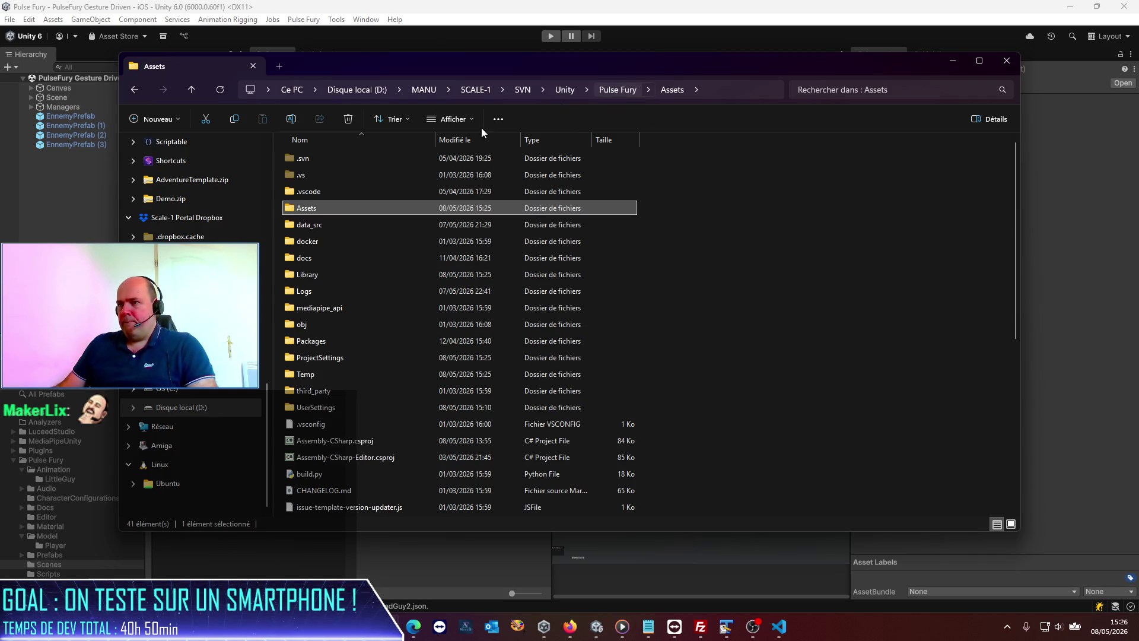
double_click(320, 175)
double_click(321, 158)
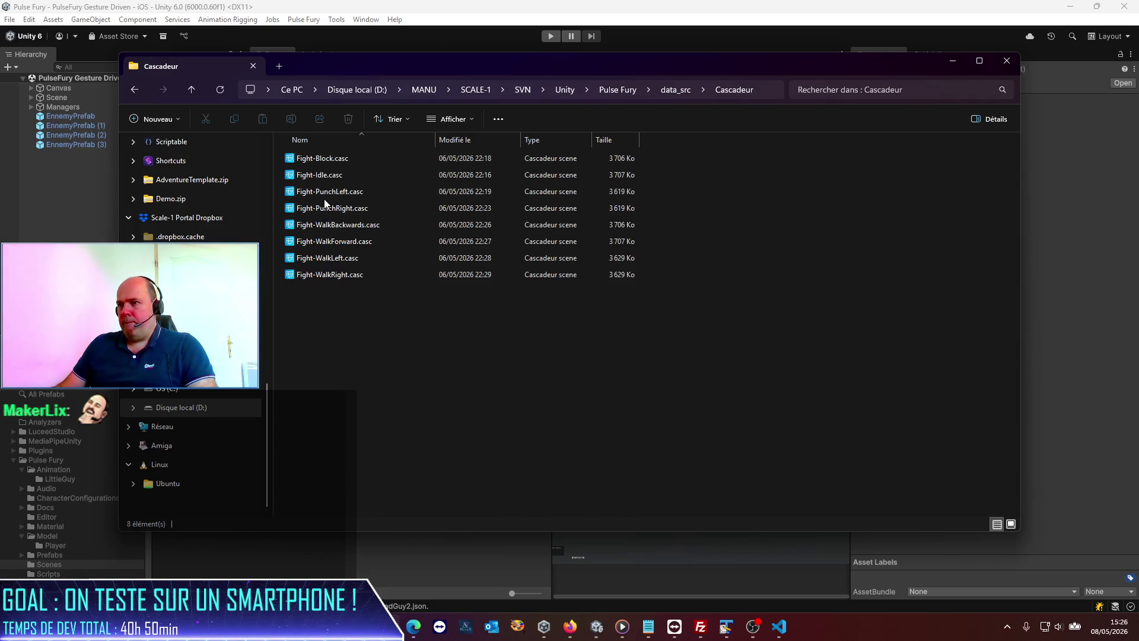
double_click(323, 176)
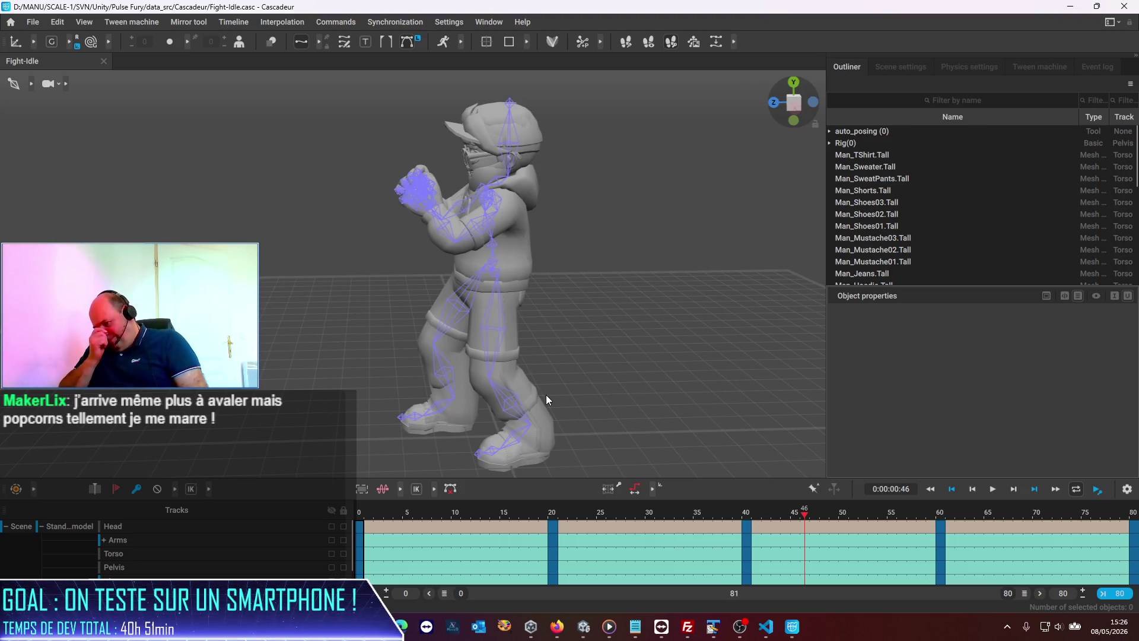
- Expand the Legs and Leg_L tracks and select Leg_L
scroll(156, 533, down, 1)
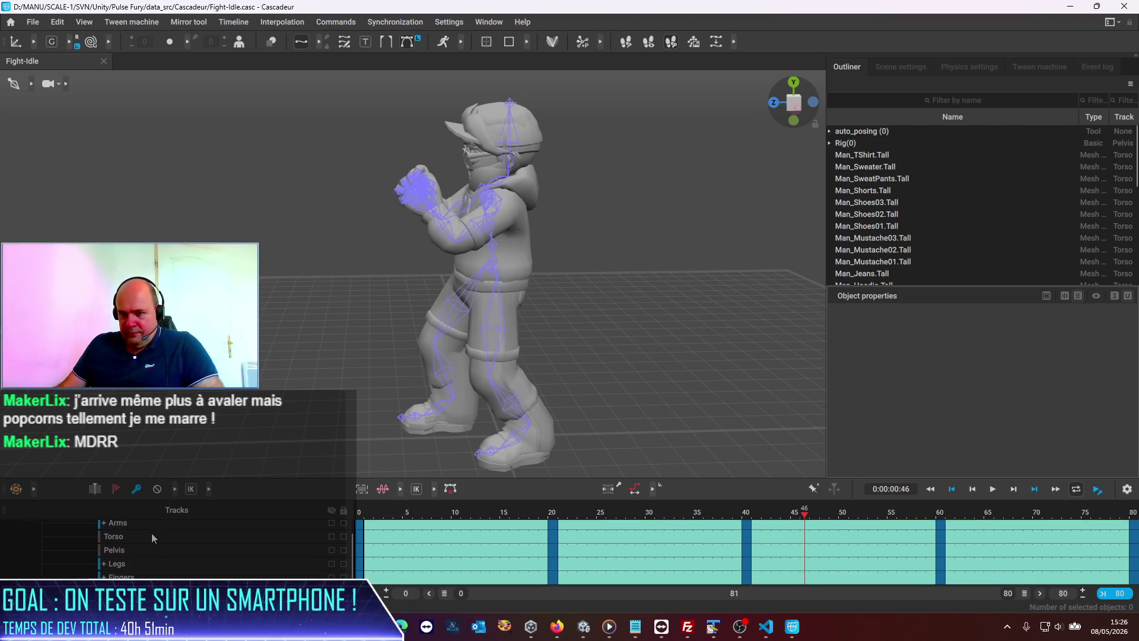
click(104, 564)
scroll(129, 564, down, 1)
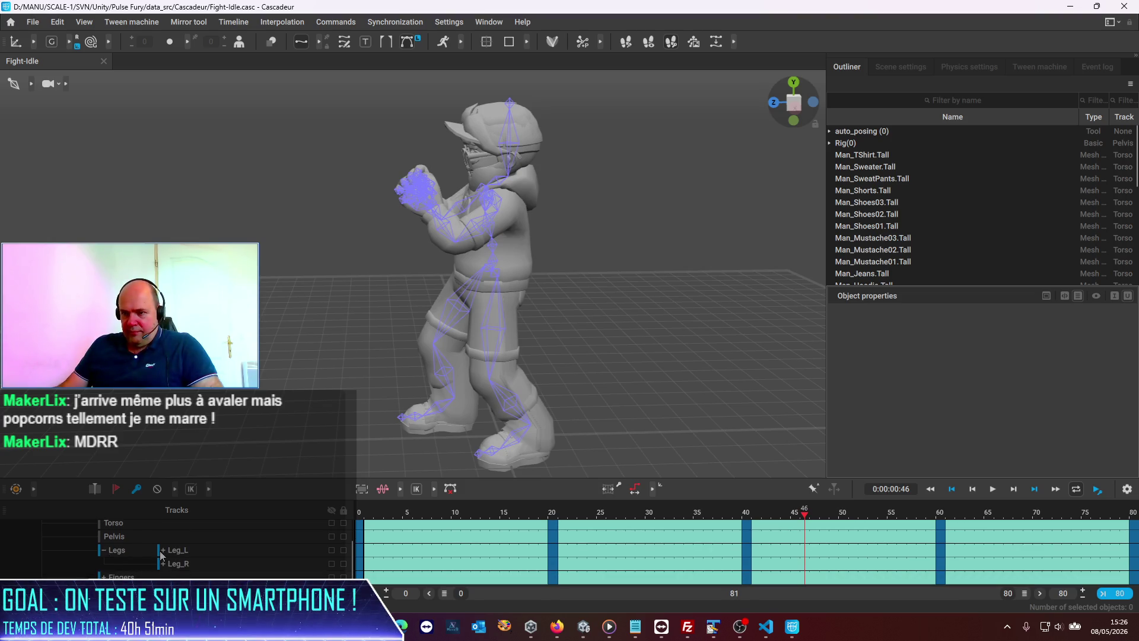
click(163, 550)
scroll(230, 556, down, 1)
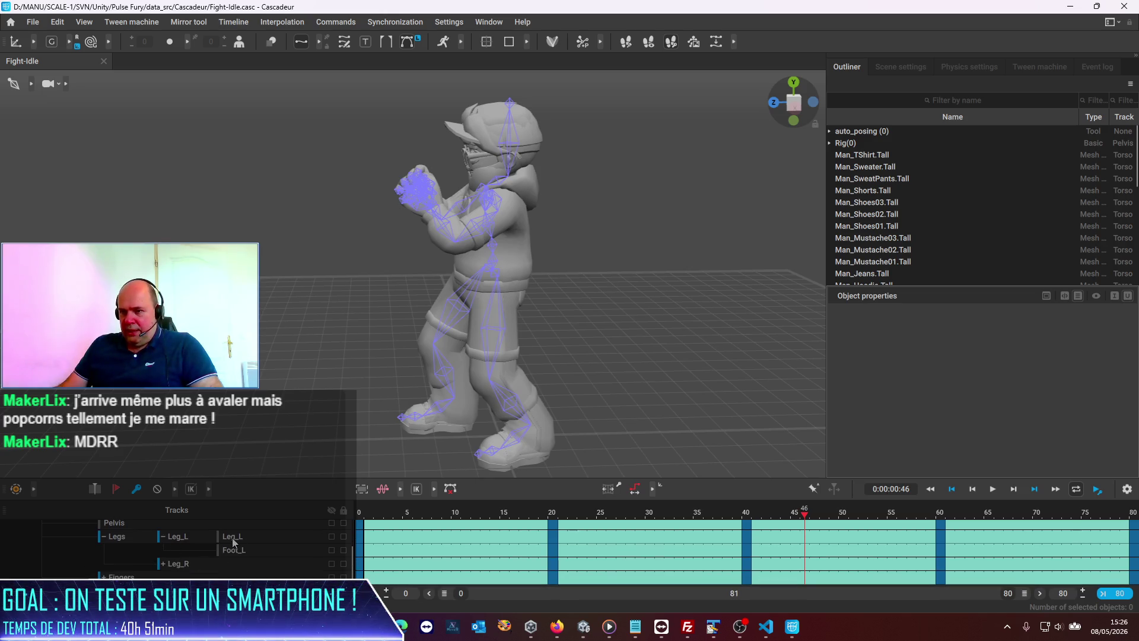
click(233, 540)
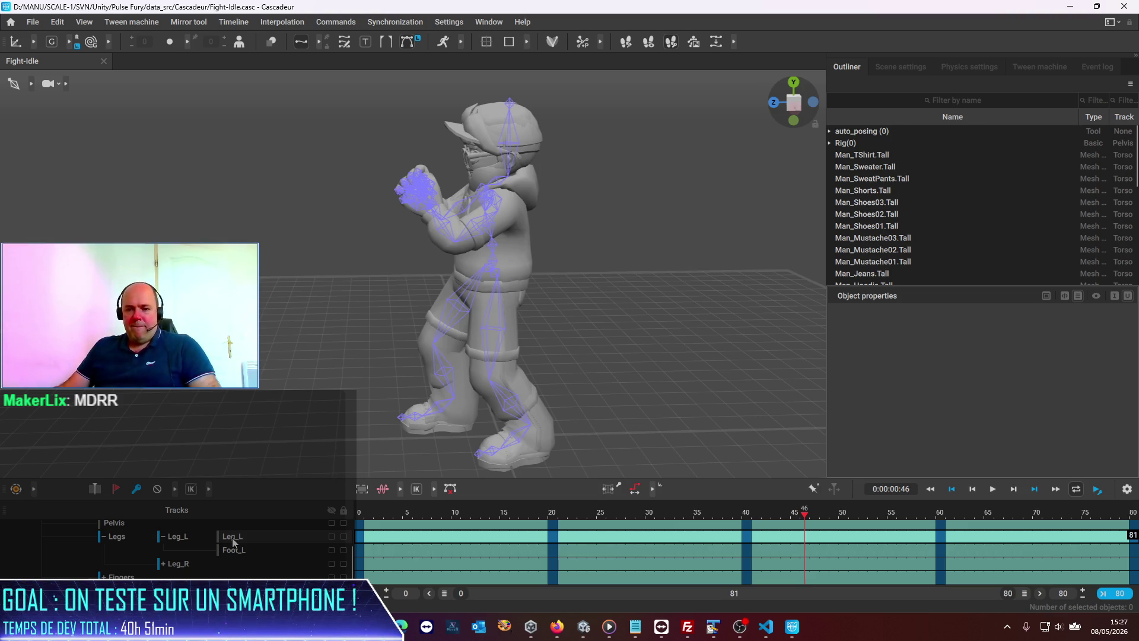
- Inspect the RightToeBase and RightToeBase_end joints and the Armature.Man.Tall rig
click(409, 421)
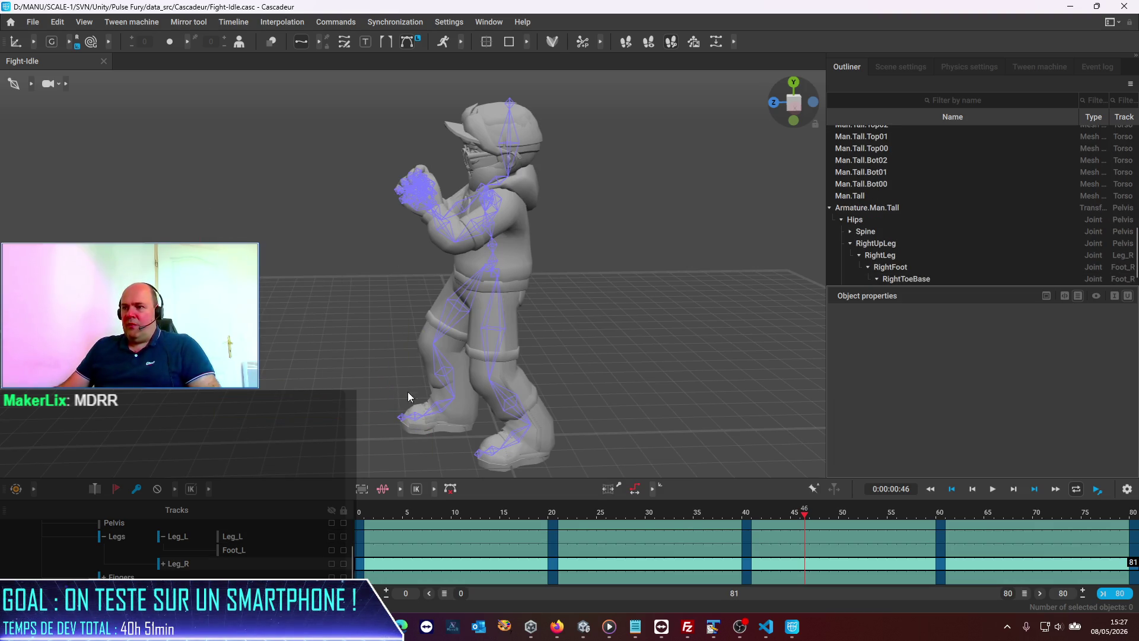
click(422, 416)
scroll(963, 258, down, 1)
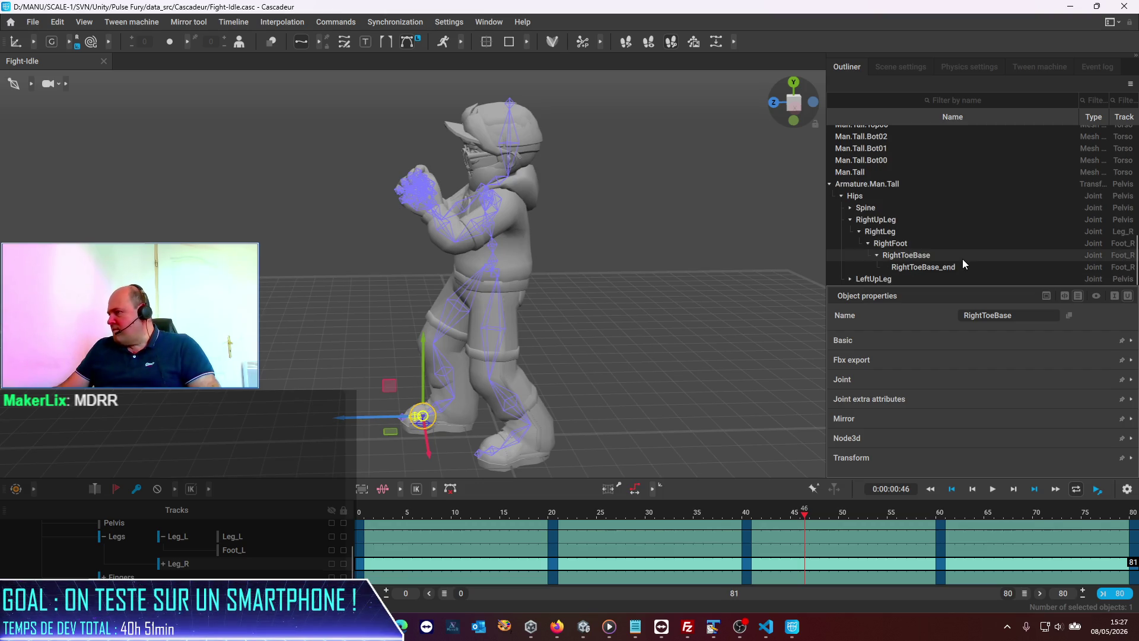
click(945, 269)
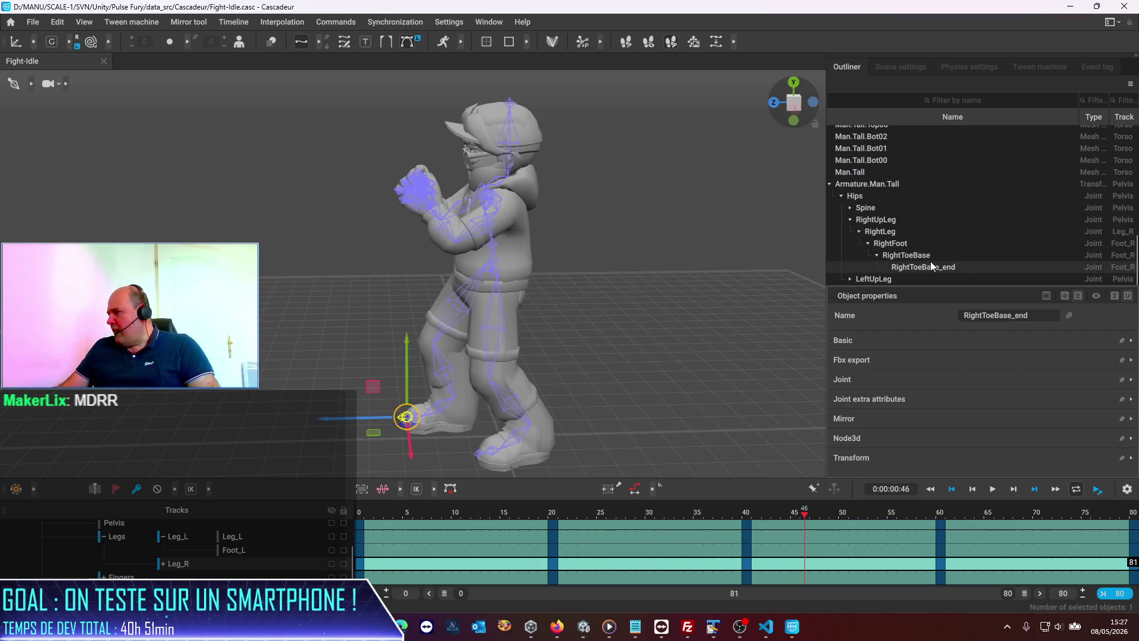
click(837, 184)
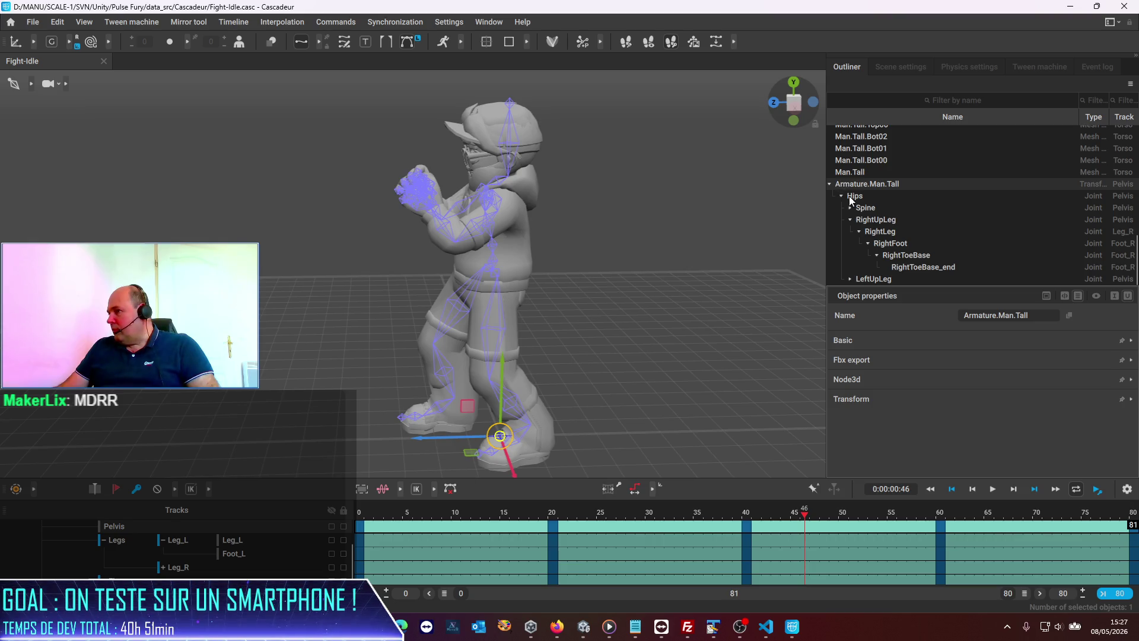
click(721, 358)
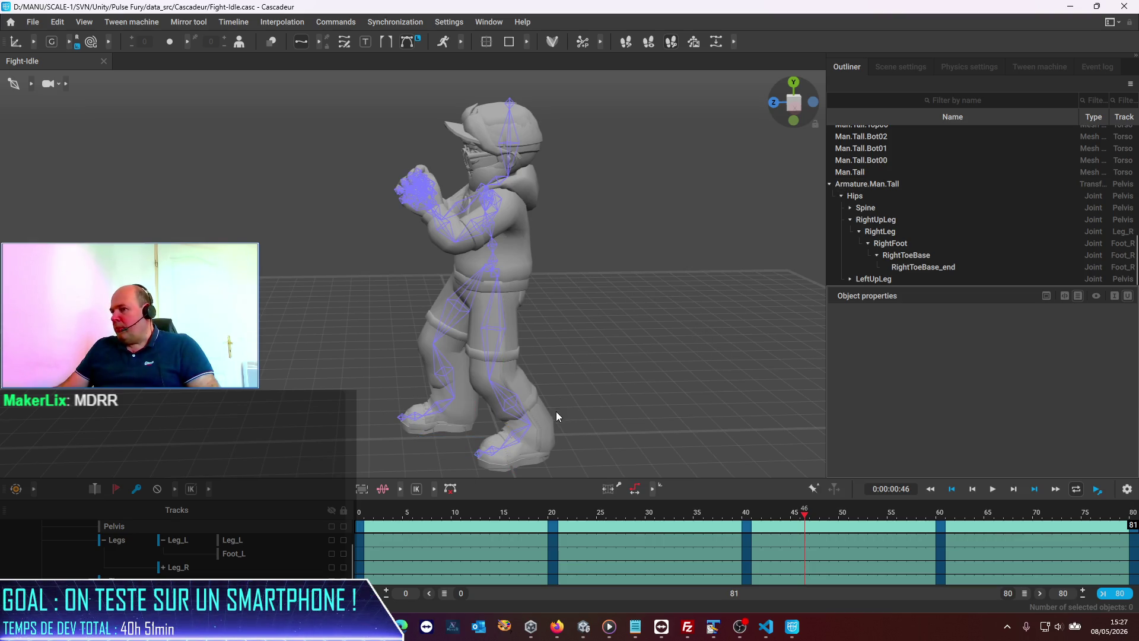
- Select the Man.Tall.Bot02 and Man_Shoes03.Tall meshes in the Outliner
scroll(540, 399, up, 5)
scroll(396, 273, down, 5)
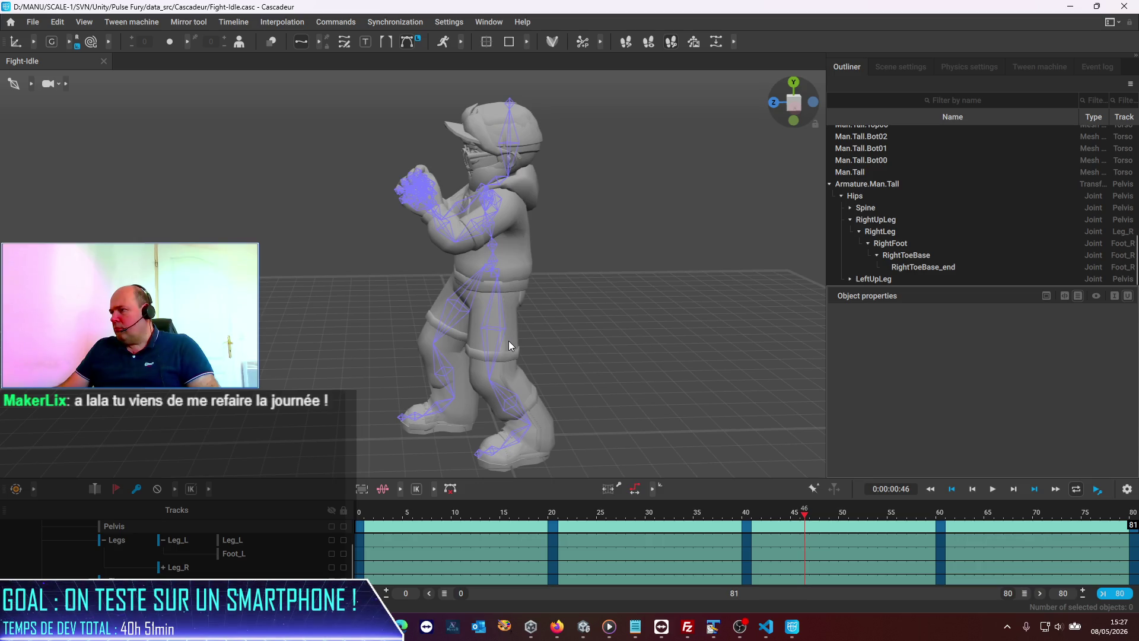
scroll(991, 205, up, 3)
click(874, 229)
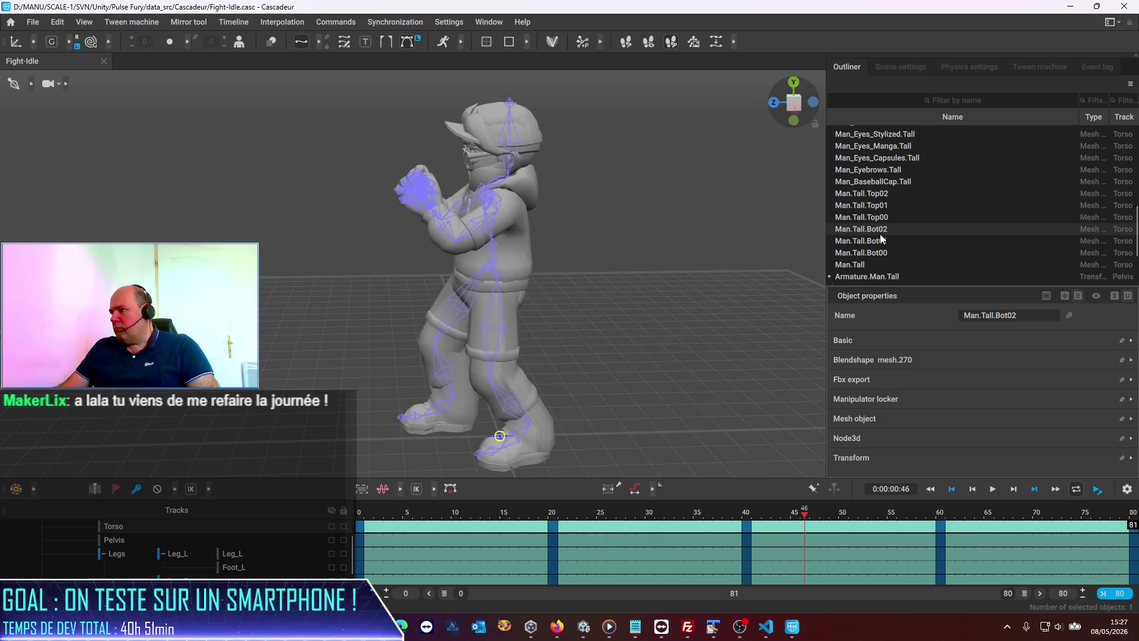
scroll(881, 239, up, 5)
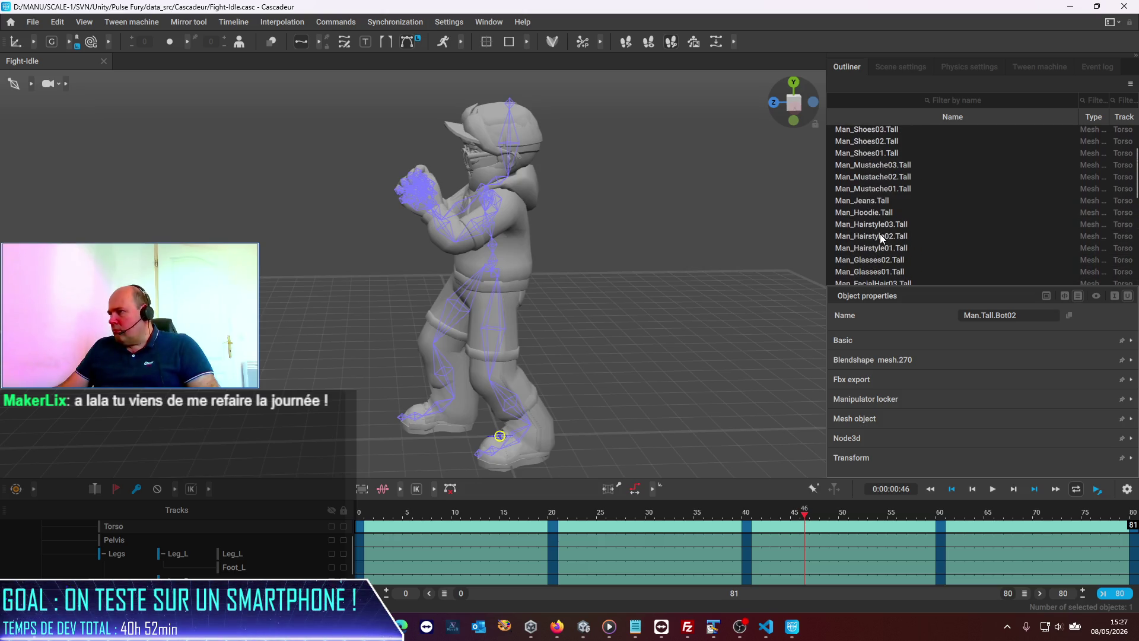
scroll(881, 230, up, 3)
click(879, 203)
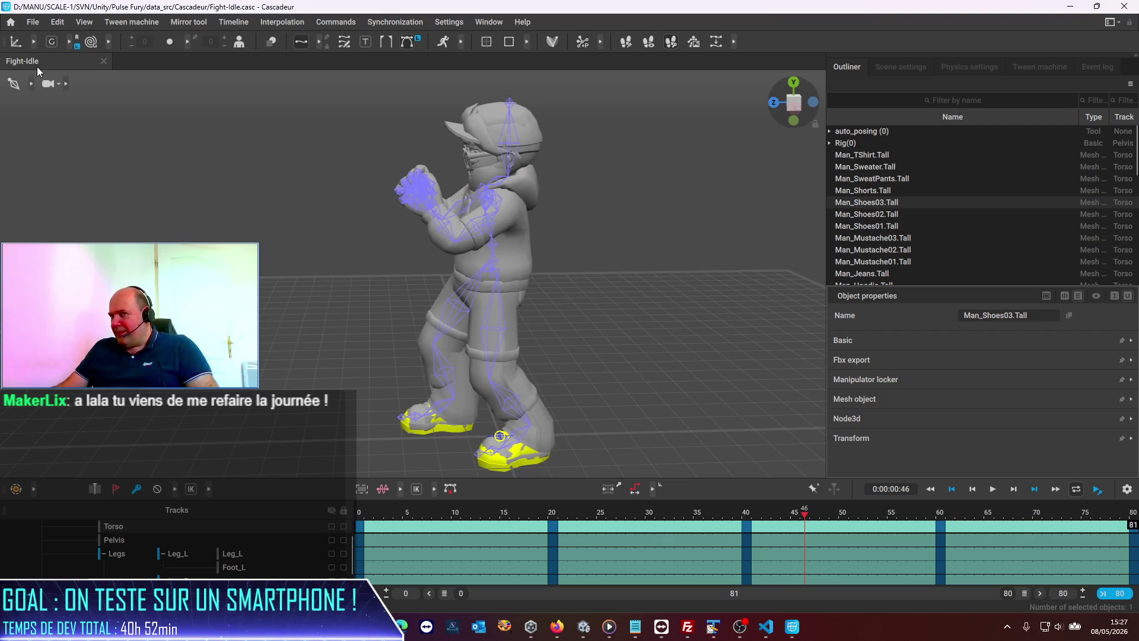
- Select Man_Shorts.Tall, Man_Shoes03.Tall, Man_Shoes02.Tall and Man_Shoes01.Tall in turn
scroll(546, 457, up, 5)
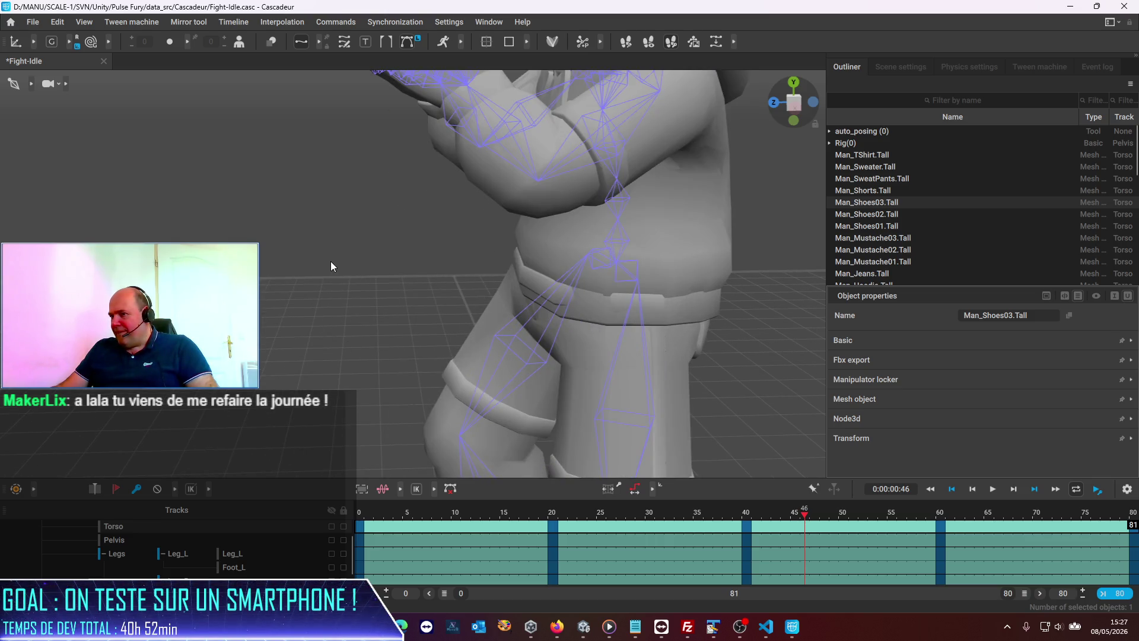
click(283, 351)
scroll(305, 365, down, 5)
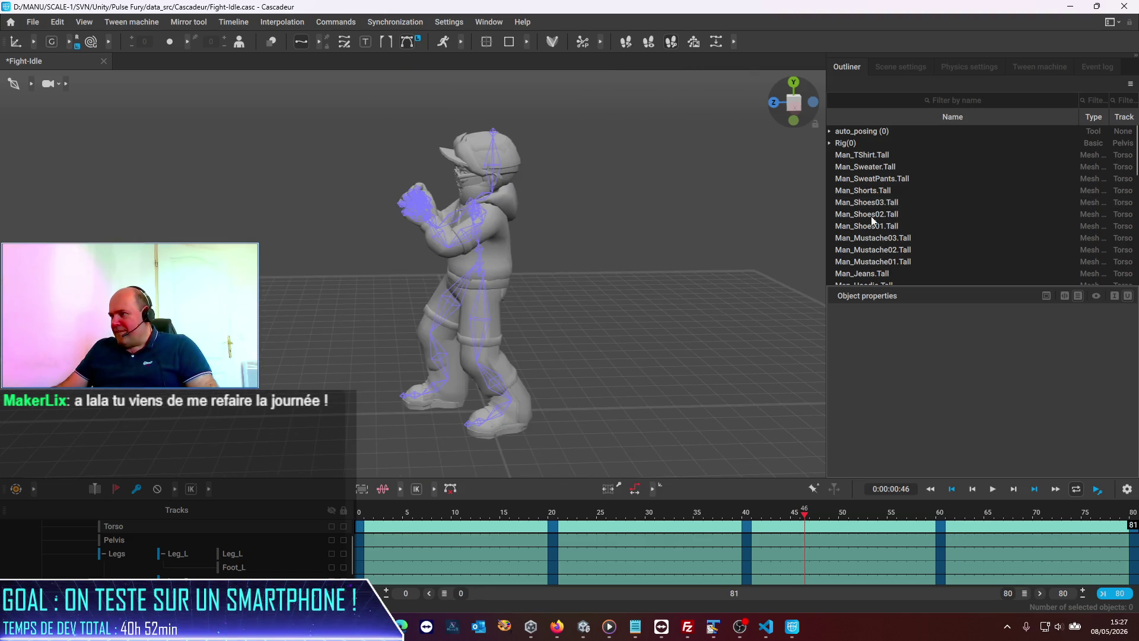
click(881, 191)
click(876, 203)
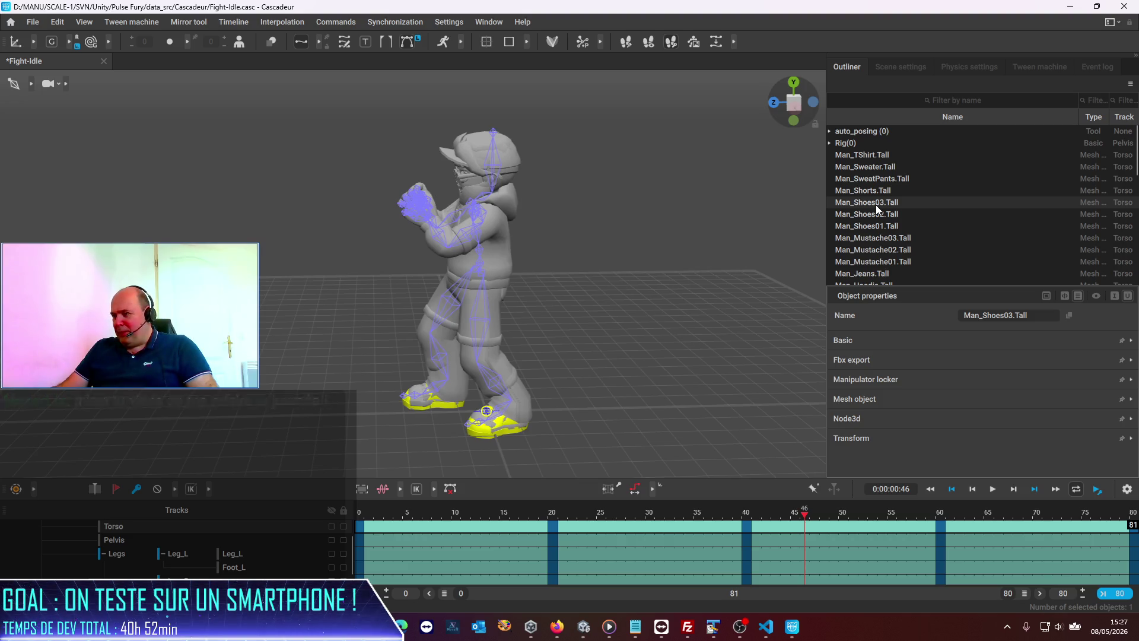
click(876, 217)
click(878, 228)
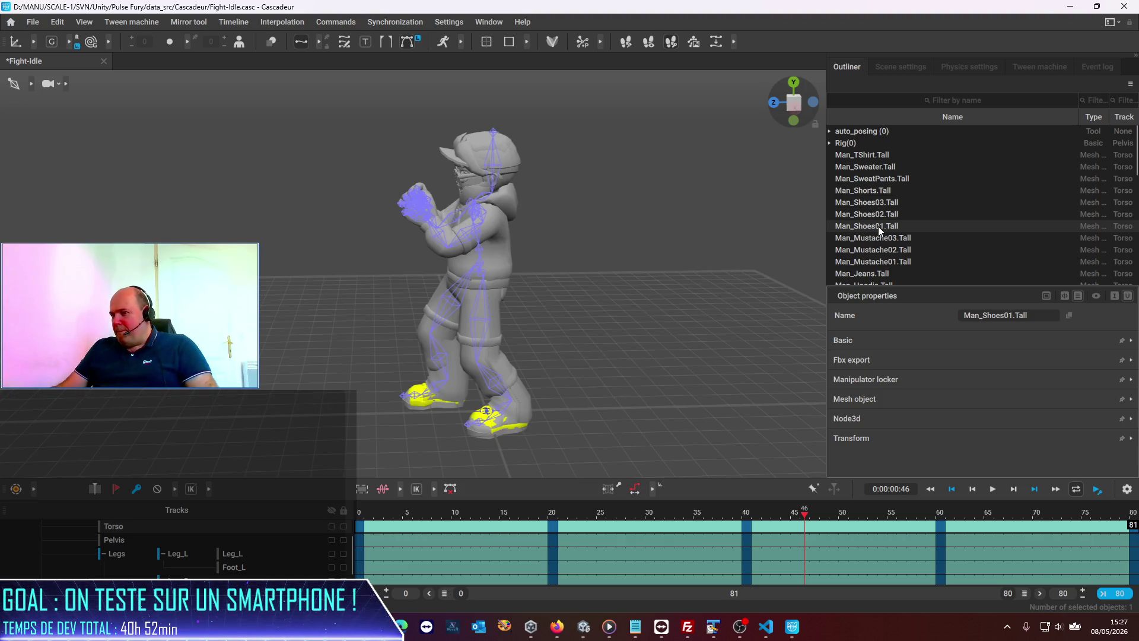
- Orbit to a front view and compare Man_Shoes02.Tall against Man_Shoes03.Tall
scroll(531, 419, up, 3)
scroll(531, 420, down, 2)
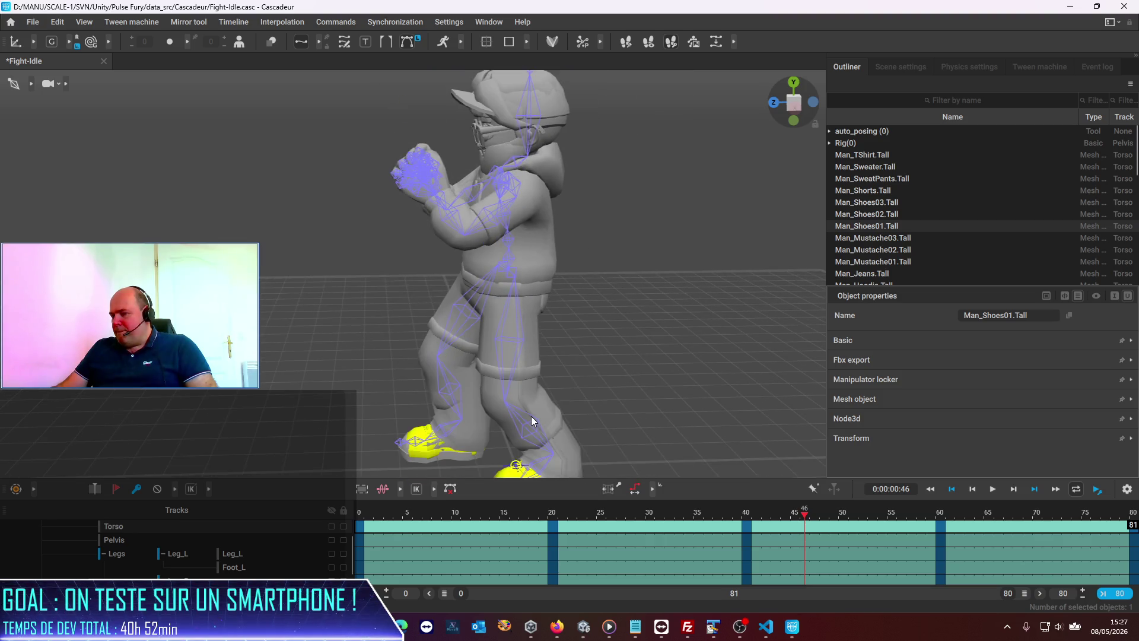
mouse_move(604, 411)
mouse_down()
mouse_move(626, 322)
mouse_move(671, 306)
mouse_move(674, 441)
mouse_move(653, 392)
mouse_move(601, 409)
mouse_move(584, 330)
mouse_up()
scroll(515, 337, up, 5)
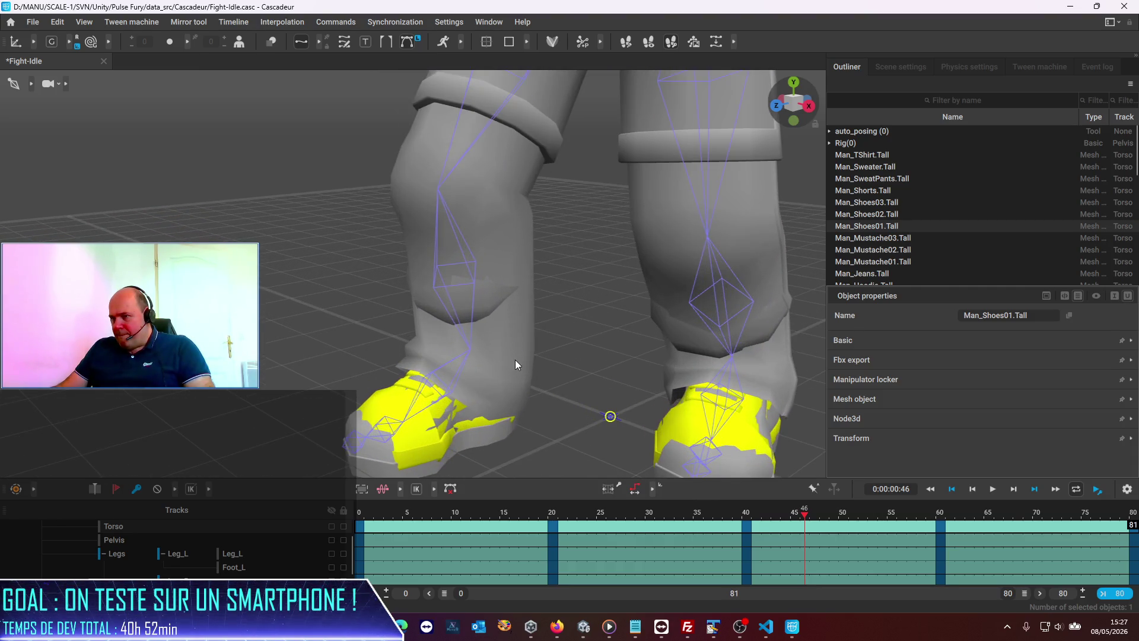
mouse_move(553, 372)
mouse_down()
mouse_move(553, 310)
mouse_move(484, 269)
mouse_up()
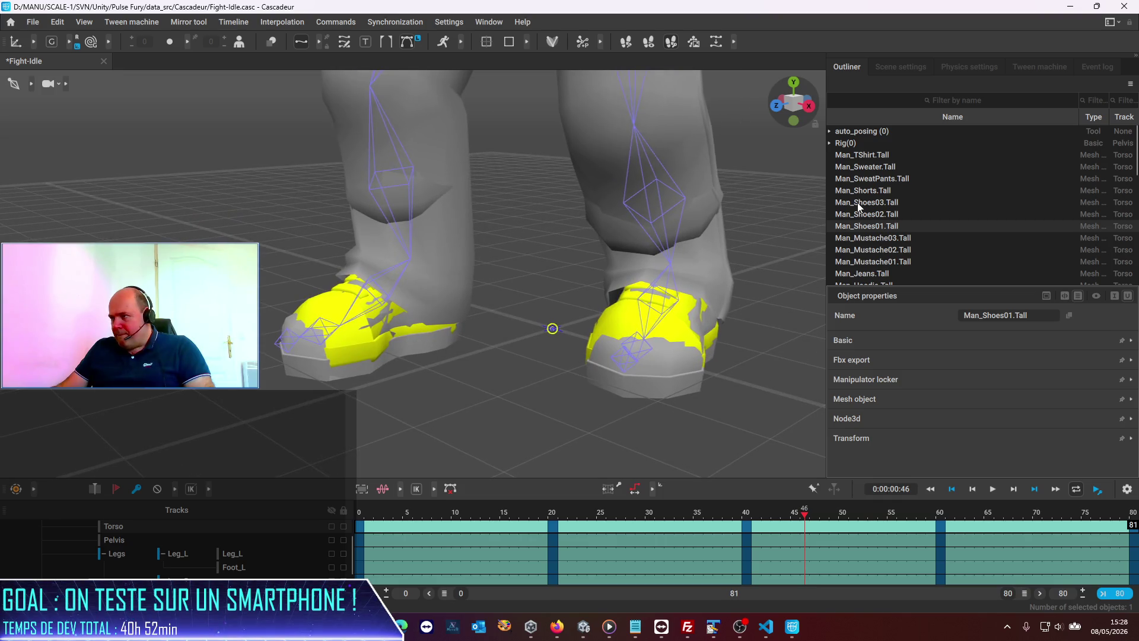
click(869, 215)
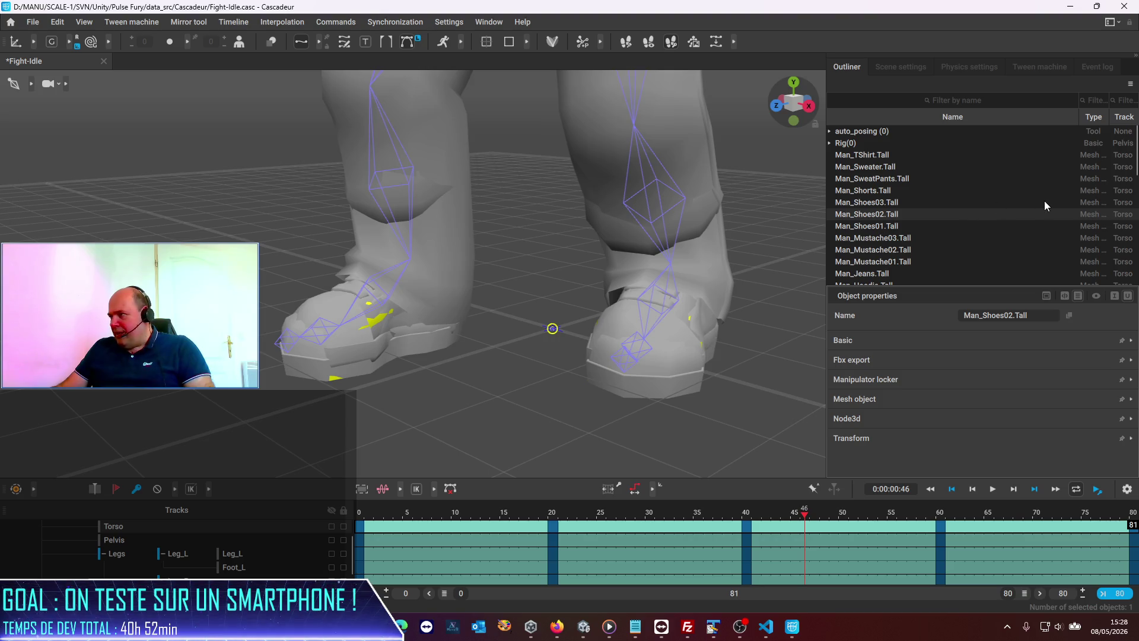
click(892, 203)
- Use Expand all on Man_Shoes02.Tall and show its mesh settings
right_click(849, 205)
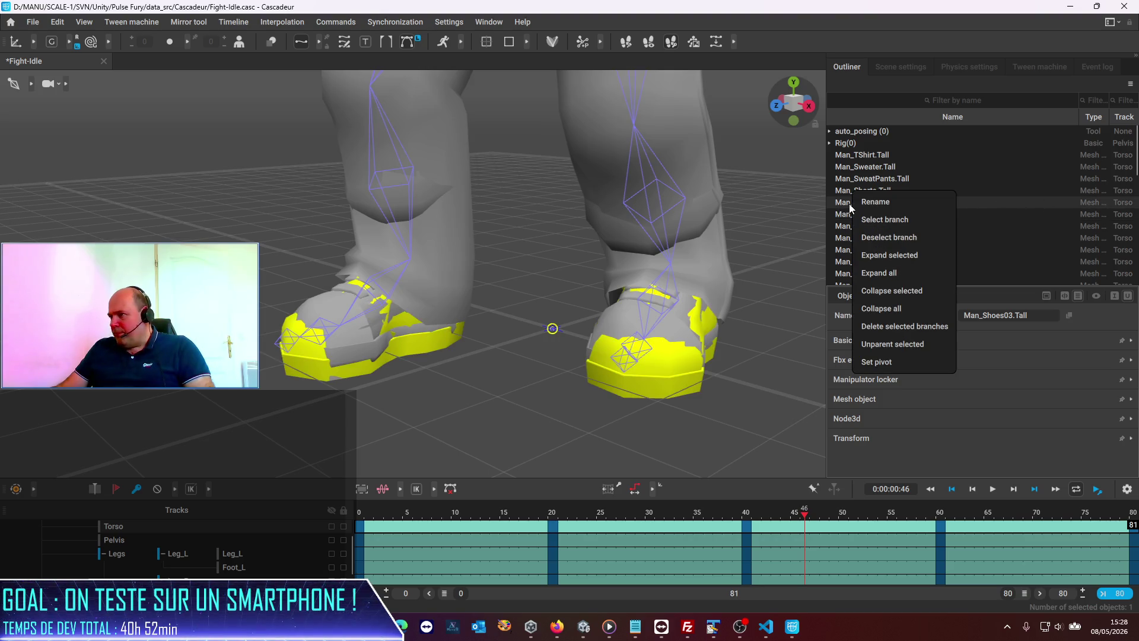
click(850, 219)
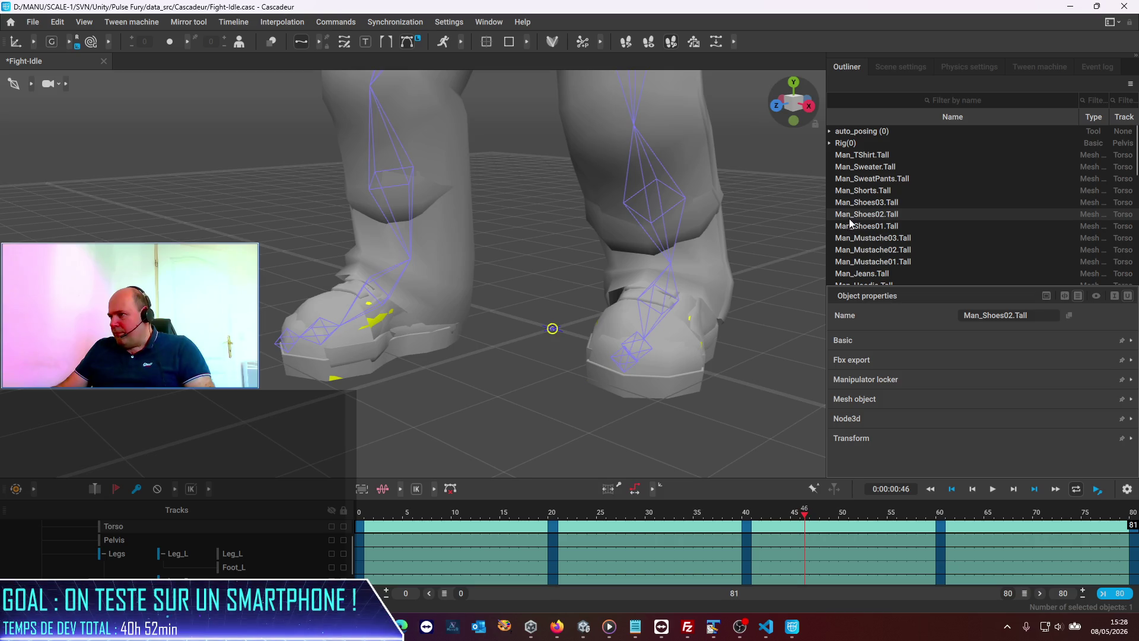
right_click(850, 219)
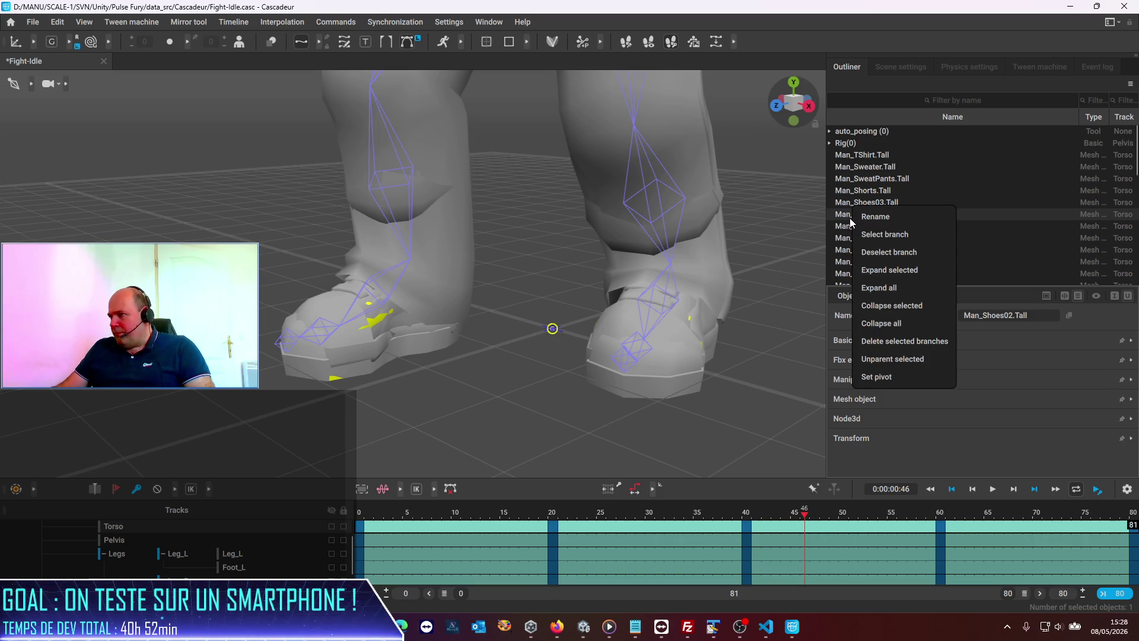
click(877, 290)
scroll(888, 248, down, 15)
scroll(888, 252, down, 10)
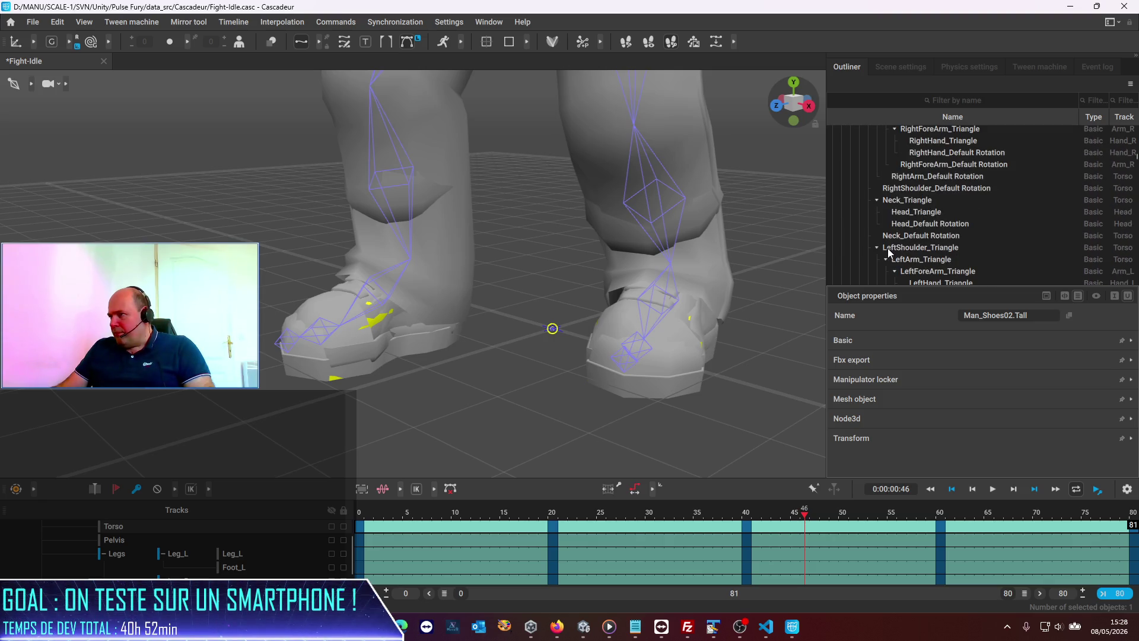
scroll(888, 248, down, 10)
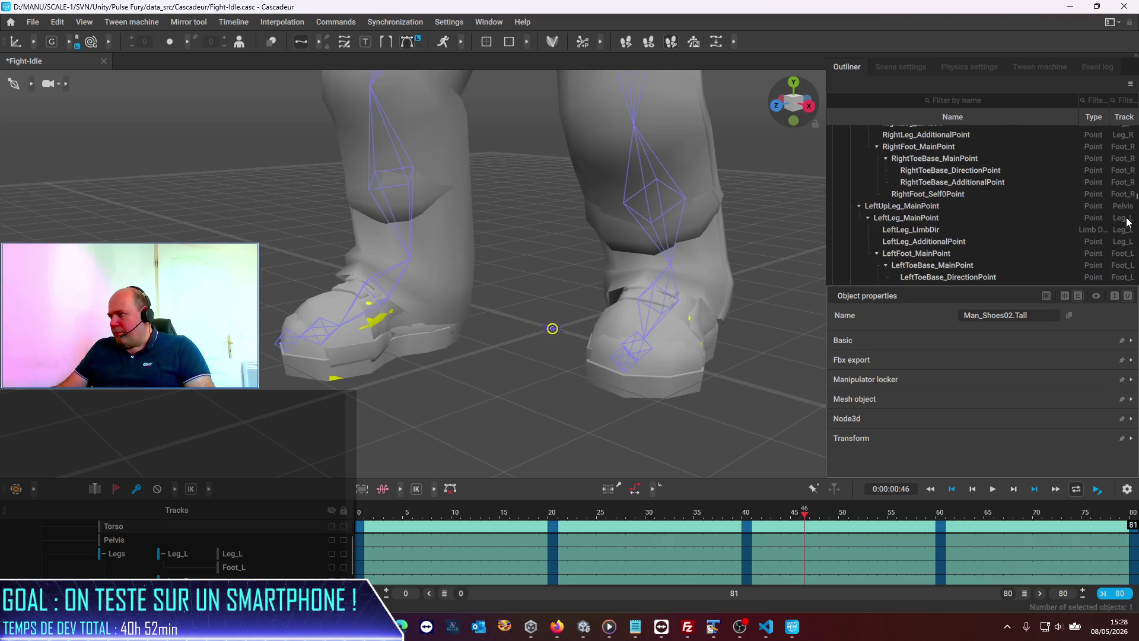
drag(1137, 200, 1136, 248)
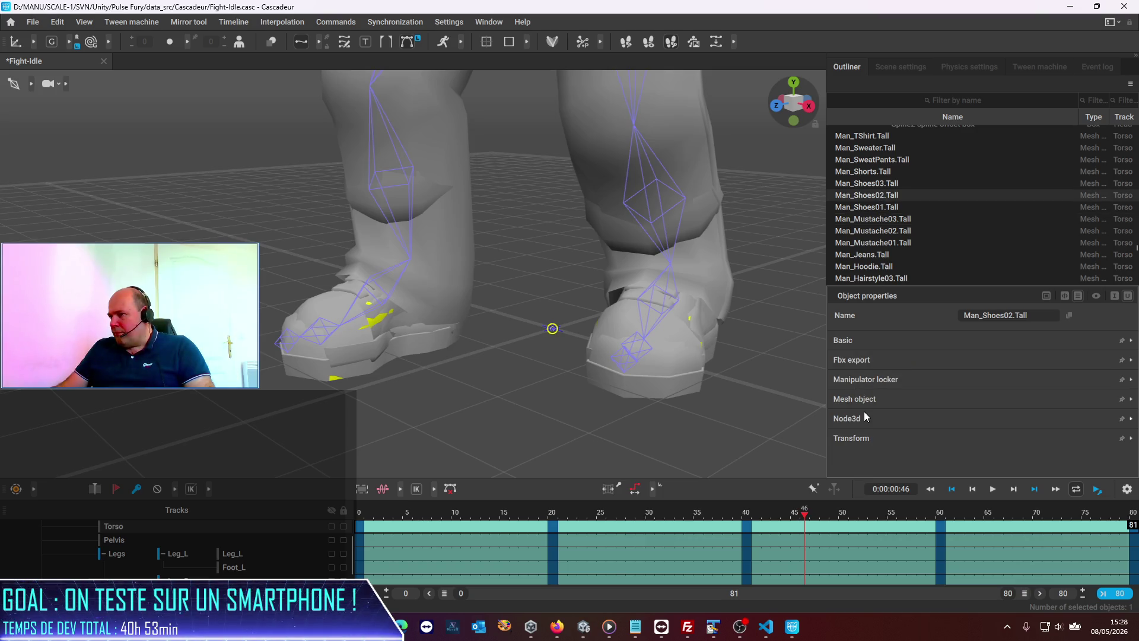
click(866, 403)
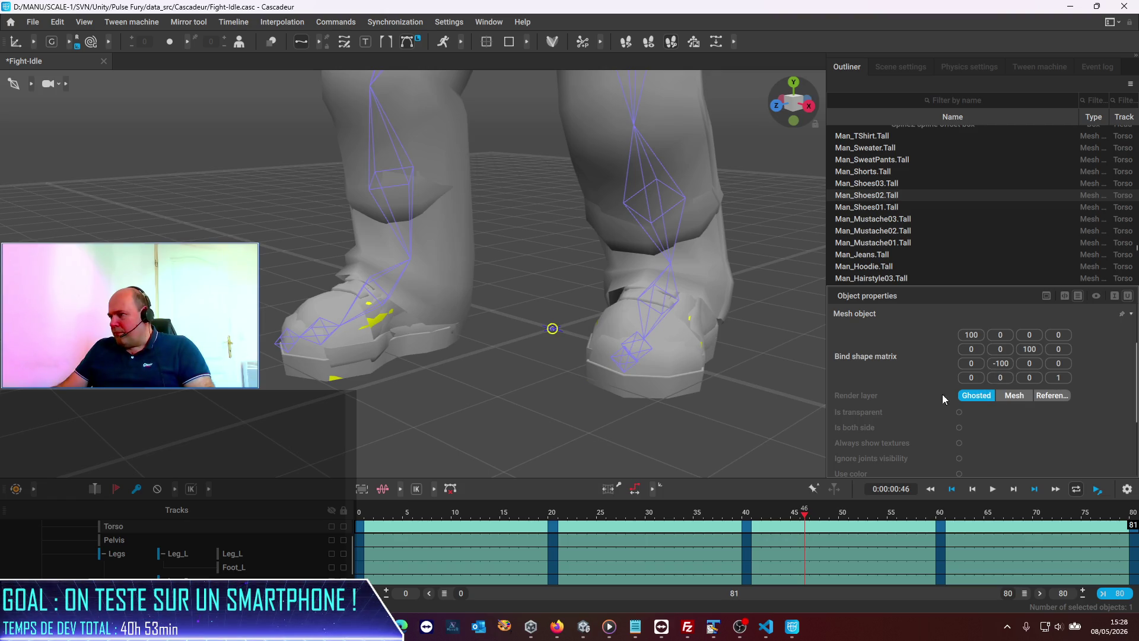
- Change Man_Shoes02.Tall's local scale to 100, 100, 200
scroll(889, 424, down, 3)
scroll(887, 422, down, 1)
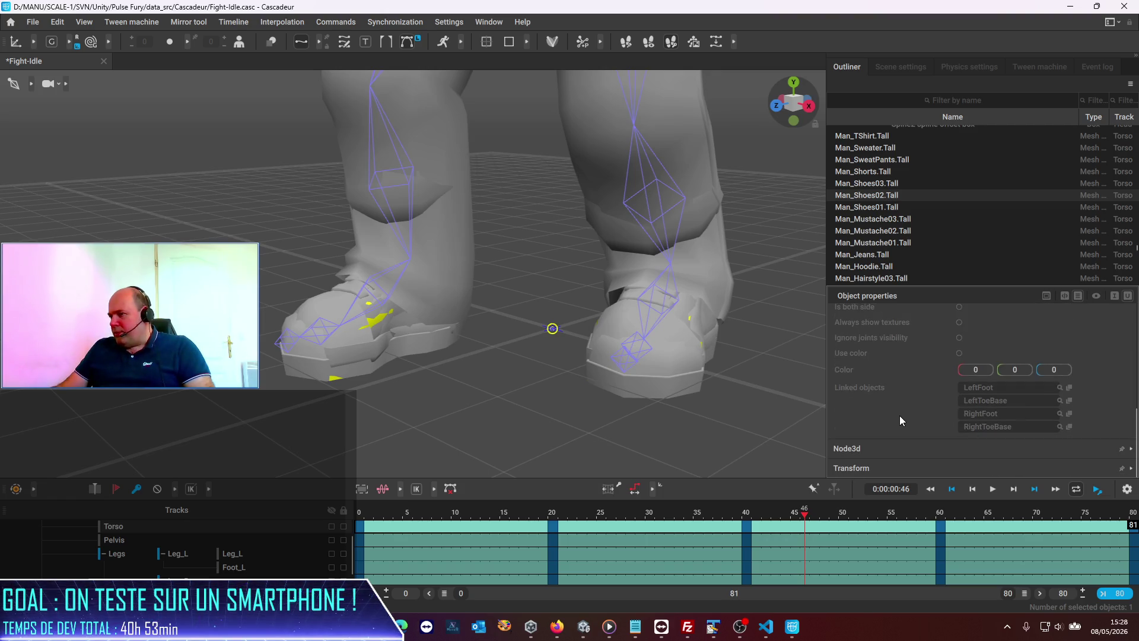
click(877, 471)
scroll(892, 449, down, 3)
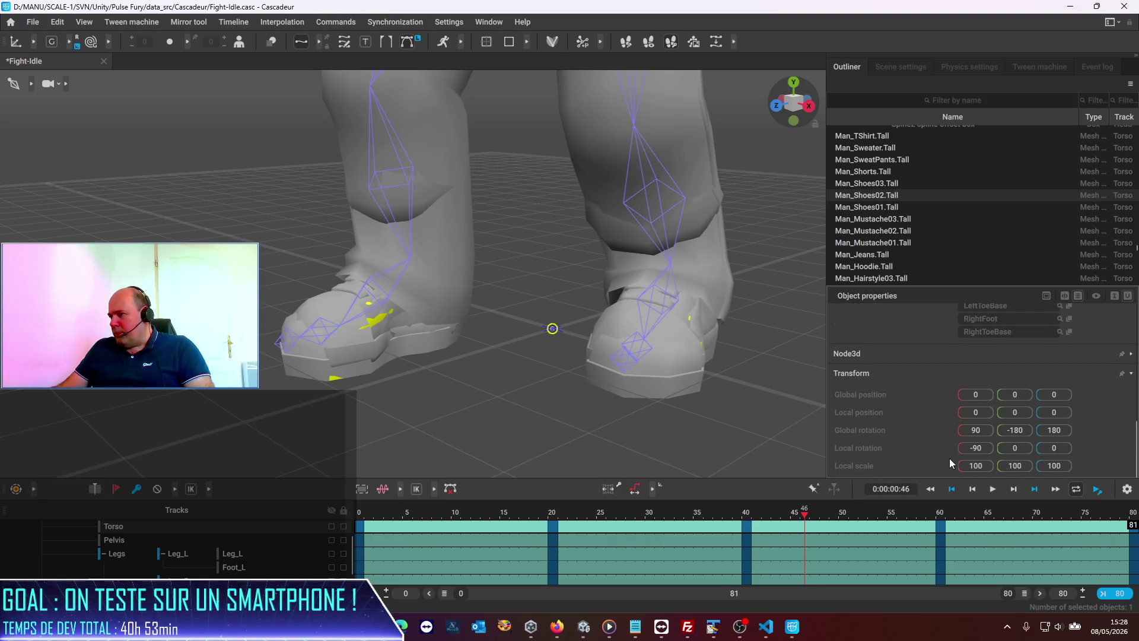
click(975, 466)
key(Tab)
text(200)
key(Tab)
key(Return)
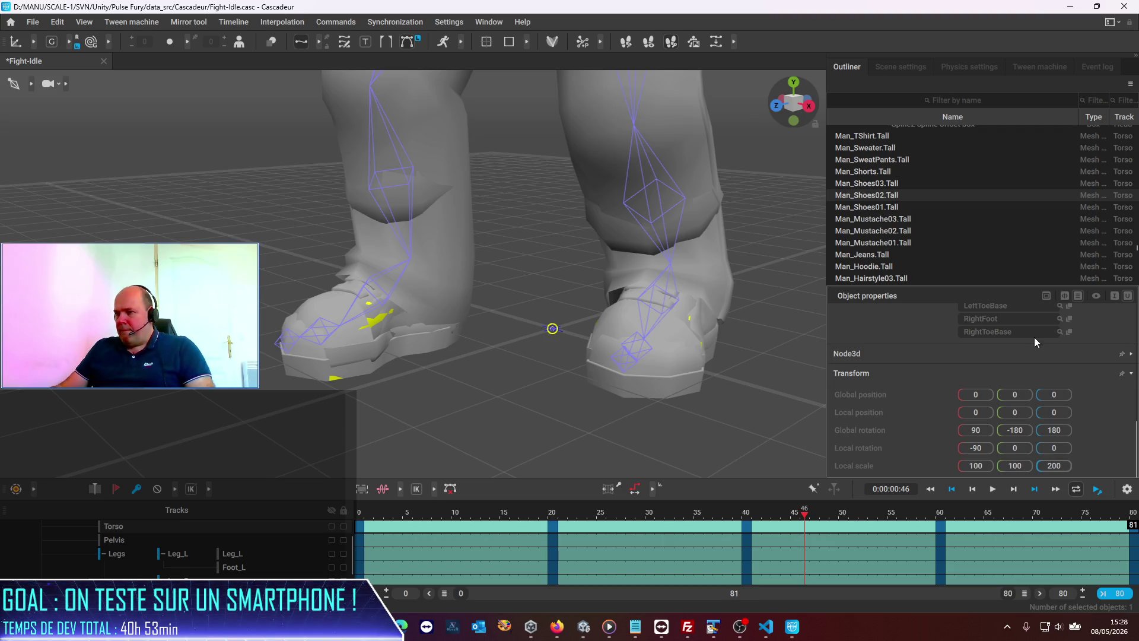
click(421, 399)
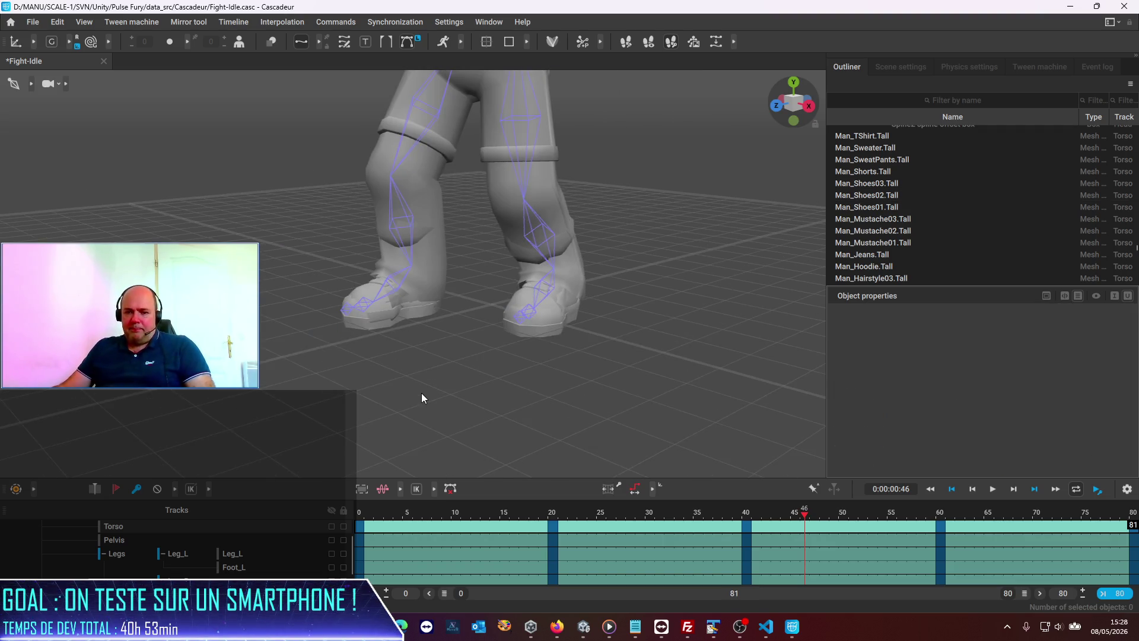
- Orbit and zoom the camera to a frontal view of the whole character
scroll(419, 393, down, 2)
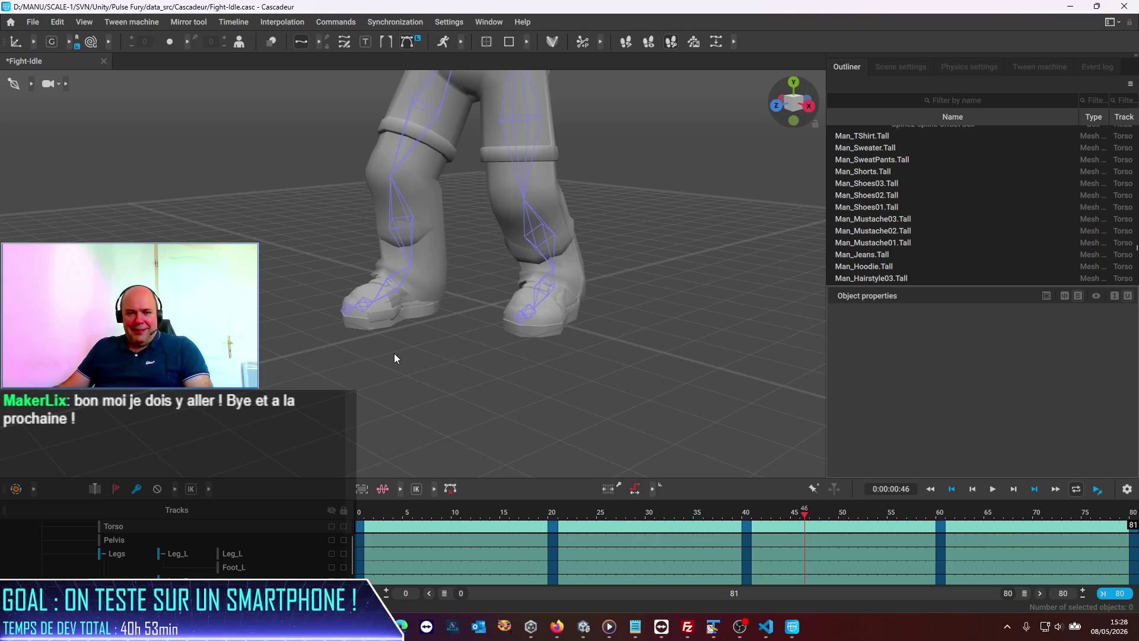
mouse_move(529, 397)
mouse_down()
mouse_move(384, 415)
mouse_move(592, 374)
mouse_up()
scroll(455, 348, down, 3)
scroll(378, 356, up, 3)
mouse_move(313, 319)
mouse_down()
mouse_move(281, 304)
mouse_move(275, 407)
mouse_move(273, 378)
mouse_up()
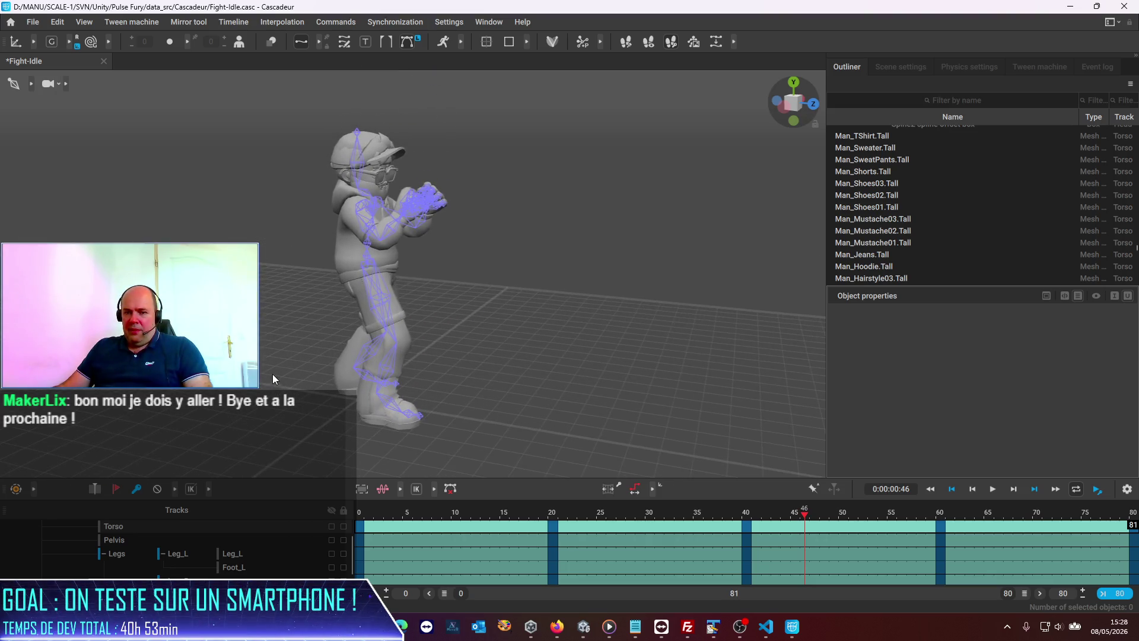
scroll(273, 373, up, 5)
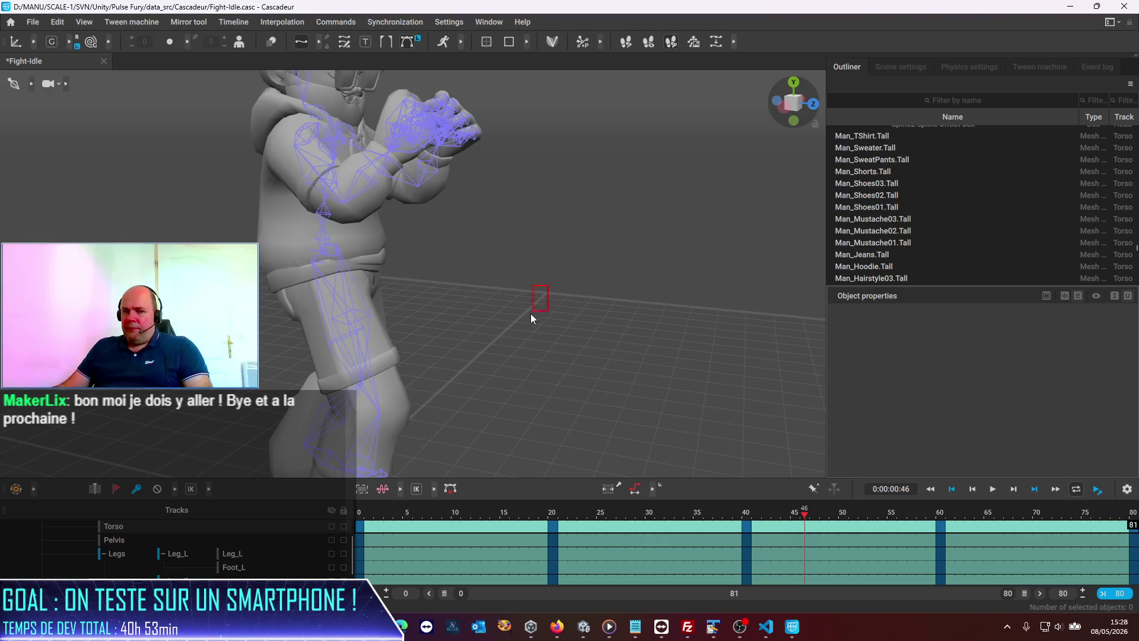
drag(531, 313, 534, 297)
scroll(568, 333, up, 2)
scroll(568, 332, down, 4)
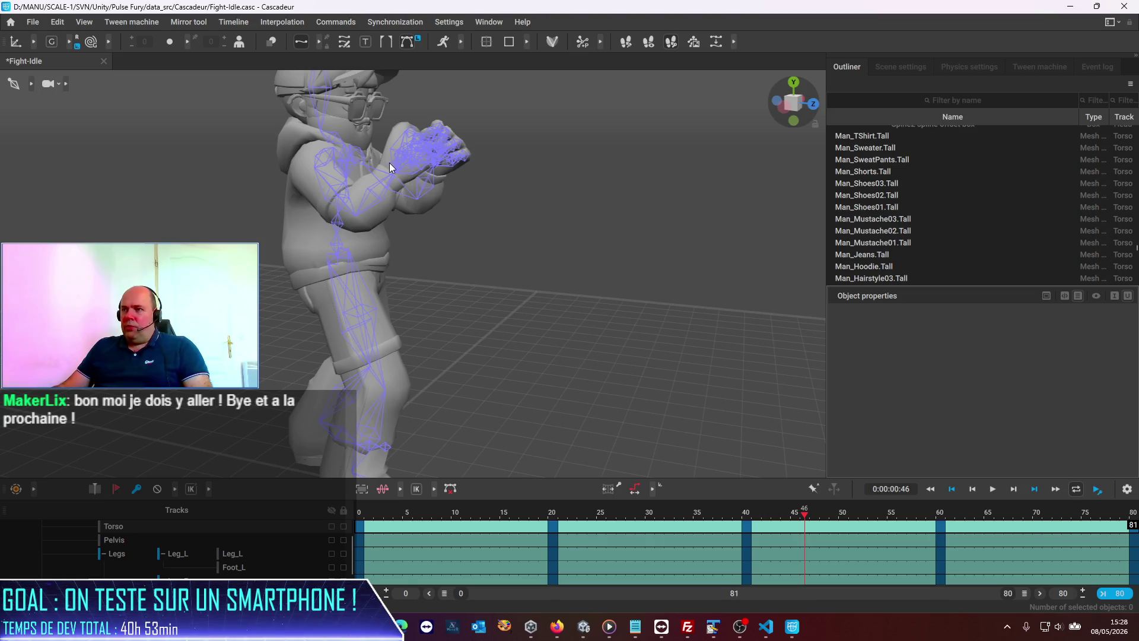
- Select the arm and forearm joints, listing the Armature.Man.Tall hierarchy in the Outliner
click(389, 162)
click(394, 198)
click(386, 189)
click(580, 330)
mouse_move(579, 331)
mouse_down()
mouse_move(599, 338)
mouse_move(374, 356)
mouse_move(263, 277)
mouse_move(289, 321)
mouse_move(347, 322)
mouse_up()
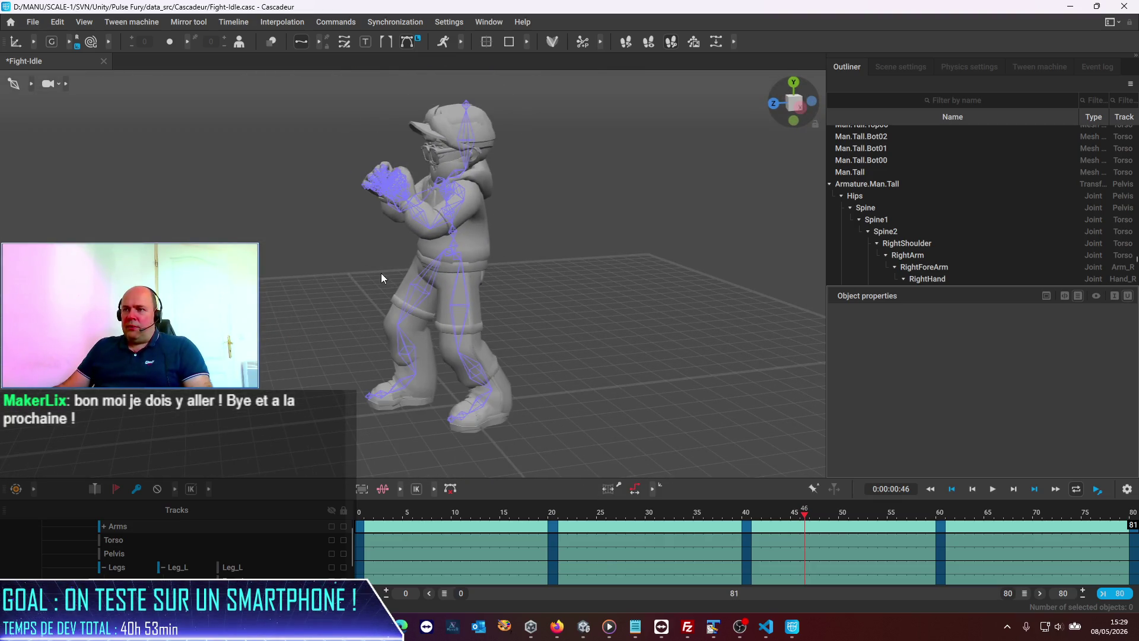
scroll(423, 196, up, 2)
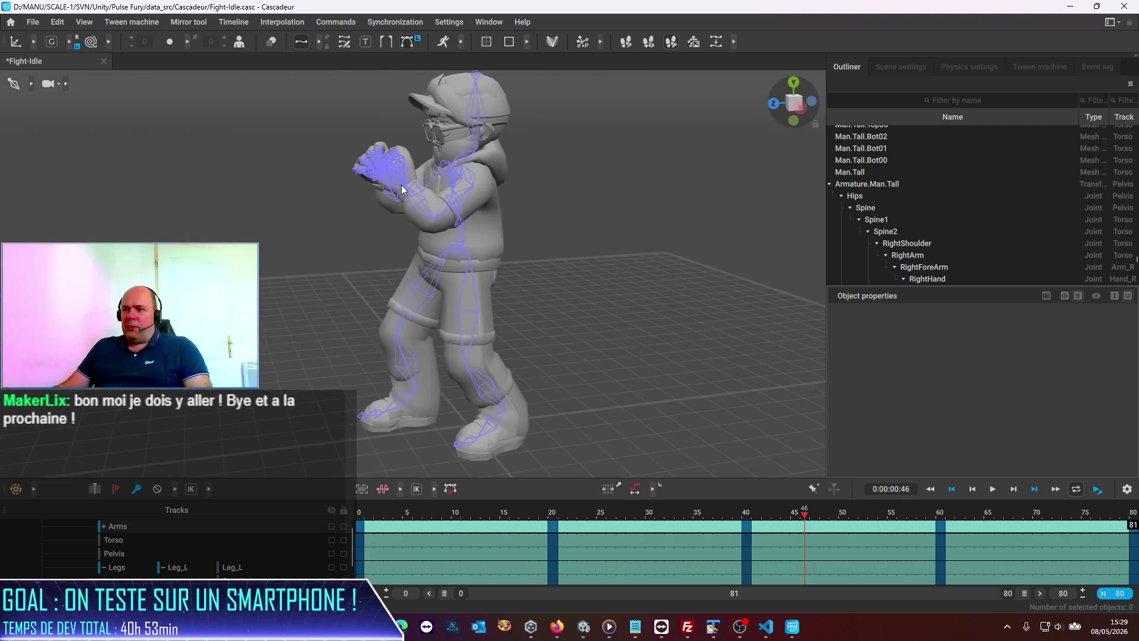
- Pull the LeftHand joint out to the side, then undo the move
click(401, 184)
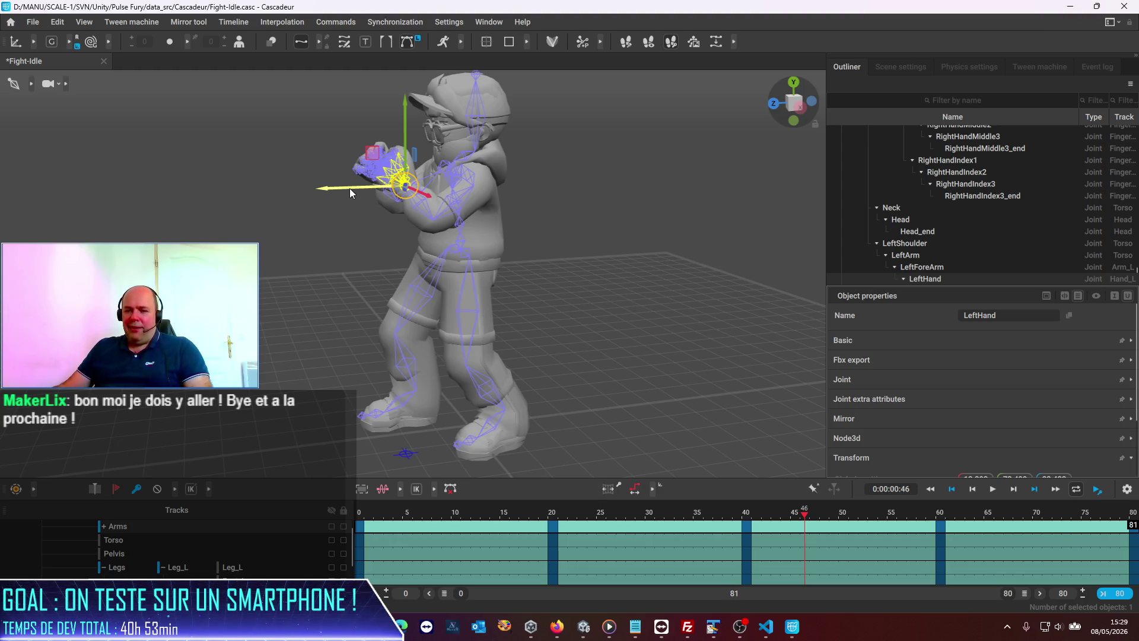
mouse_move(350, 187)
mouse_down()
mouse_move(117, 232)
mouse_move(330, 191)
mouse_move(308, 191)
mouse_up()
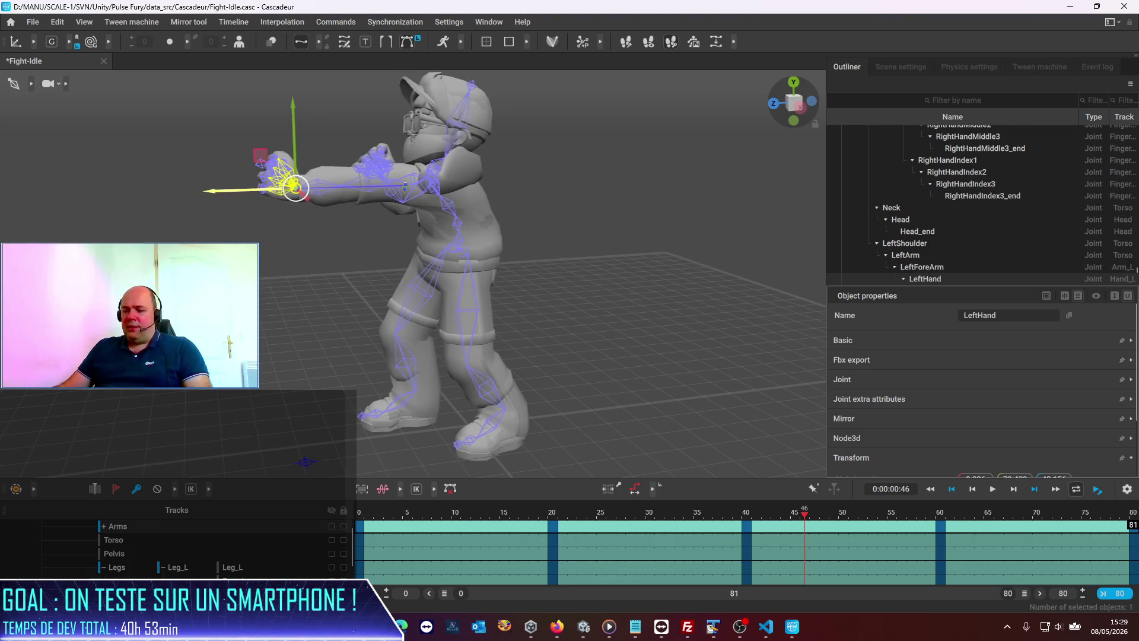
key(ctrl+z)
click(569, 233)
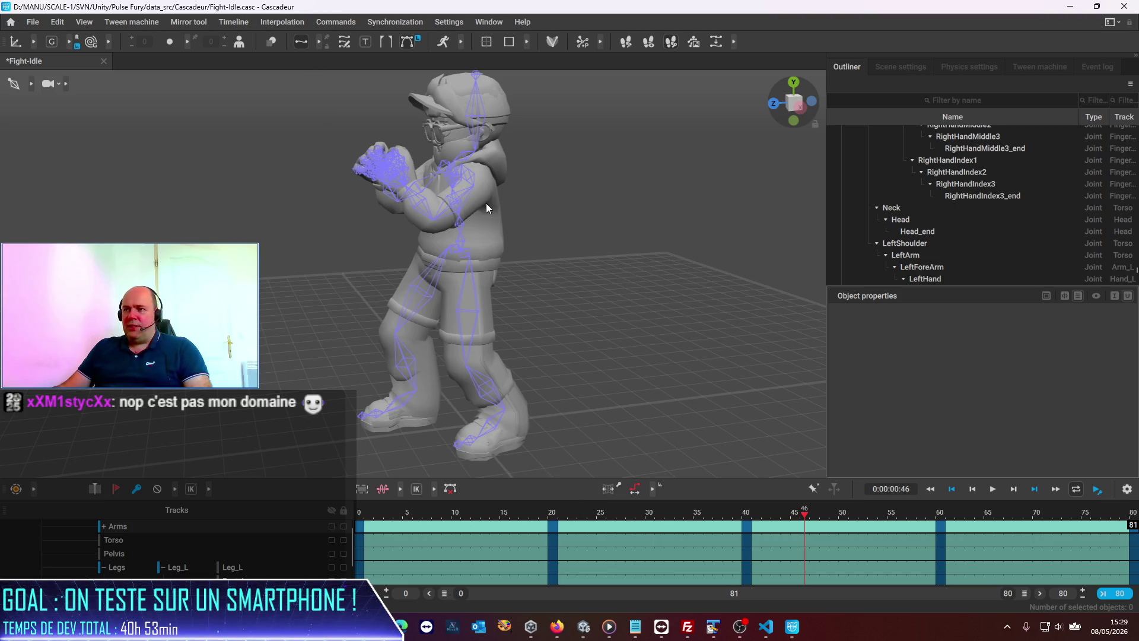
- Tilt the Head joint back and pull the RightHand joint out to extend the arm
click(482, 157)
mouse_move(481, 157)
mouse_down()
mouse_move(562, 180)
mouse_move(774, 305)
mouse_move(525, 253)
mouse_up()
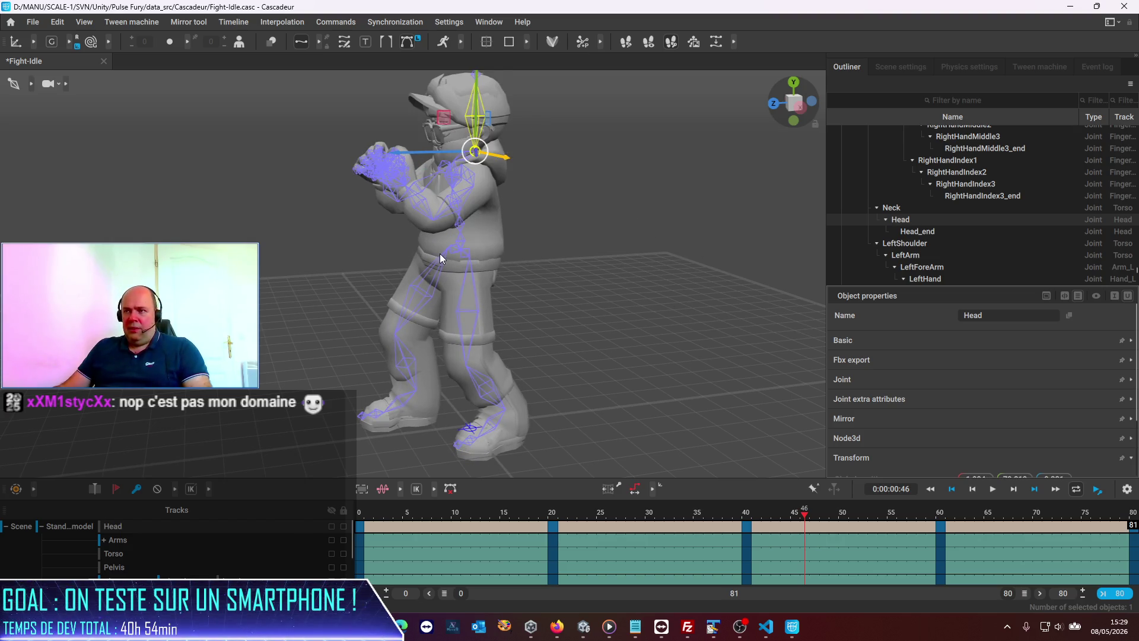
mouse_move(276, 269)
mouse_down()
mouse_move(481, 337)
mouse_move(667, 310)
mouse_move(552, 322)
mouse_up()
click(401, 226)
drag(450, 232, 717, 302)
- Toggle undo/redo to compare the right arm extension, then return to frame 0
key(ctrl+z)
key(ctrl+z)
key(ctrl+shift+z)
key(ctrl+z)
key(ctrl+shift+z)
key(ctrl+z)
key(ctrl+shift+z)
key(ctrl+z)
key(ctrl+shift+z)
key(ctrl+z)
key(ctrl+shift+z)
key(ctrl+z)
key(ctrl+shift+z)
key(ctrl+z)
key(ctrl+shift+z)
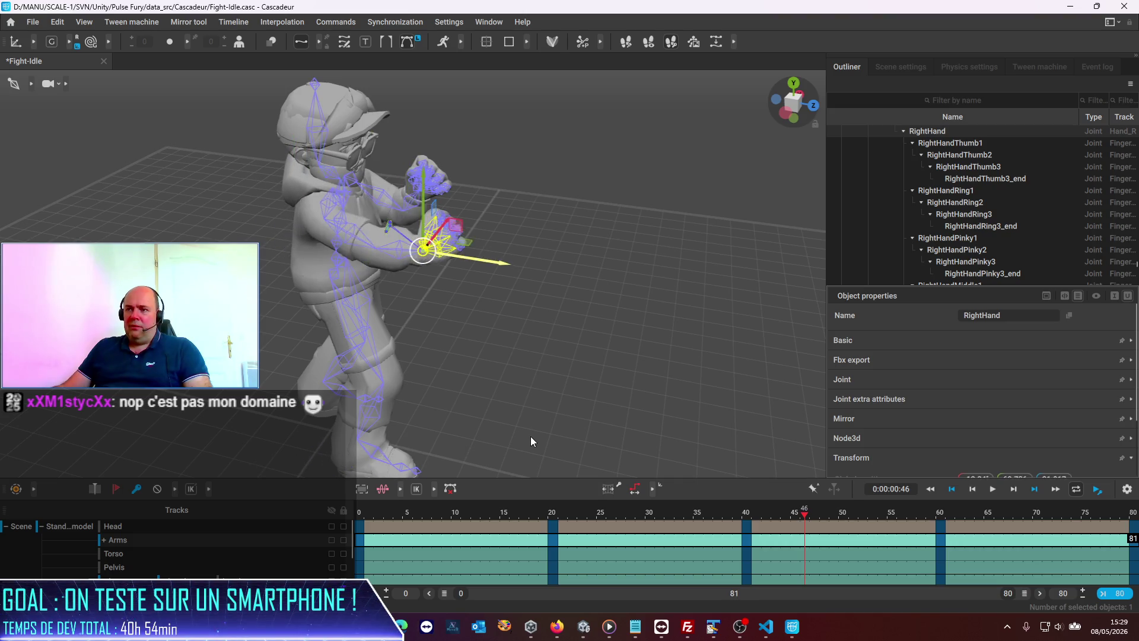
click(361, 515)
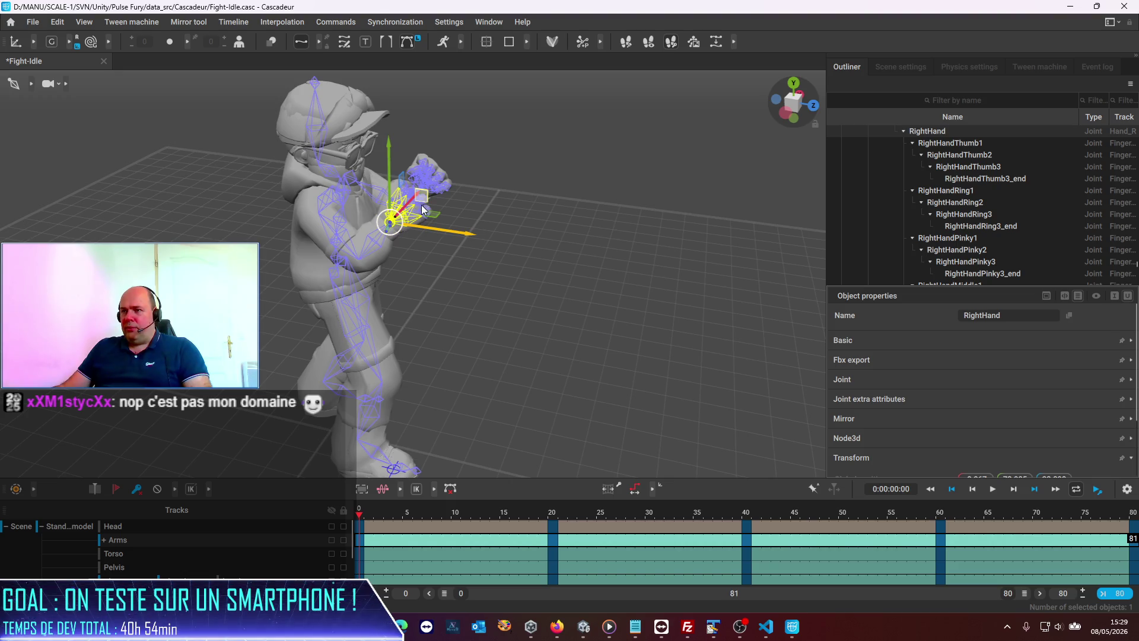
- Drag the right hand forward and down, undo four times, and scrub to frame 20
drag(428, 212, 863, 344)
key(ctrl+z)
key(ctrl+z)
key(ctrl+z)
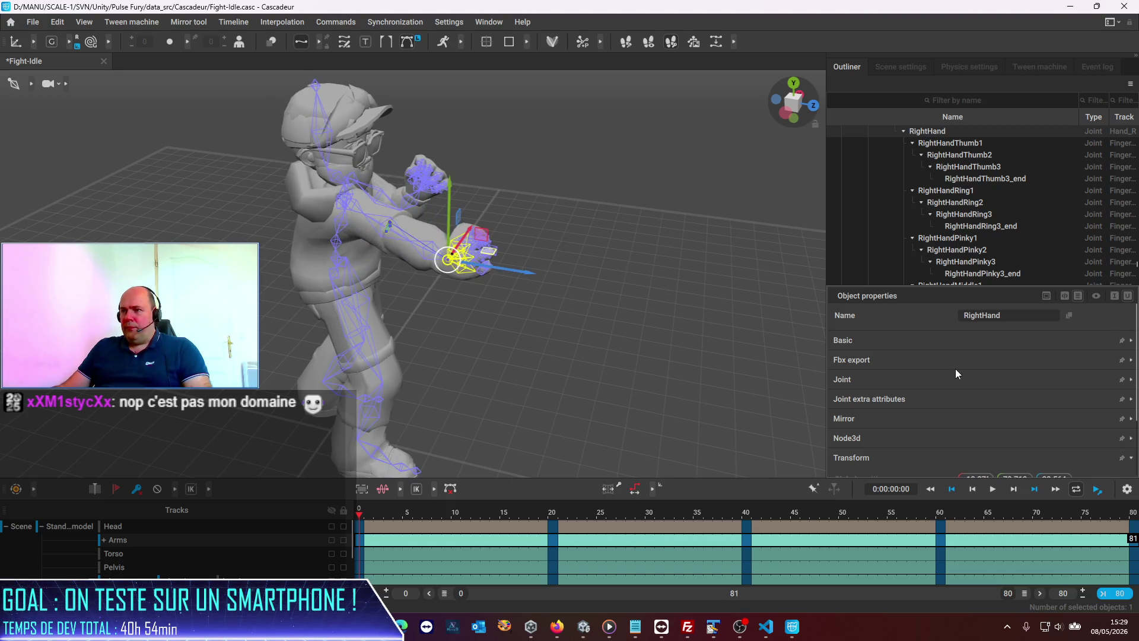
key(ctrl+z)
key(ctrl+z)
key(ctrl+z)
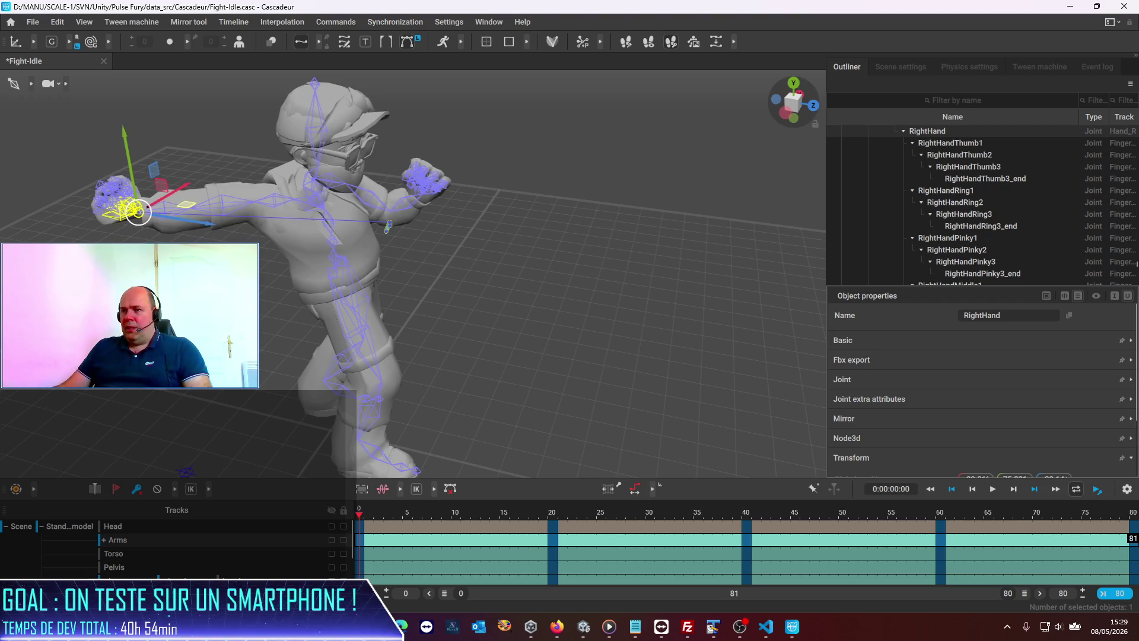
key(ctrl+z)
key(ctrl+z)
key(ctrl+z)
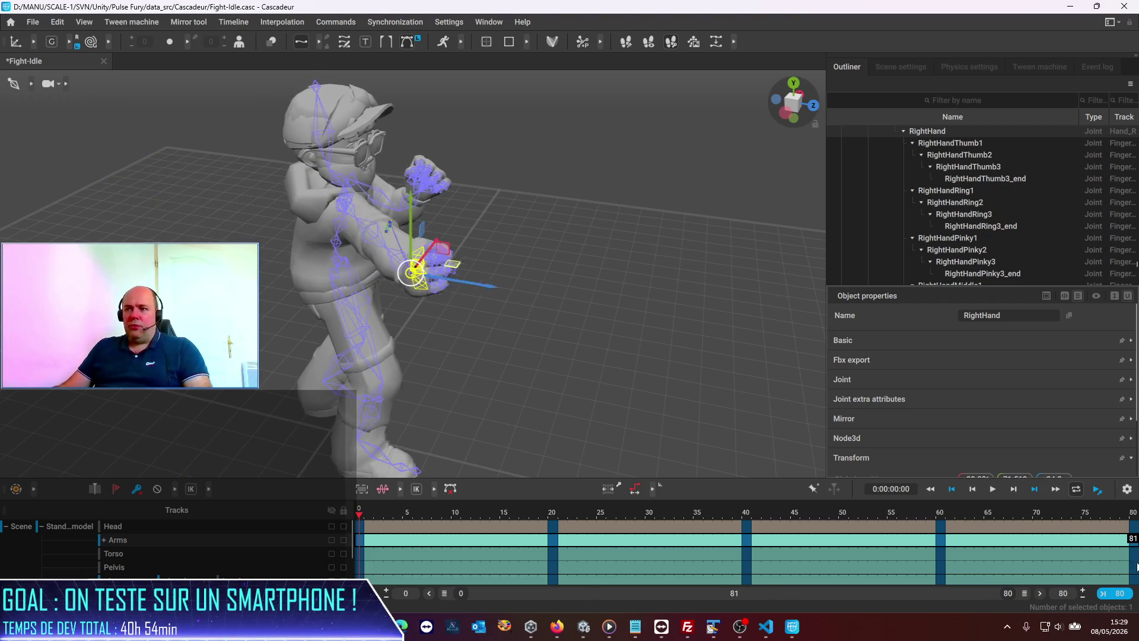
key(ctrl+z)
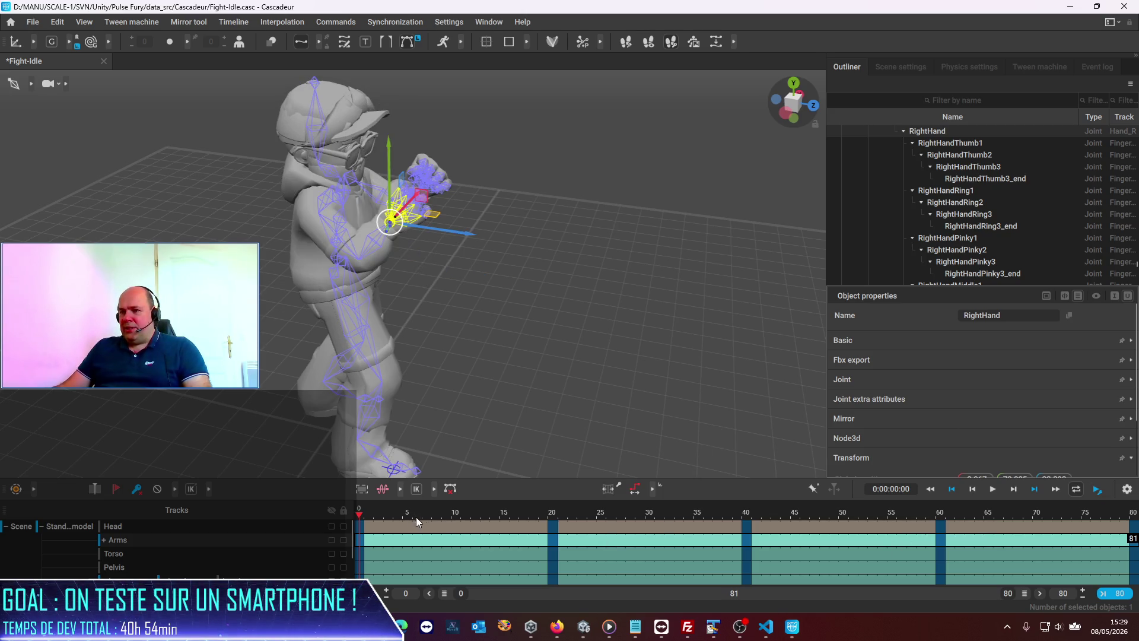
mouse_move(451, 522)
mouse_down()
mouse_move(564, 529)
mouse_move(552, 528)
mouse_up()
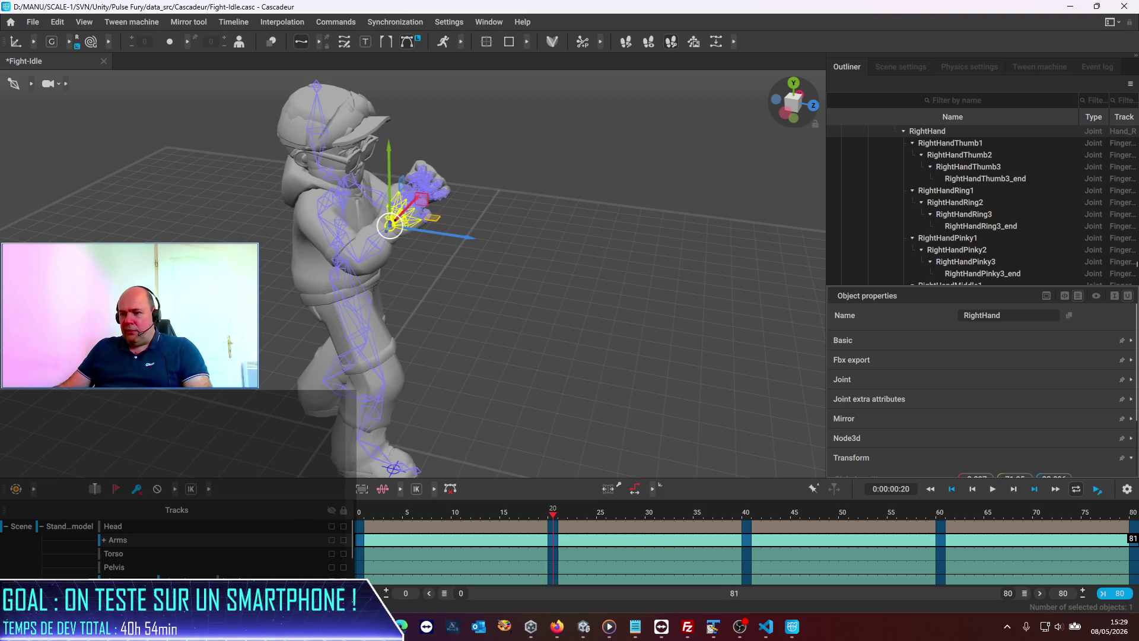
click(32, 24)
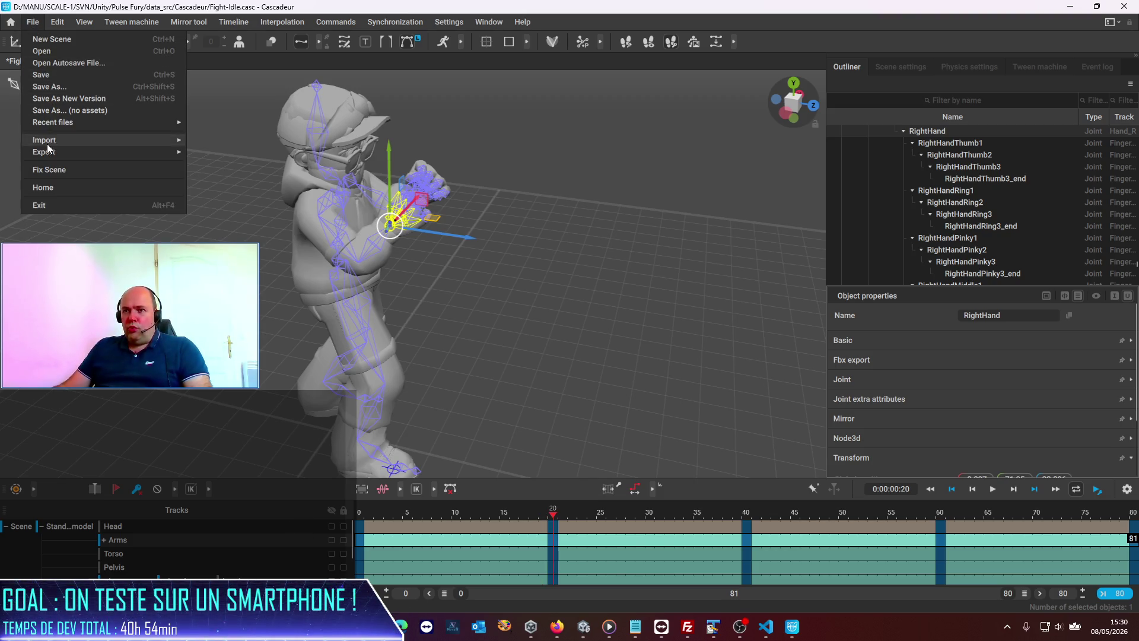
- Open the Fight-PunchLeft.casc scene and orbit to a low side view
click(52, 51)
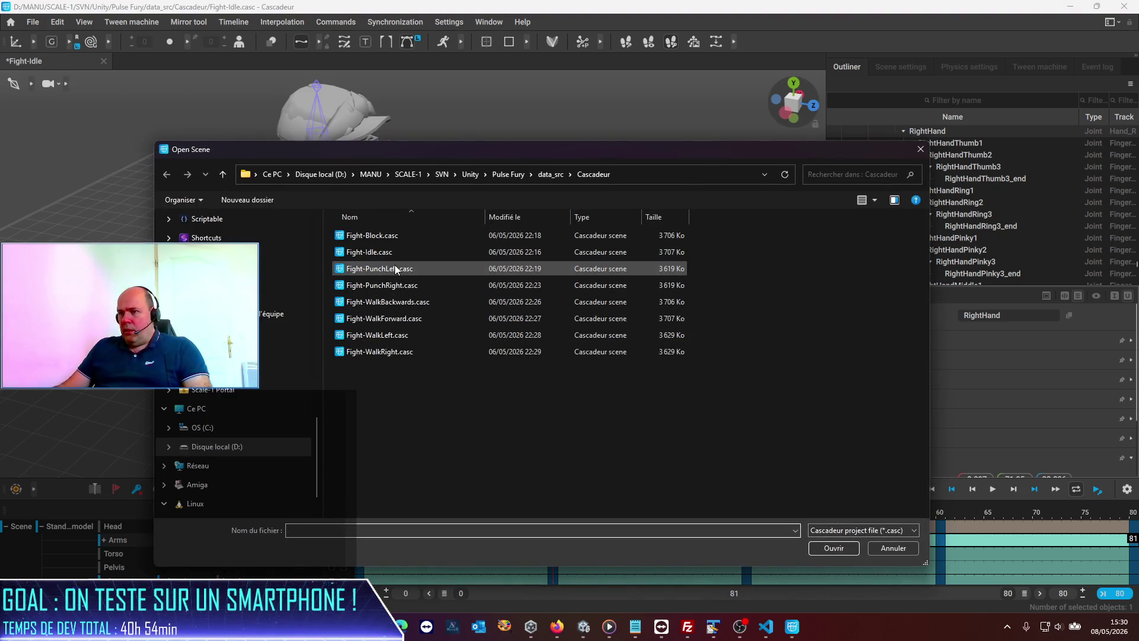
double_click(394, 264)
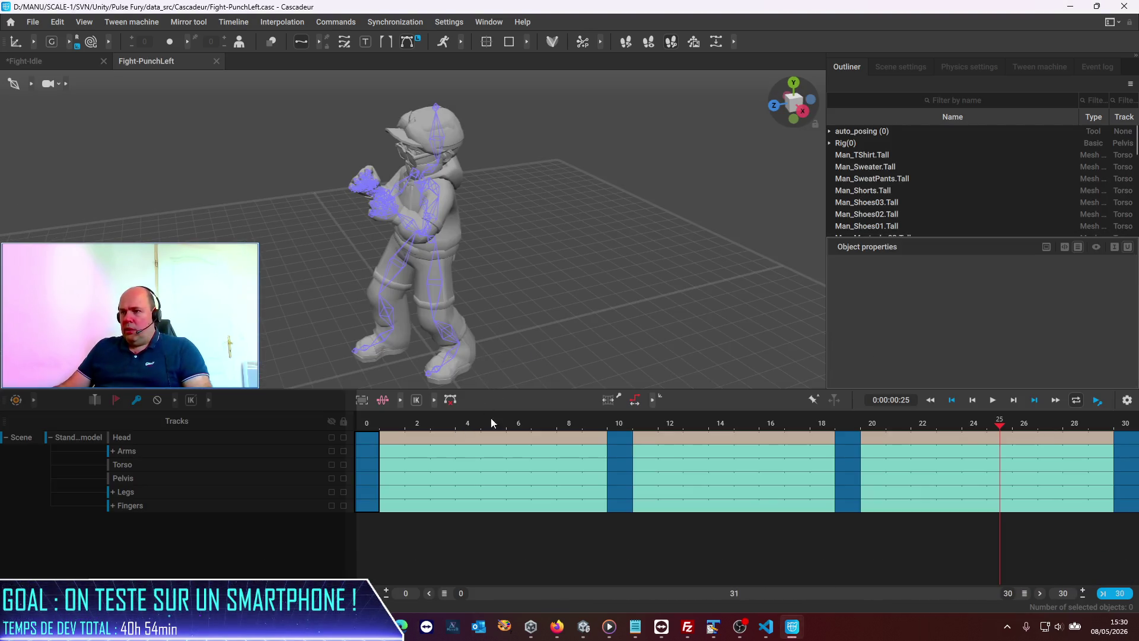
mouse_move(585, 312)
mouse_down()
mouse_move(515, 320)
mouse_move(528, 234)
mouse_move(525, 269)
mouse_up()
- Step through the punch's key poses at frames 0, 10 and 19
click(365, 439)
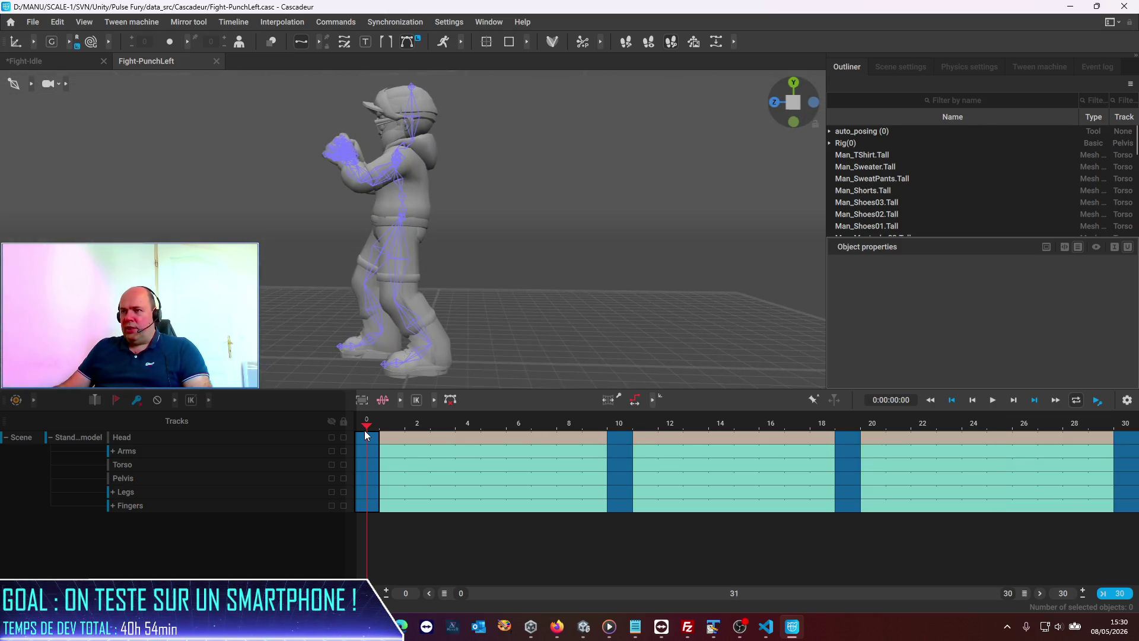
click(622, 424)
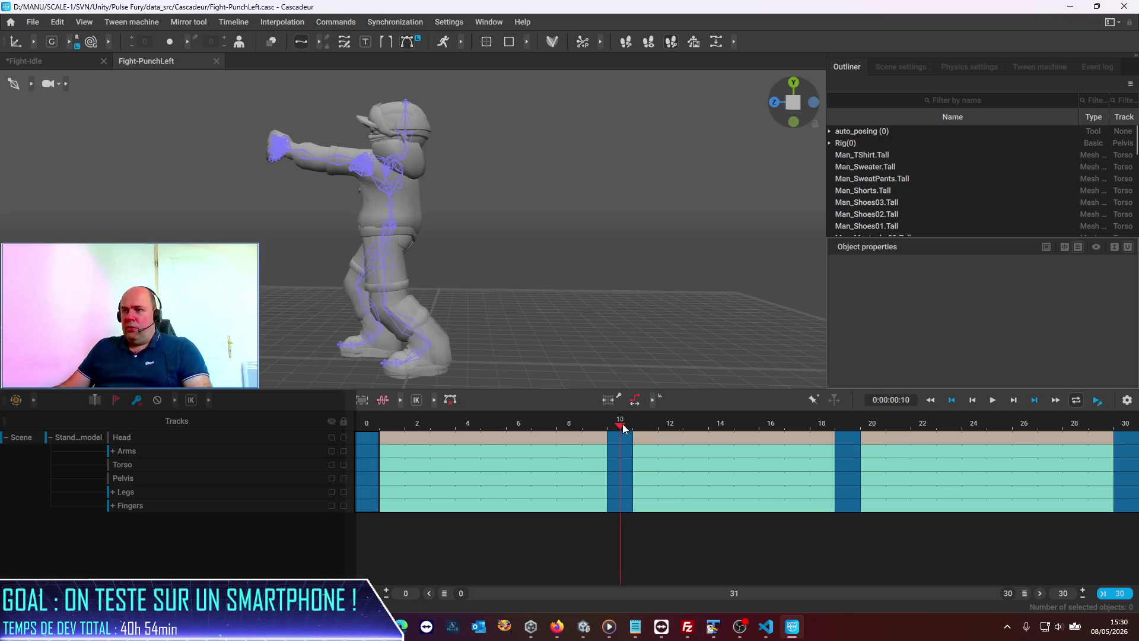
click(851, 422)
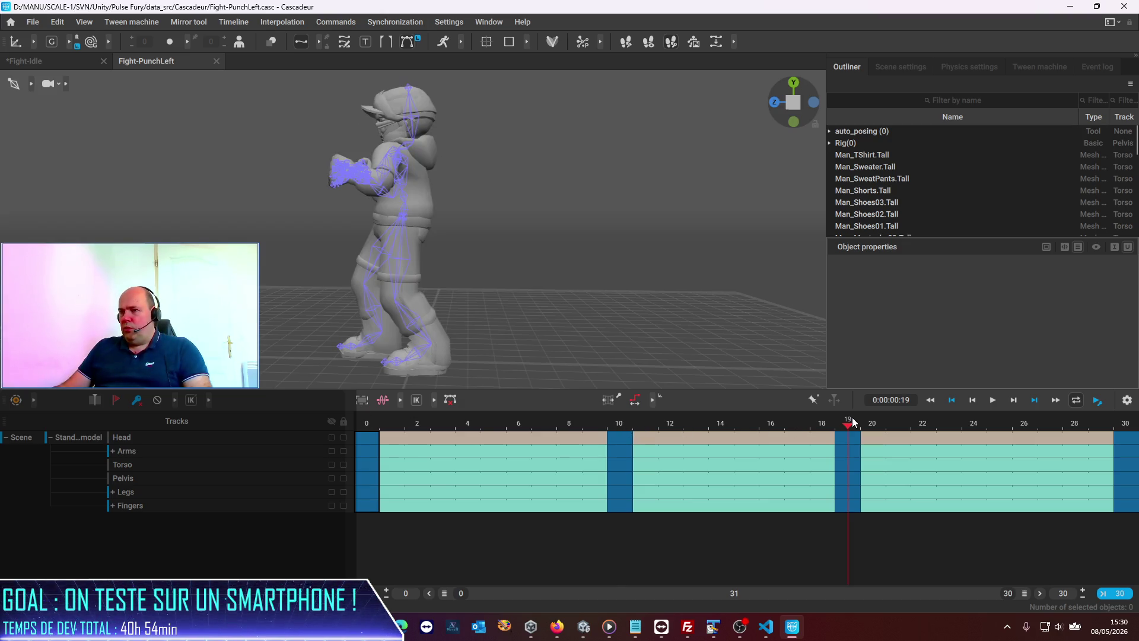
- Return the punch animation to frame 0 and start playback
click(1126, 423)
mouse_move(1127, 425)
mouse_down()
mouse_move(437, 440)
mouse_move(273, 426)
mouse_up()
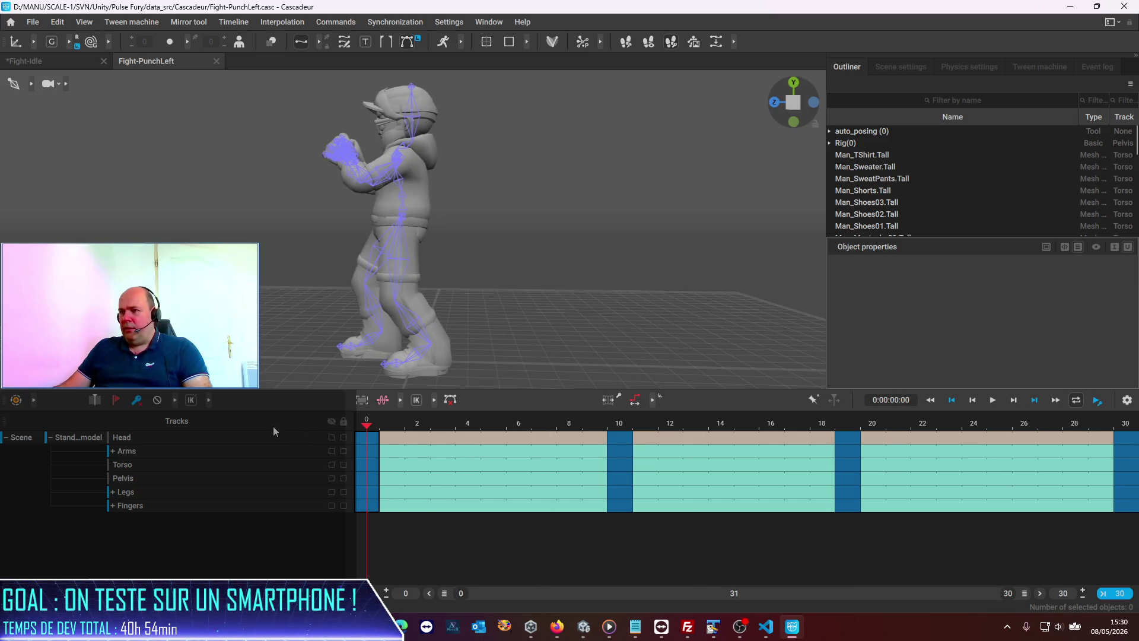
click(993, 401)
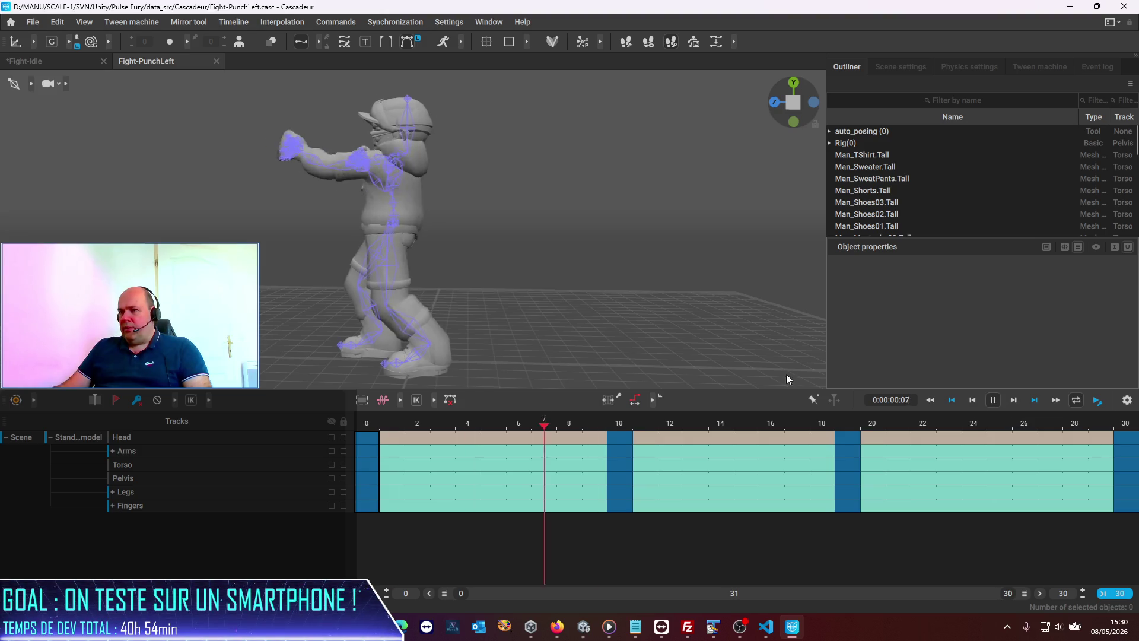
- Orbit around the playing punch, enlarge the 3D view over the timeline, and stop at frame 19
drag(503, 315, 693, 361)
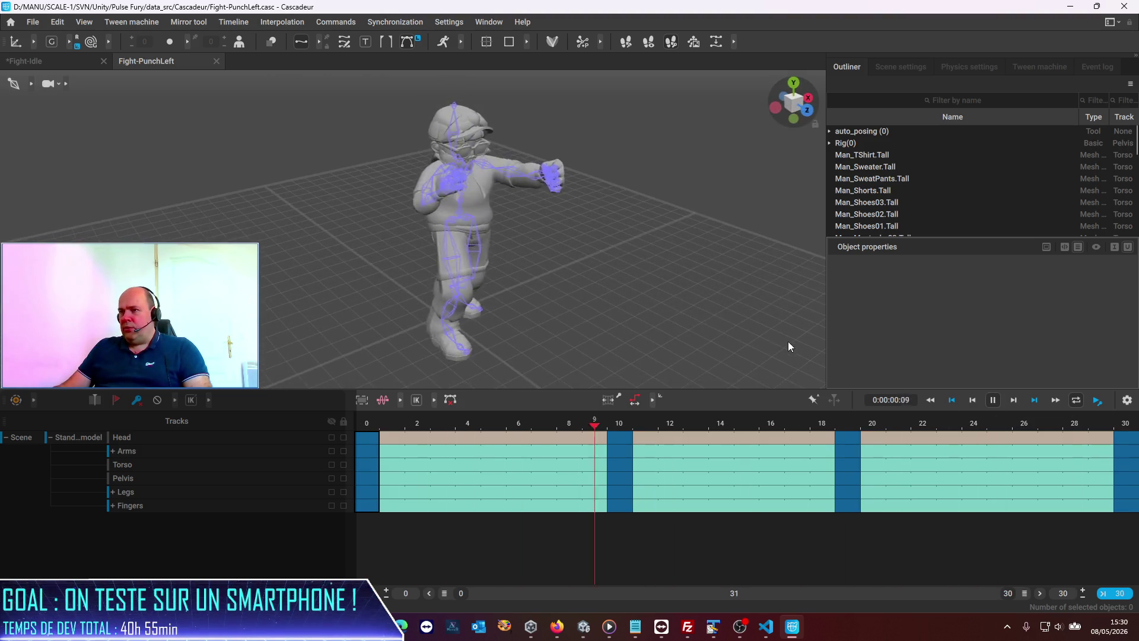
drag(788, 341, 638, 211)
scroll(618, 215, up, 5)
scroll(619, 219, down, 3)
mouse_move(565, 247)
mouse_down()
mouse_move(622, 259)
mouse_move(745, 223)
mouse_move(745, 211)
mouse_up()
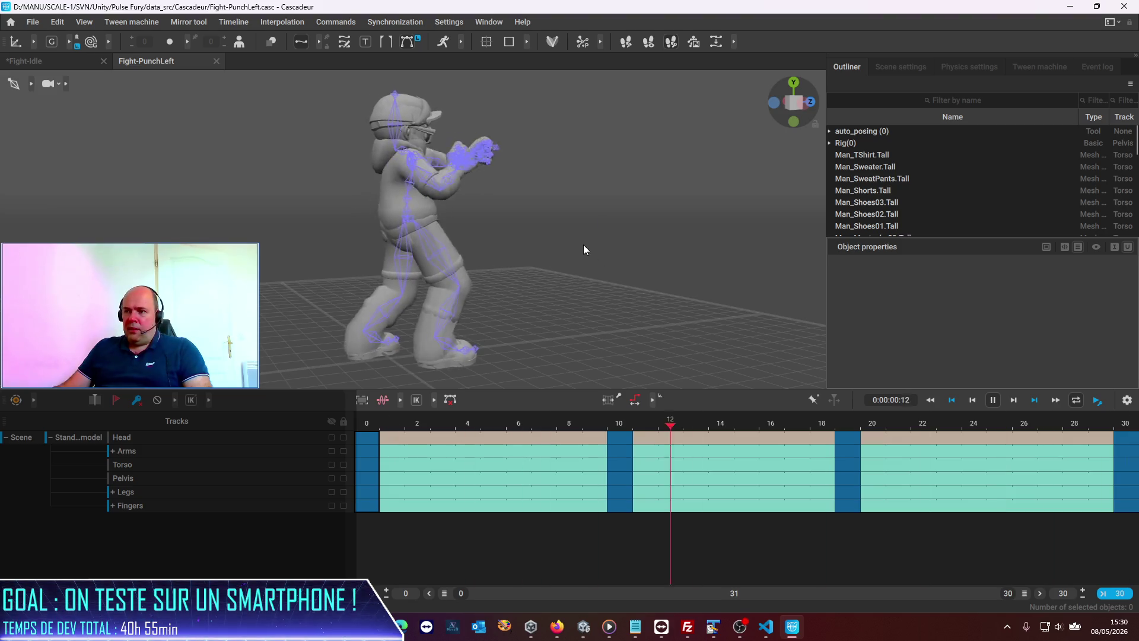
scroll(567, 295, up, 3)
scroll(558, 344, down, 3)
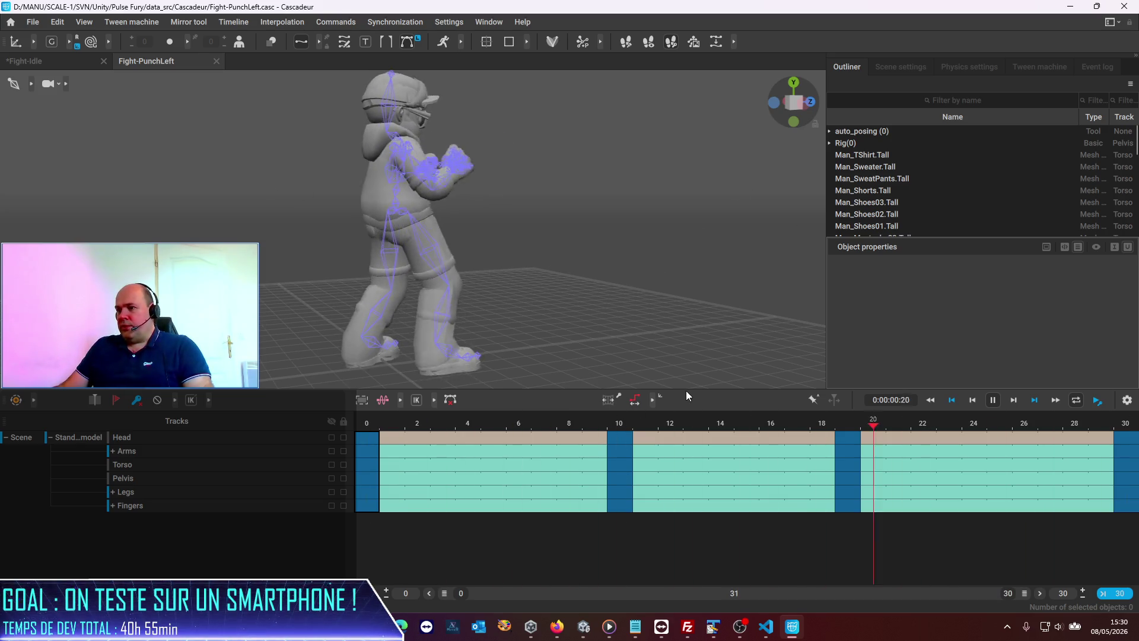
drag(686, 391, 691, 455)
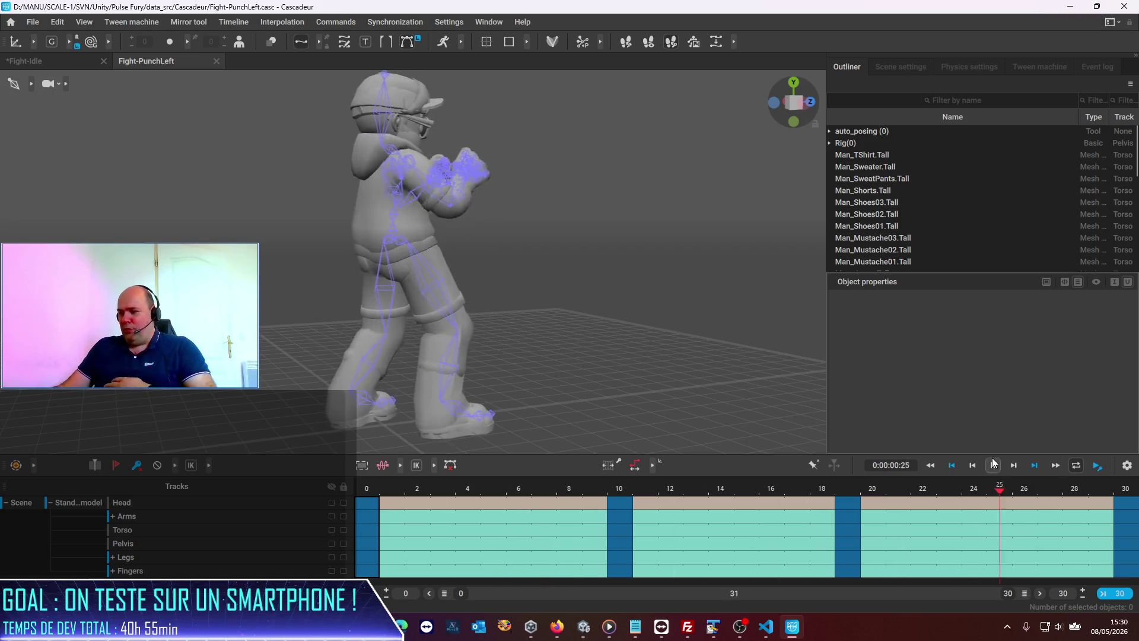
click(952, 465)
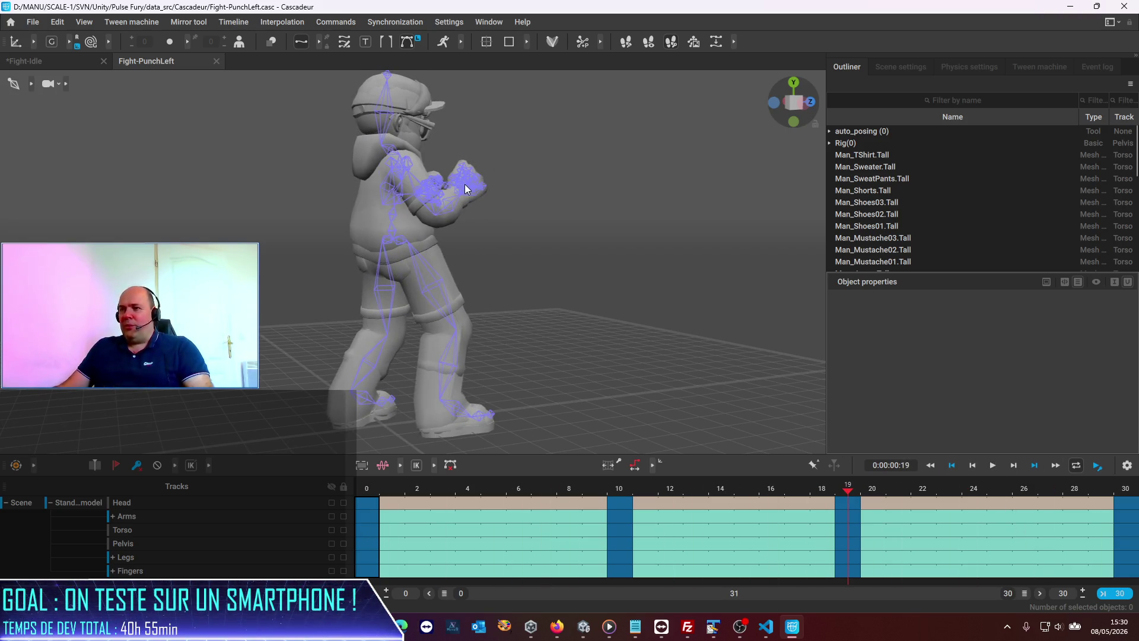
- Swing the LeftLeg joint along the X axis, then undo the move
click(464, 185)
scroll(533, 225, up, 5)
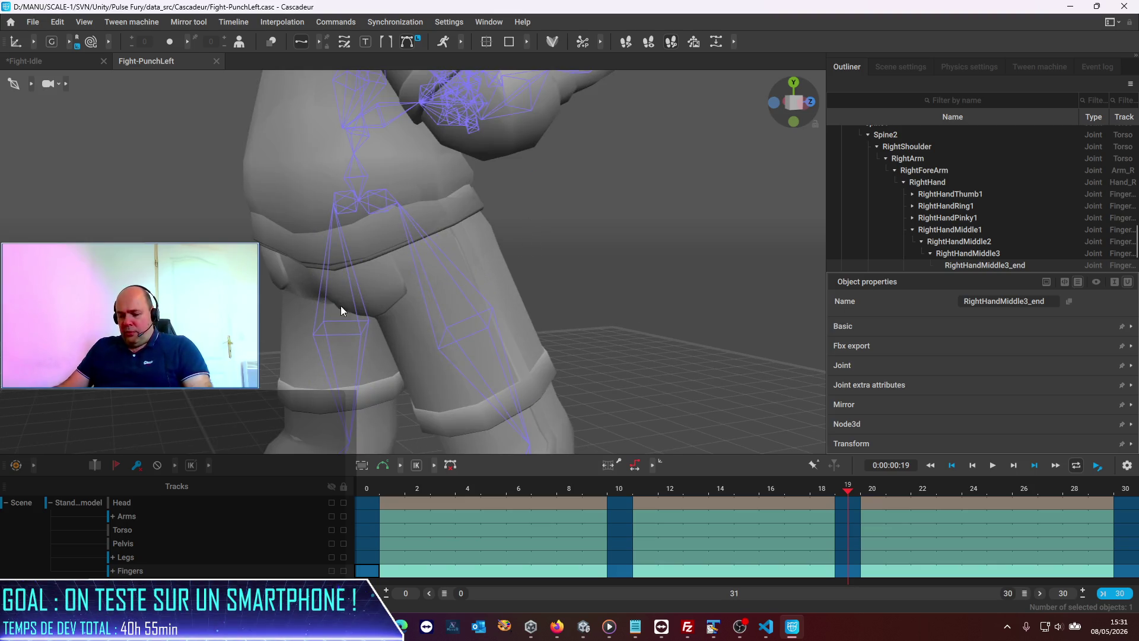
drag(160, 332, 165, 53)
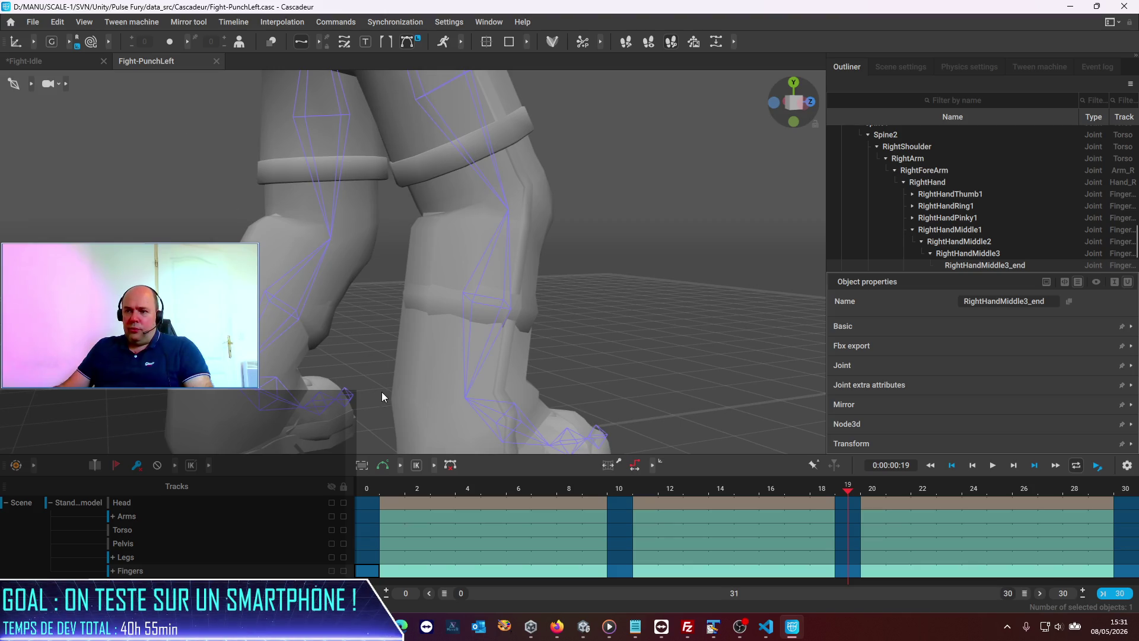
drag(382, 391, 318, 318)
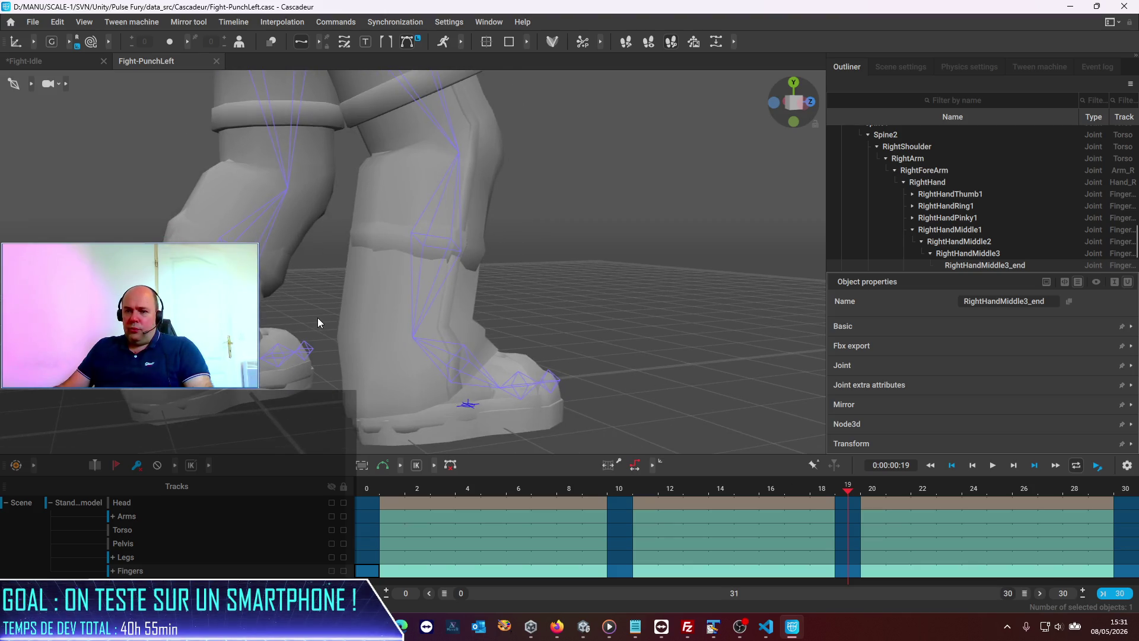
click(288, 190)
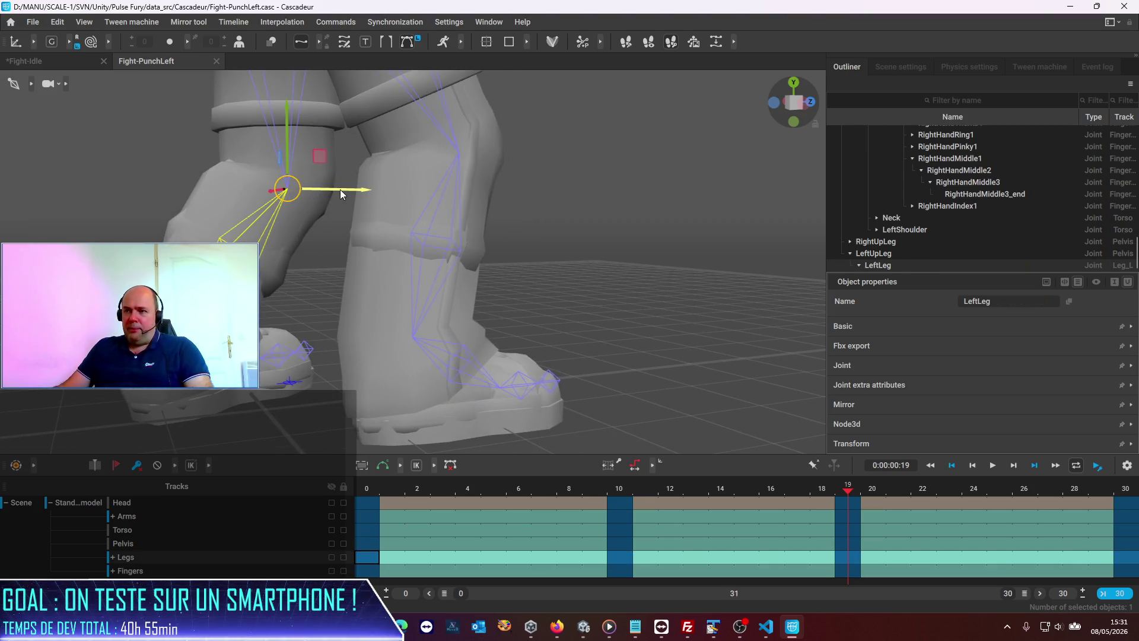
mouse_move(340, 190)
mouse_down()
mouse_move(507, 194)
mouse_move(905, 141)
mouse_move(606, 189)
mouse_move(95, 215)
mouse_move(571, 254)
mouse_move(346, 238)
mouse_move(430, 245)
mouse_up()
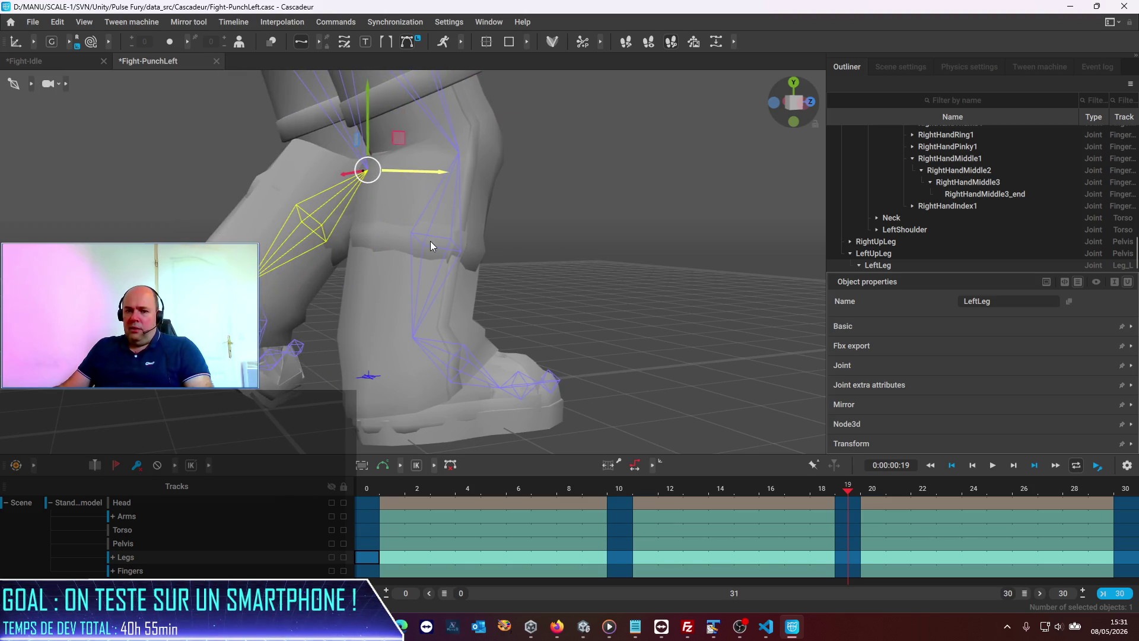
key(ctrl+z)
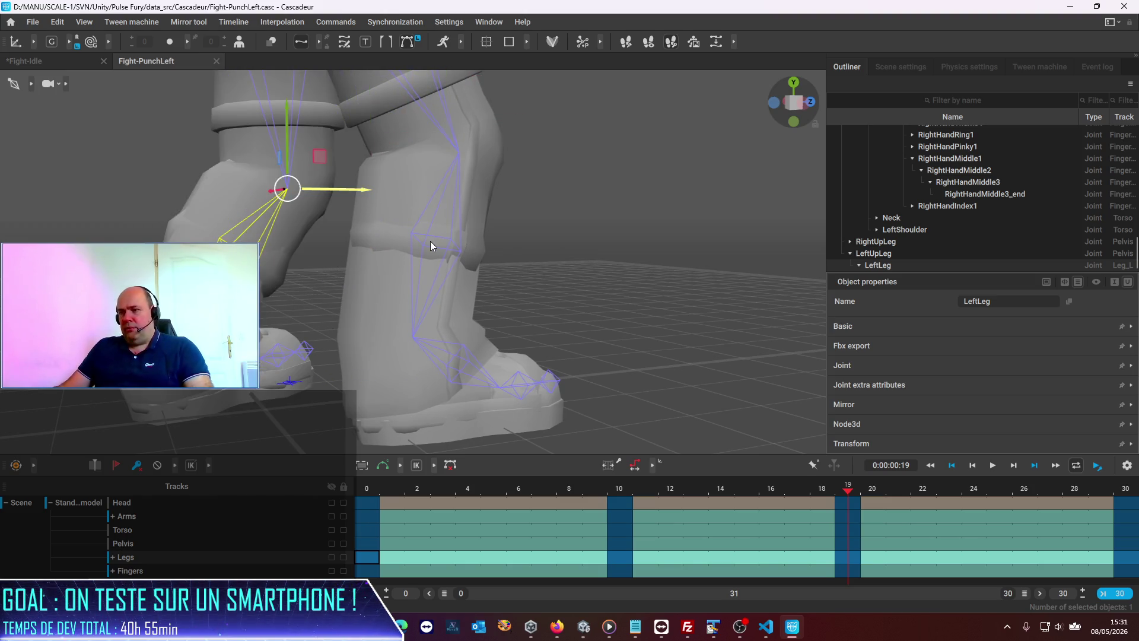
- Quit Cascadeur without saving Fight-Idle and bring Unity to the front
scroll(298, 296, down, 8)
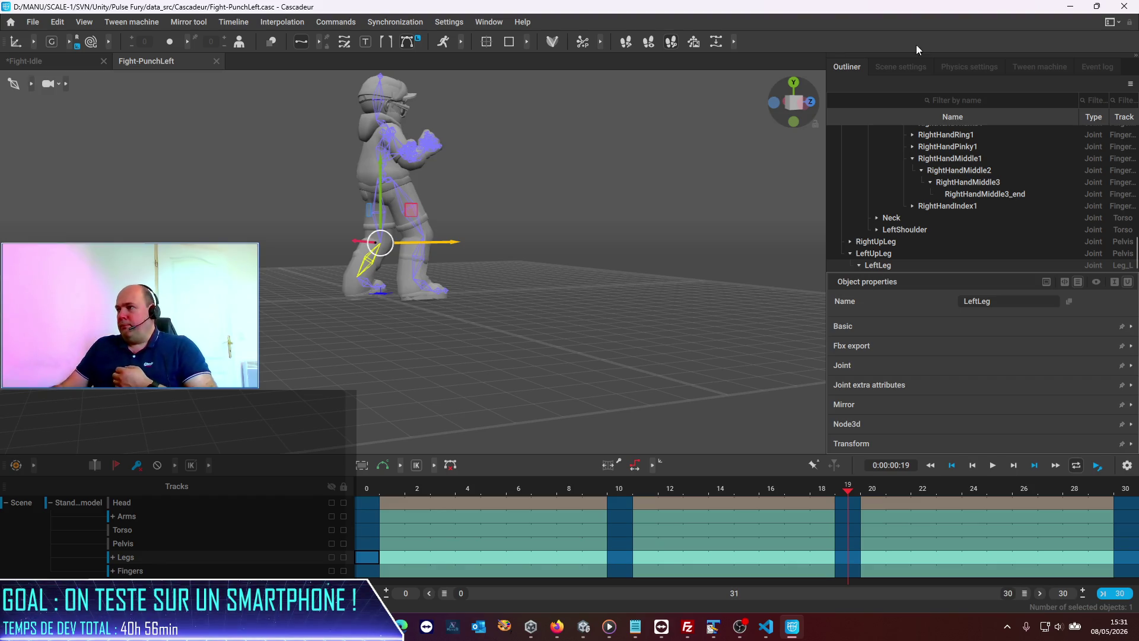
click(1126, 8)
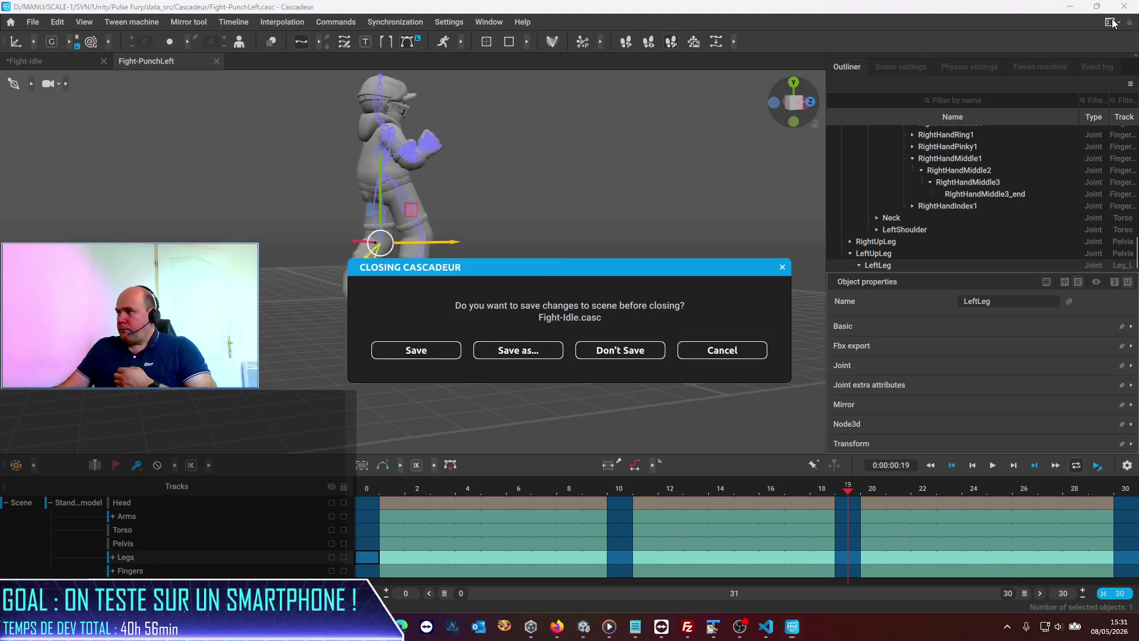
click(619, 354)
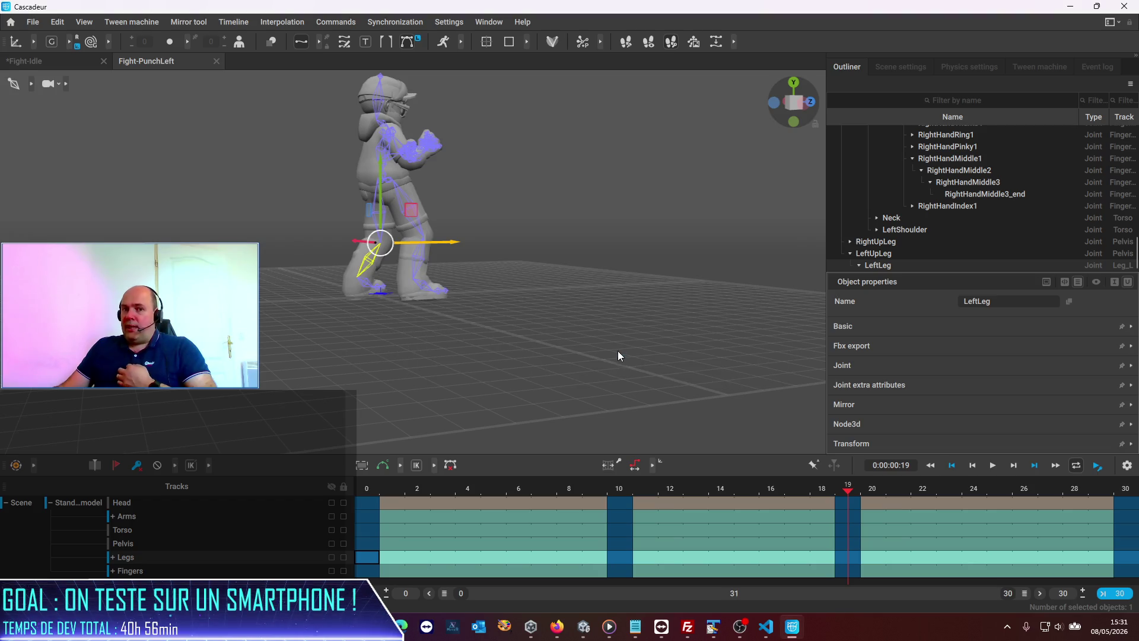
click(422, 539)
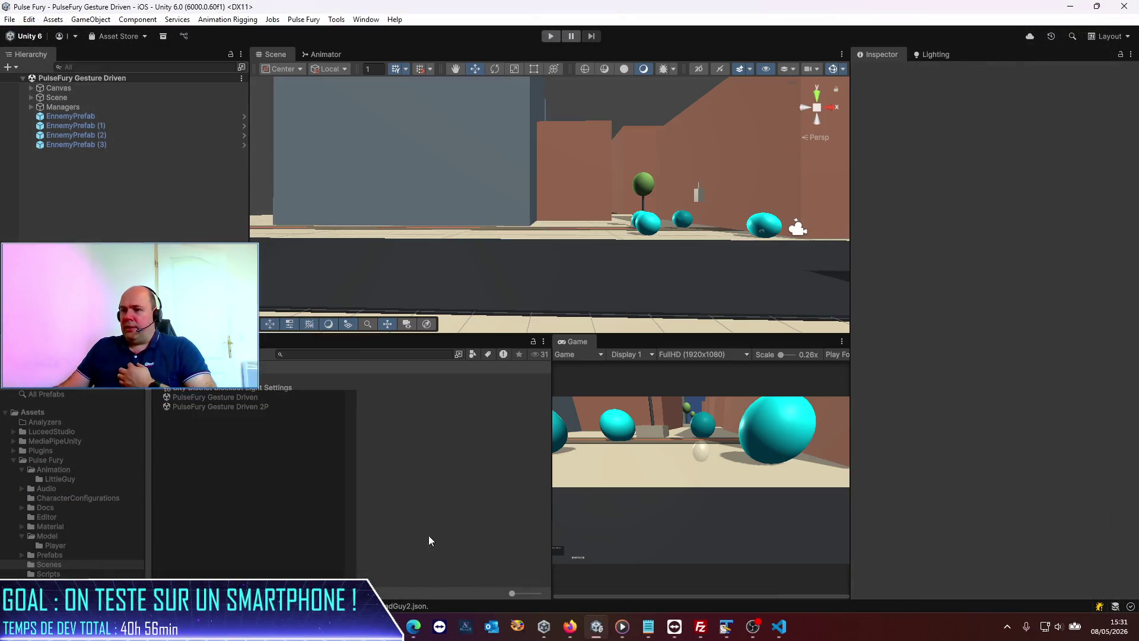
- Browse Pulse Fury > Animation > LittleGuy and inspect the fight-punch-right clip
click(181, 367)
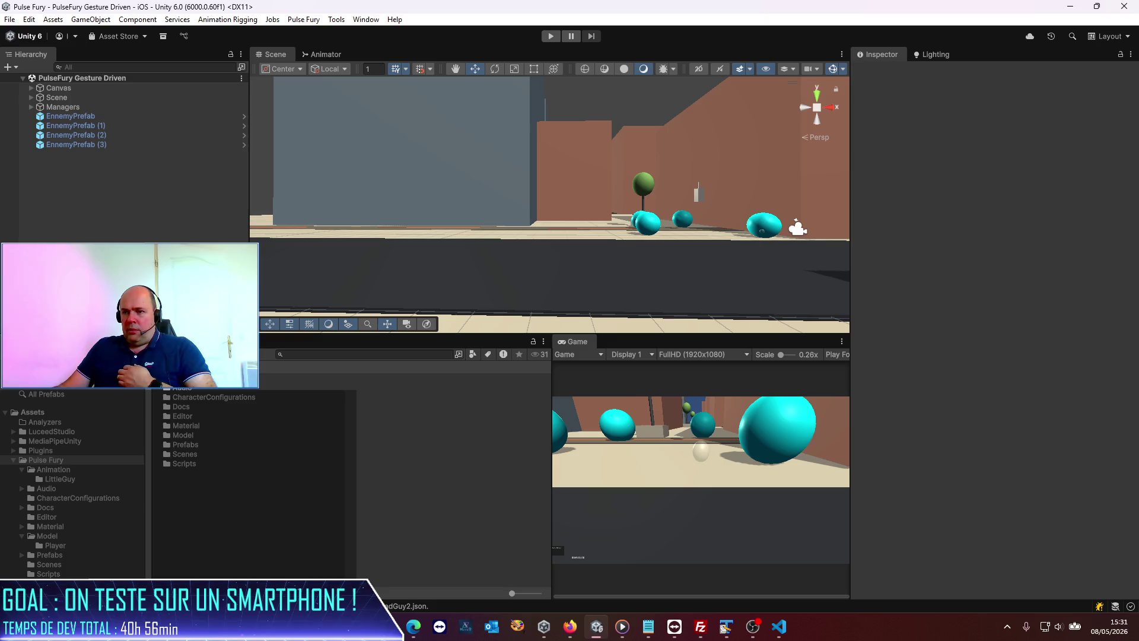
double_click(181, 378)
double_click(200, 383)
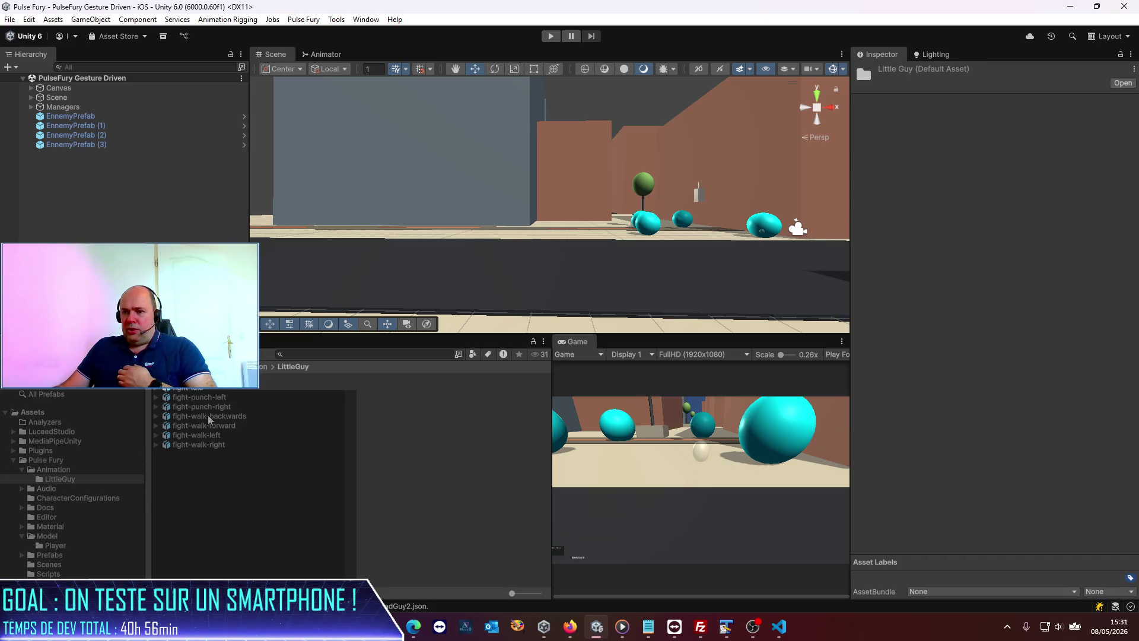
click(202, 407)
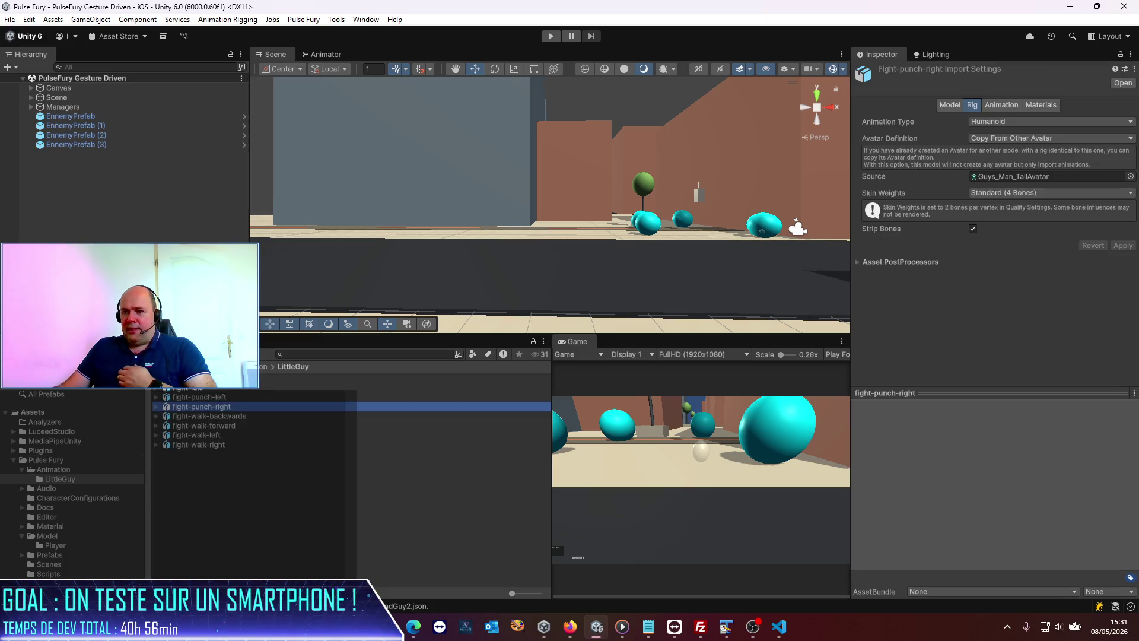
click(246, 366)
click(205, 366)
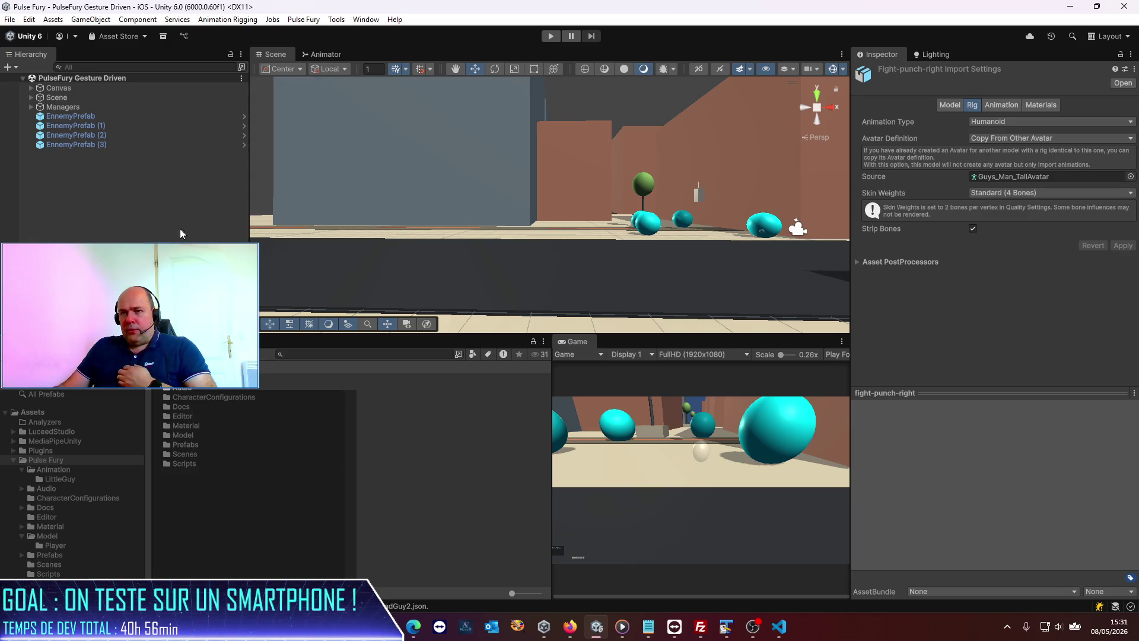
- Expand the Scene object and inspect PlayerPrefab's components
click(75, 98)
click(31, 97)
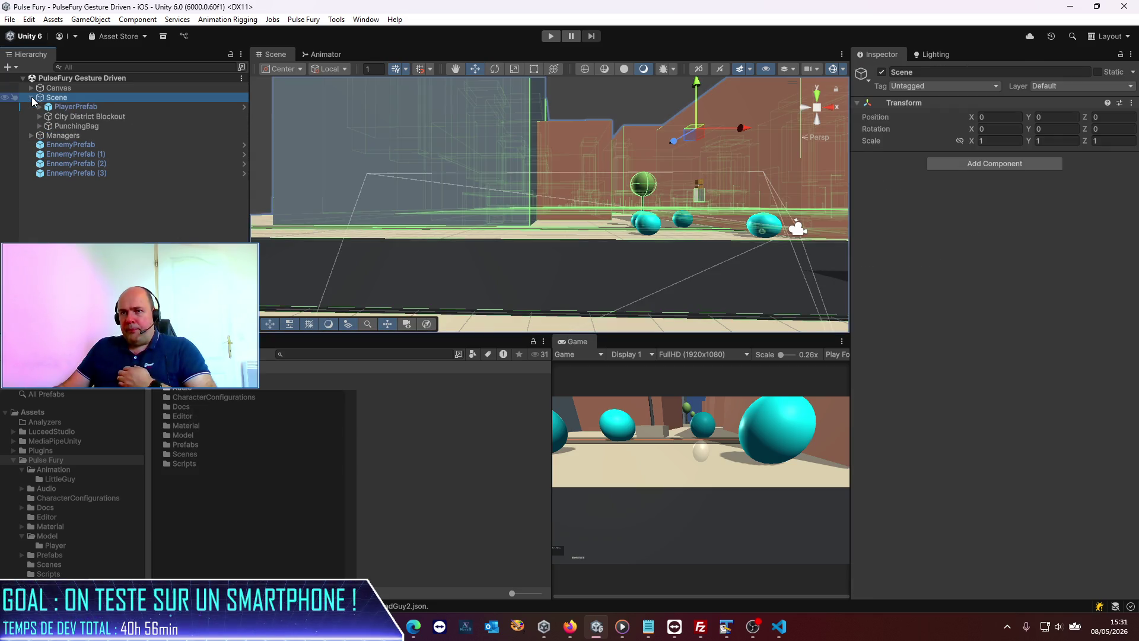
click(57, 108)
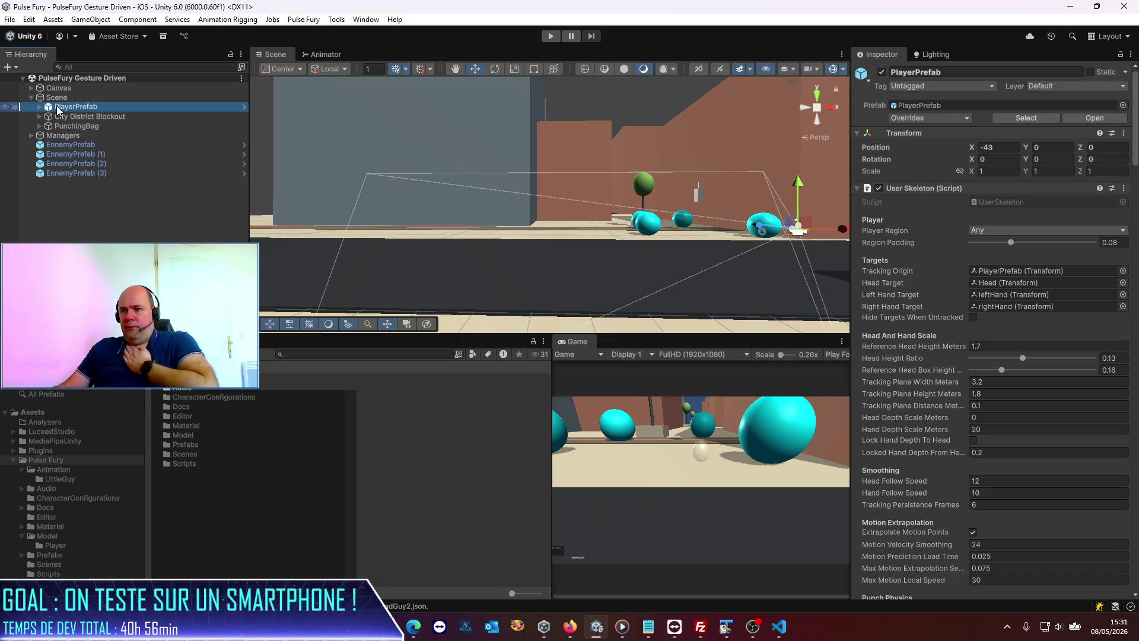
- Search the assets for 'mlaat' to locate PlayerAnimatorController_Gesture in the Player folder
click(32, 412)
click(318, 356)
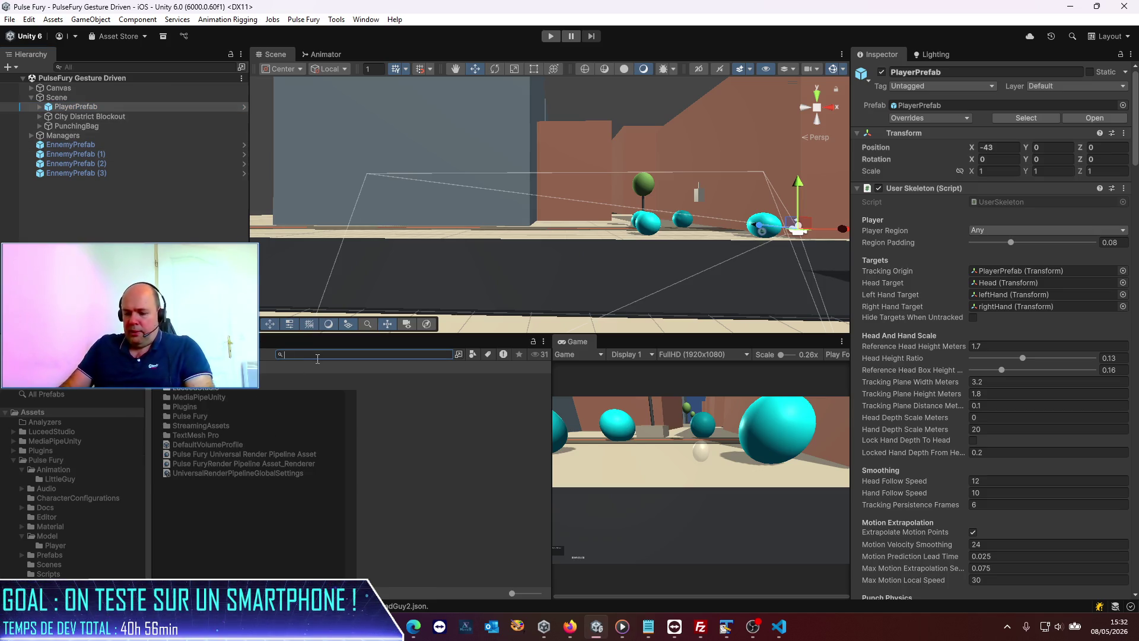
text(animla)
text(ator)
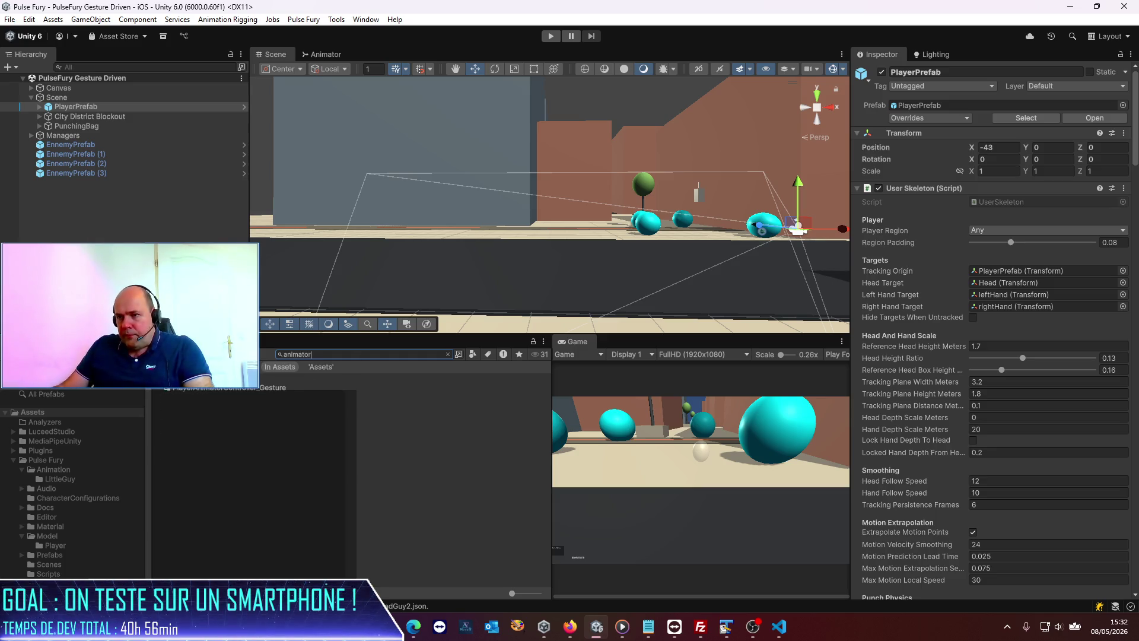
click(403, 378)
click(252, 388)
click(442, 355)
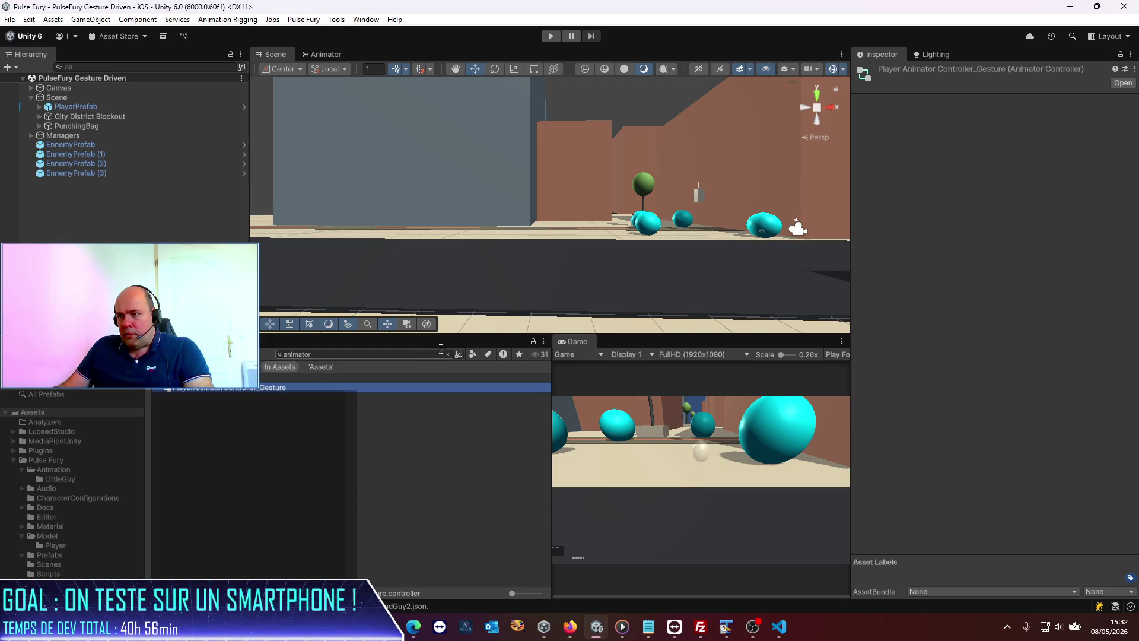
click(448, 355)
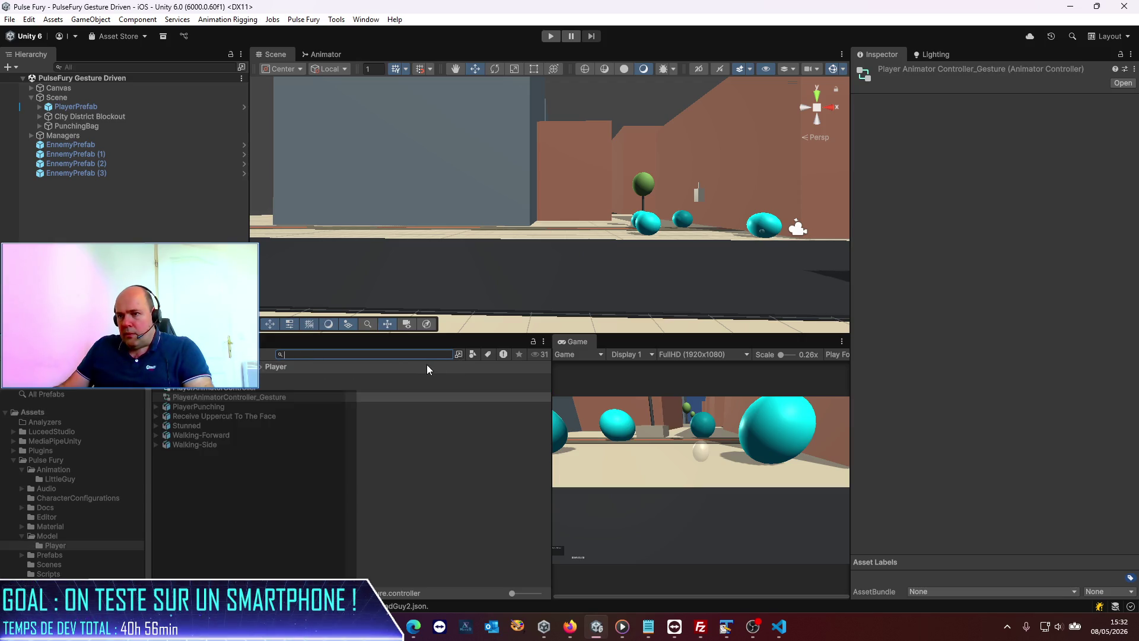
click(272, 546)
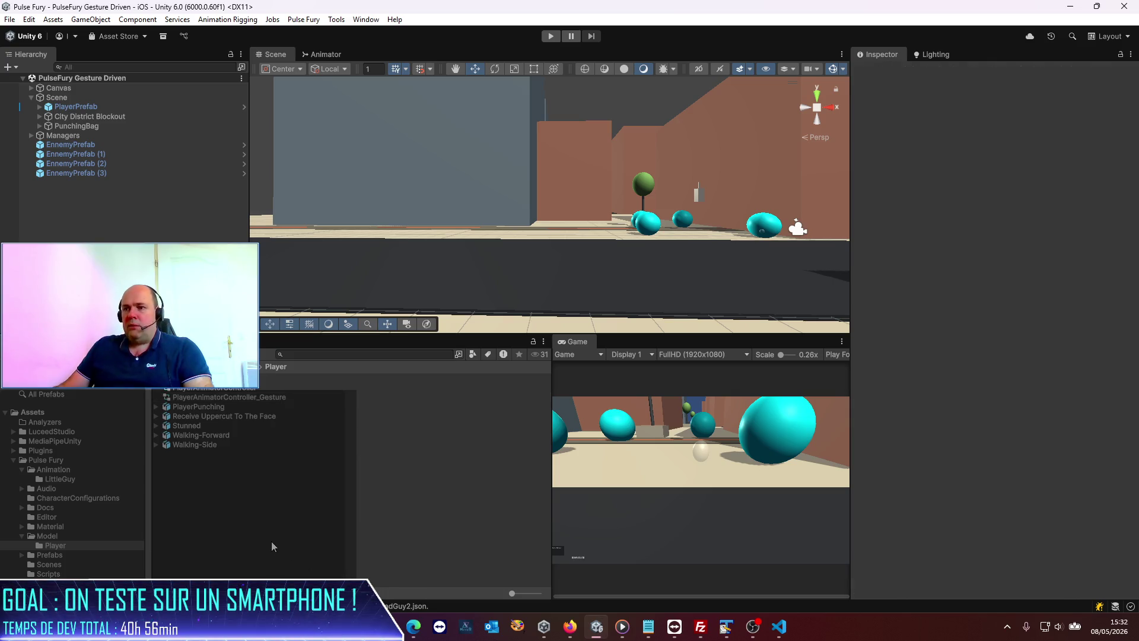
- Duplicate PlayerAnimatorController_Gesture and name the copy BadGuyAnimator
click(247, 397)
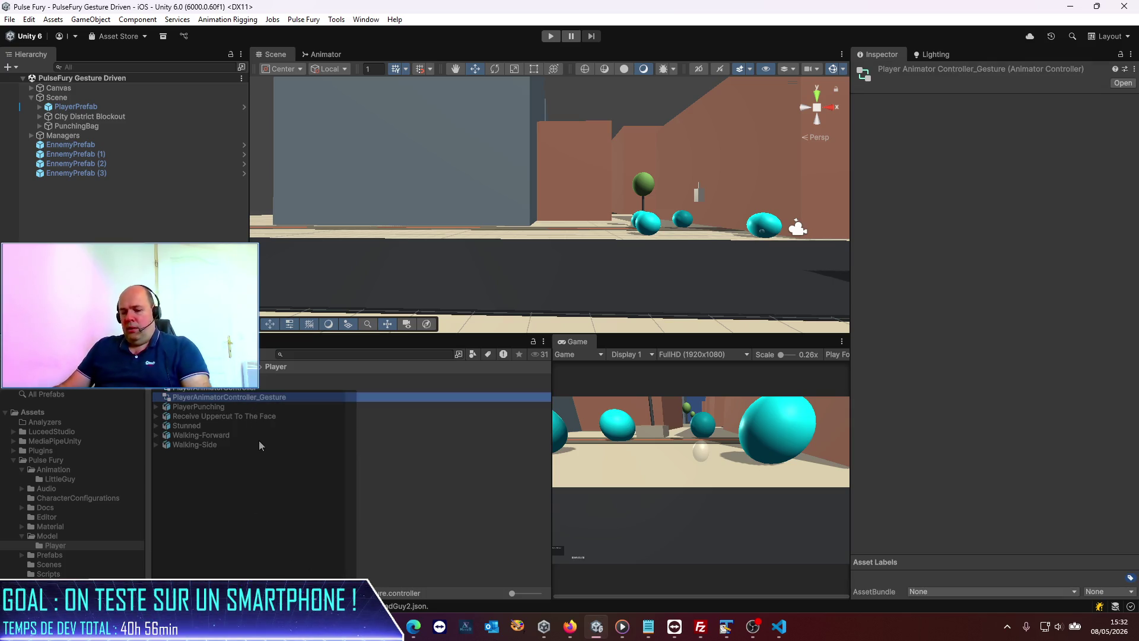
key(ctrl+d)
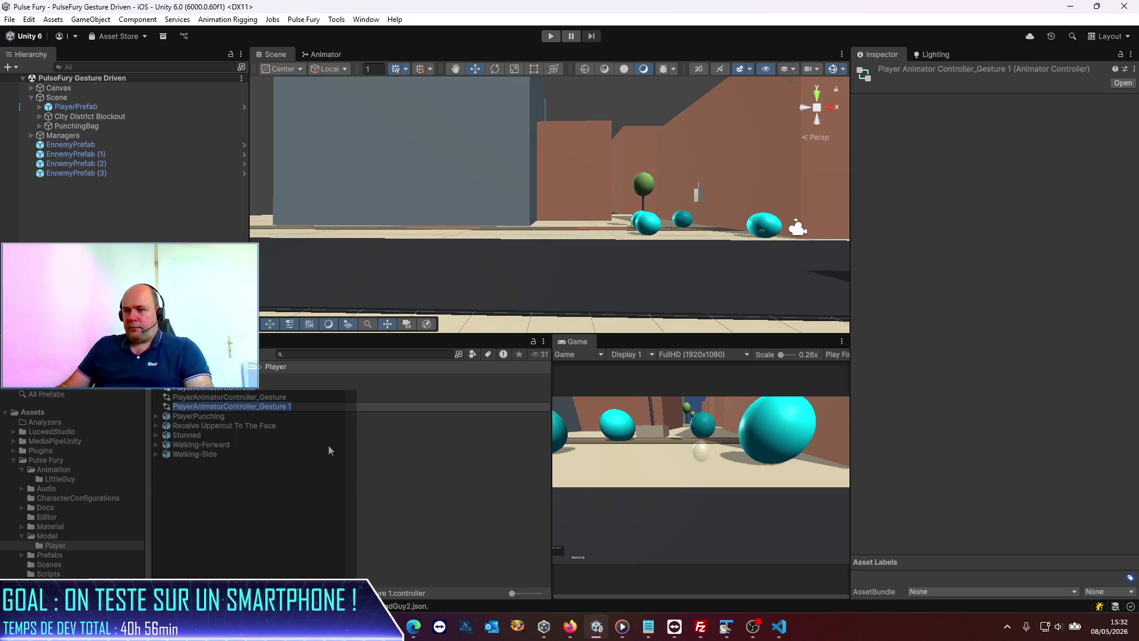
text(Ba)
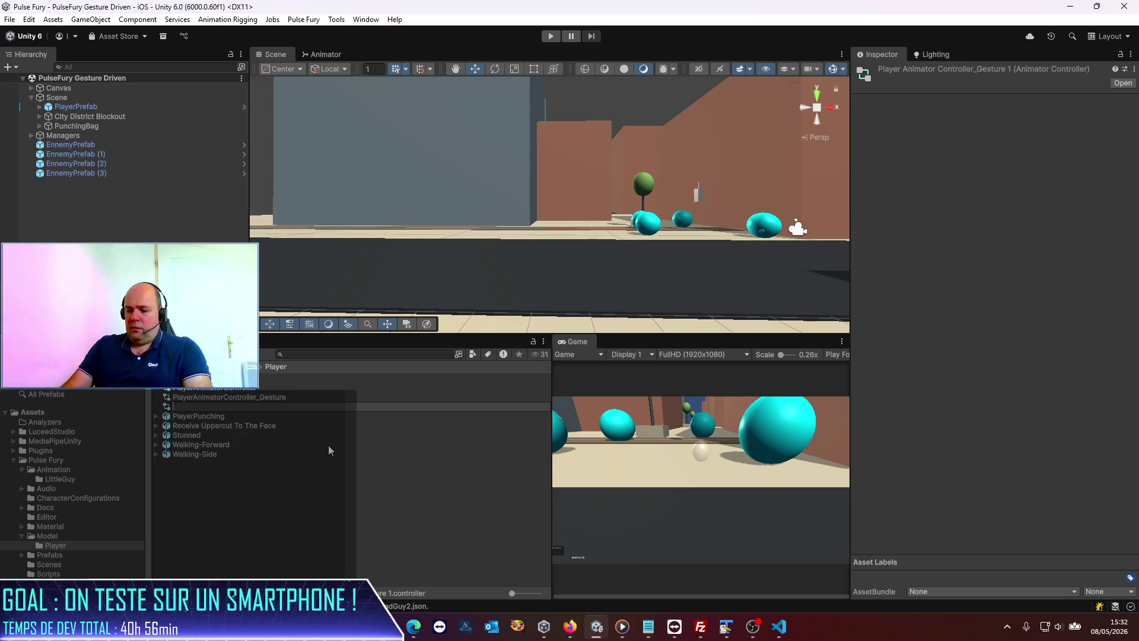
text(dGuy)
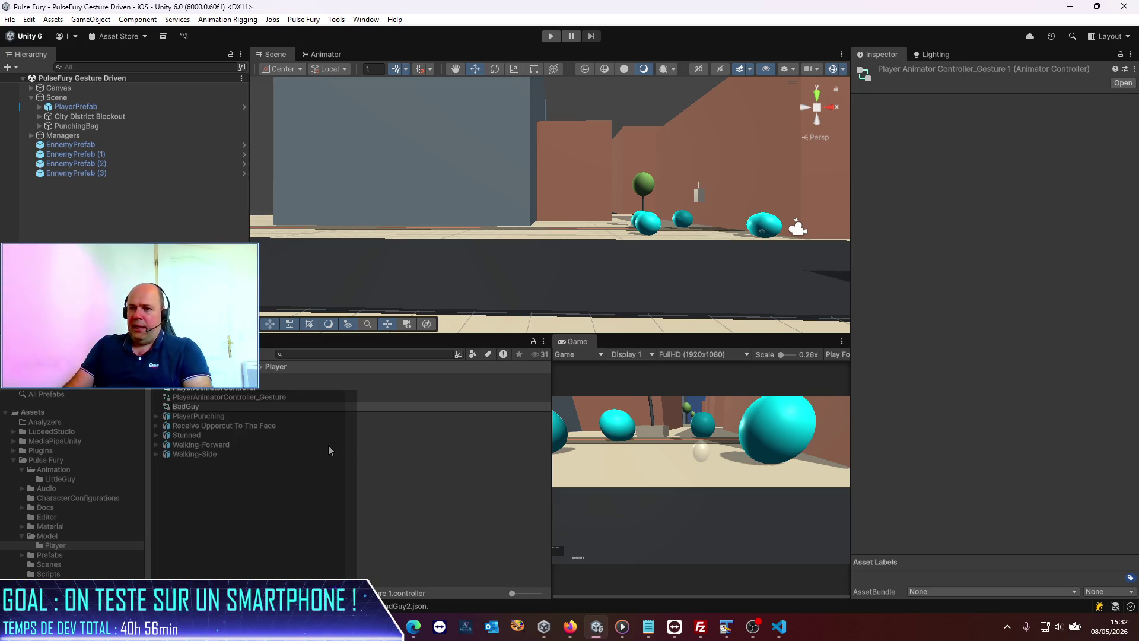
text(Animator)
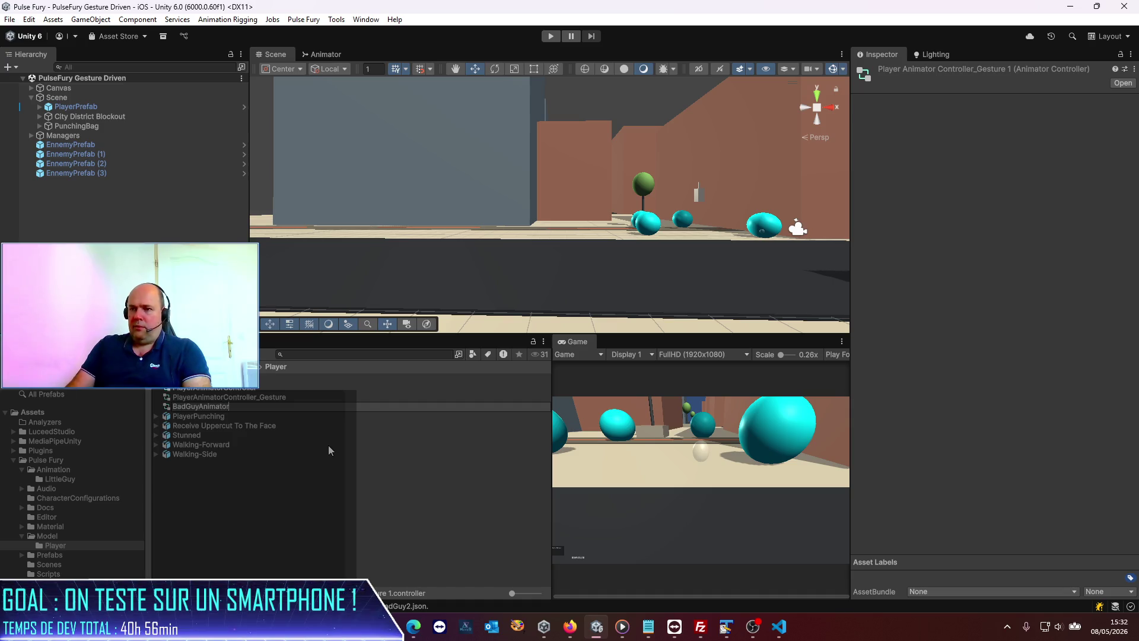
key(Return)
click(336, 476)
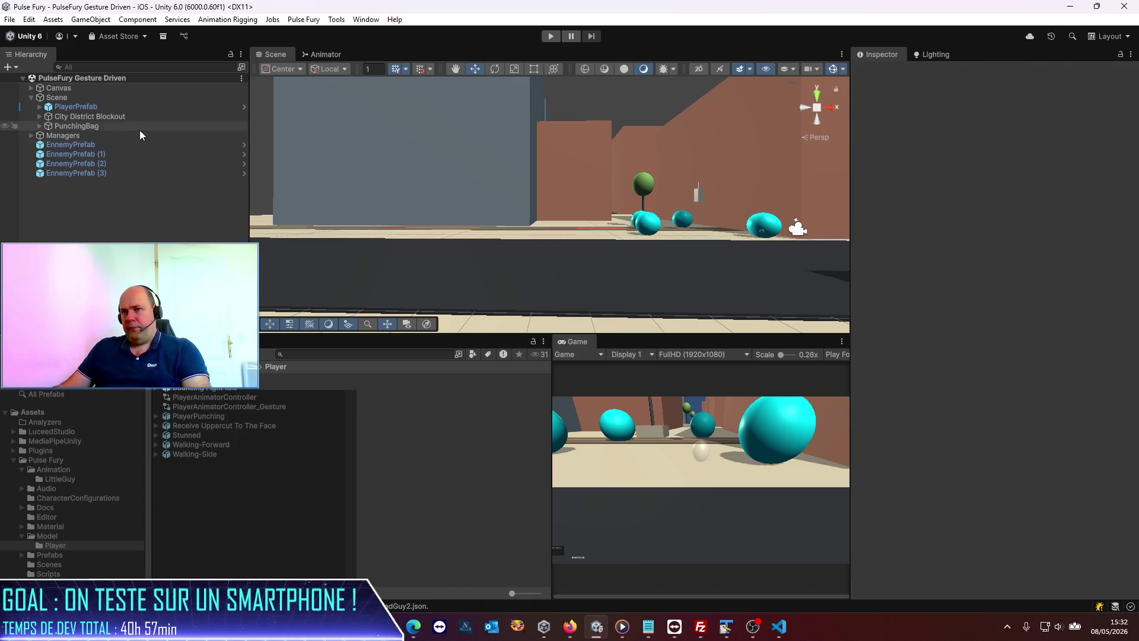
- Review PlayerPrefab's Player Manager component, then go up to the Model folder
click(106, 107)
scroll(959, 326, down, 10)
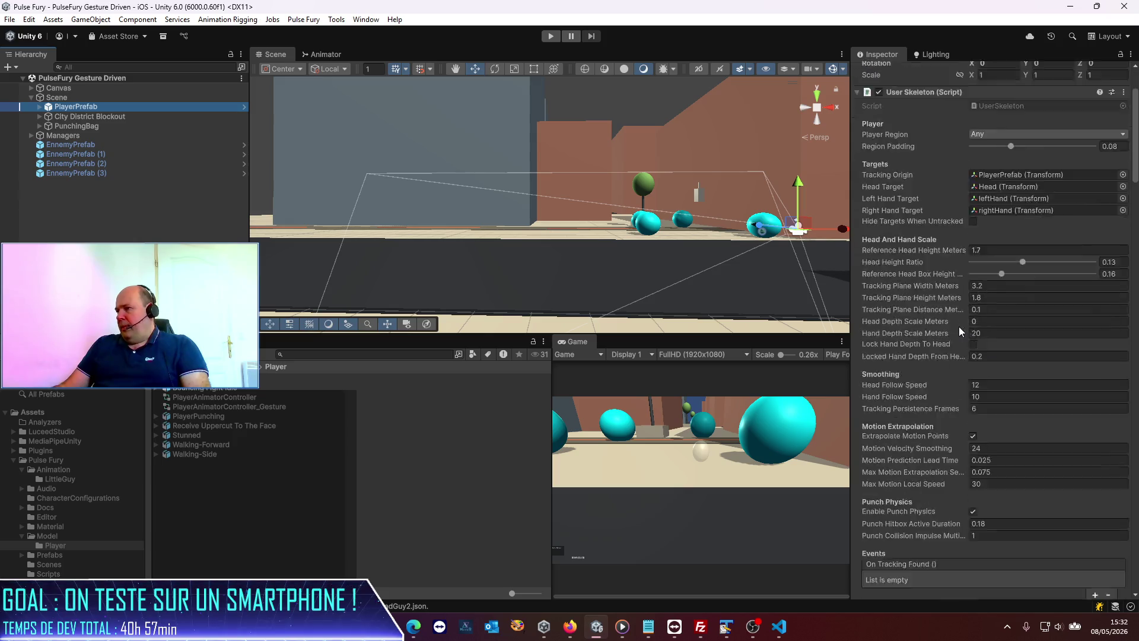
scroll(959, 326, down, 15)
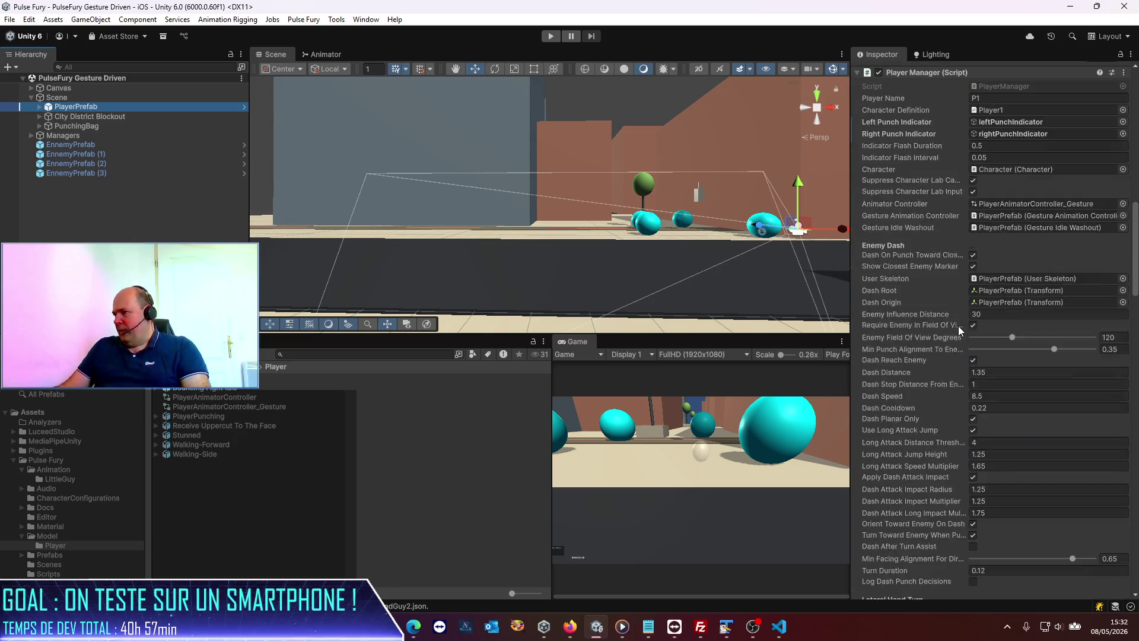
scroll(955, 326, up, 1)
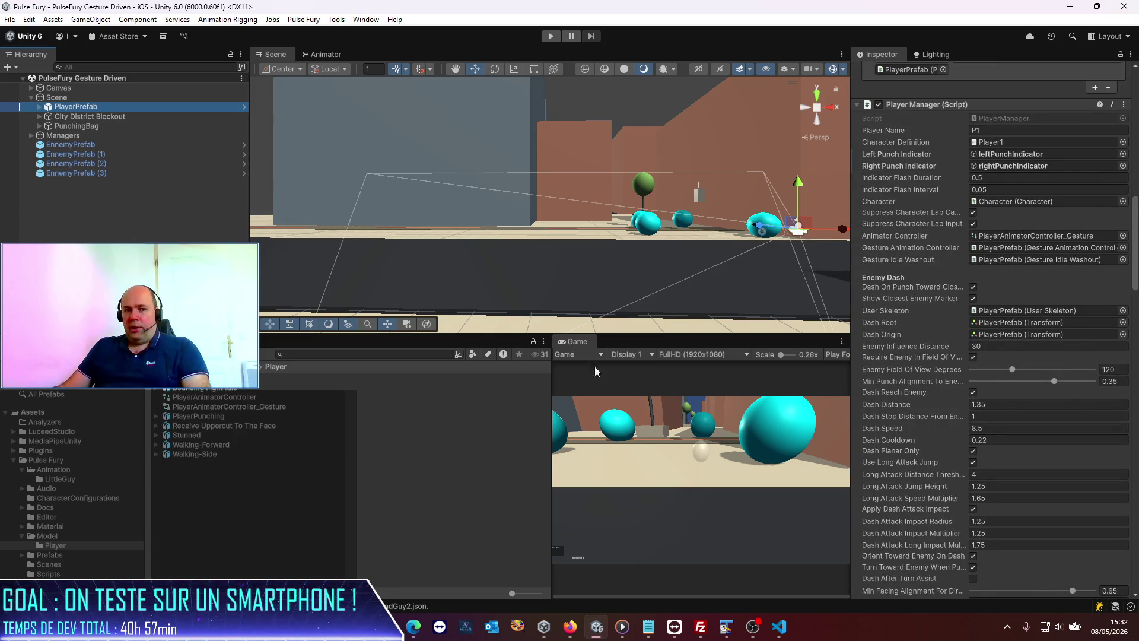
click(314, 492)
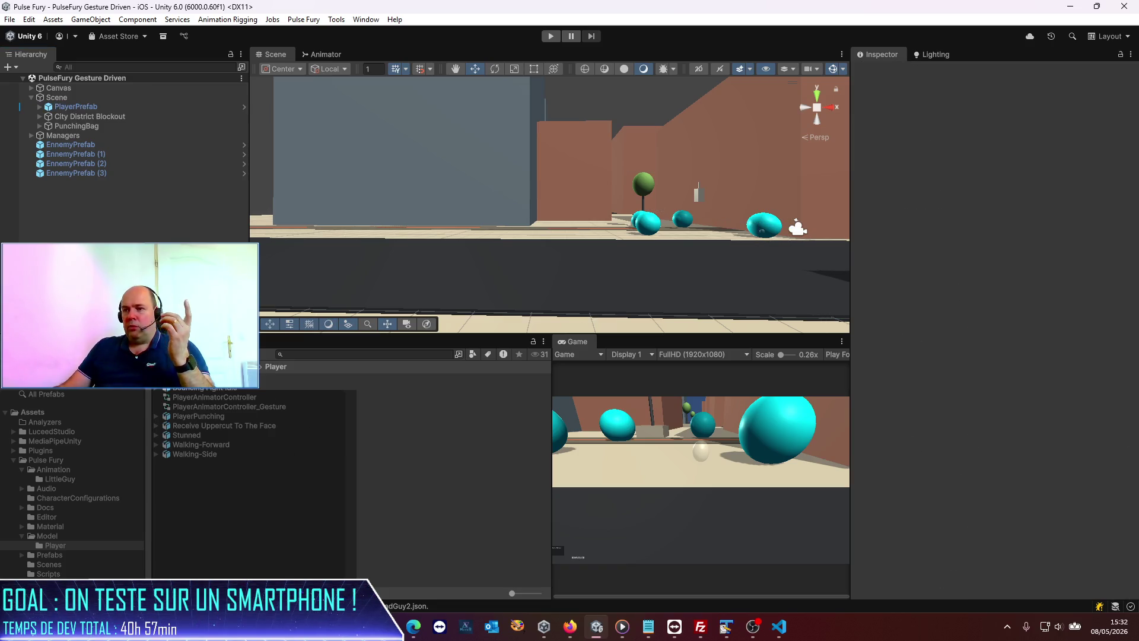
click(47, 536)
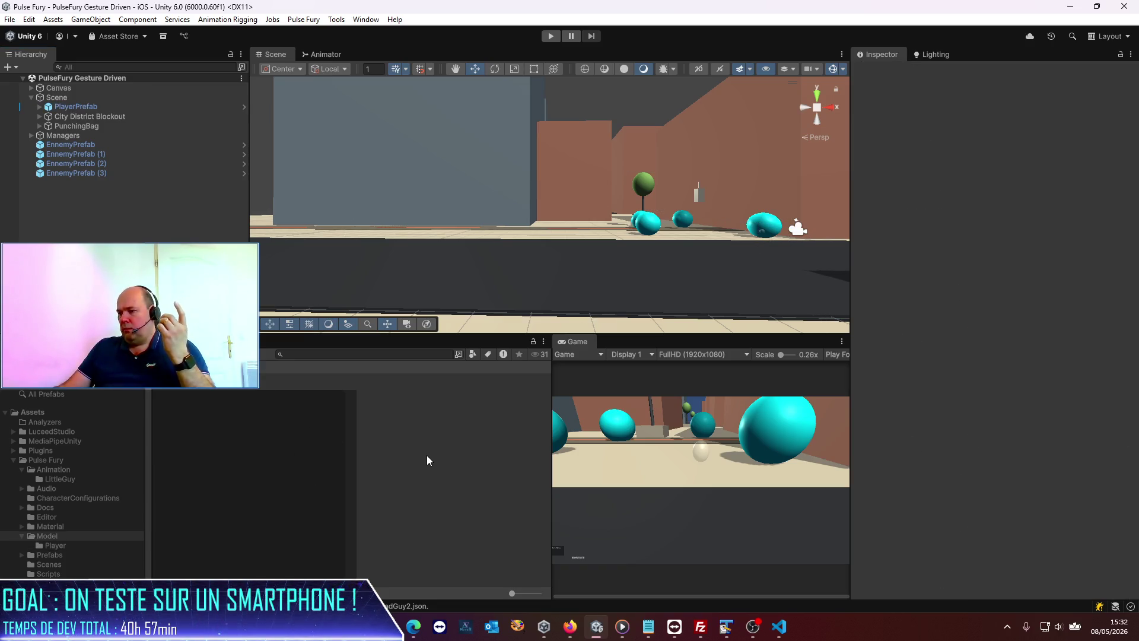
click(779, 629)
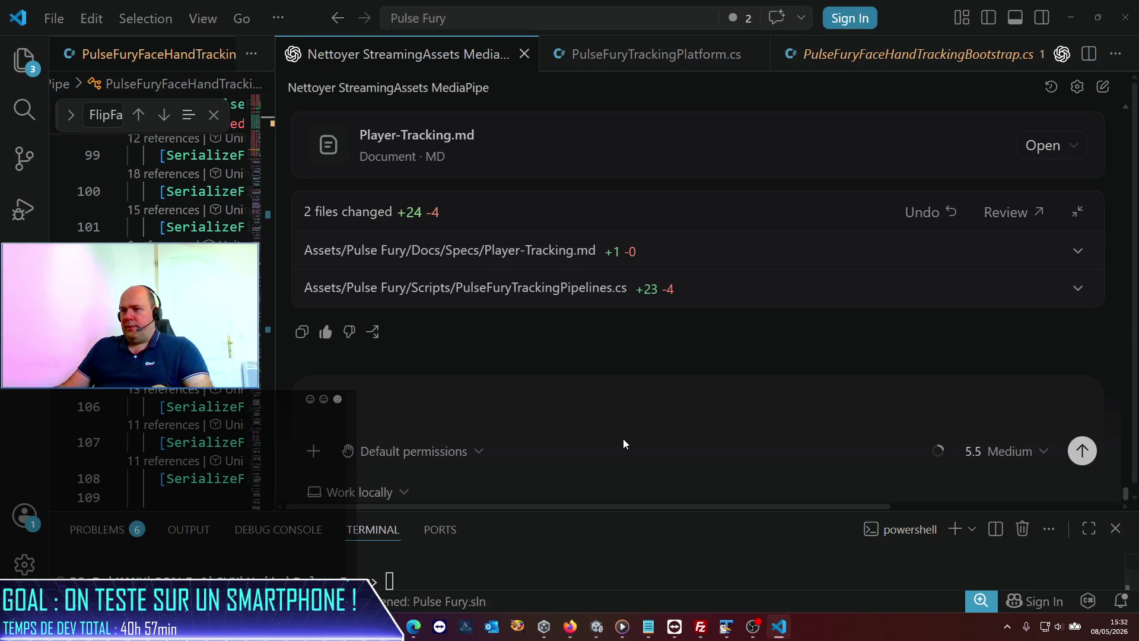
- Delete the stray emoji from the Codex chat input
drag(524, 401, 310, 395)
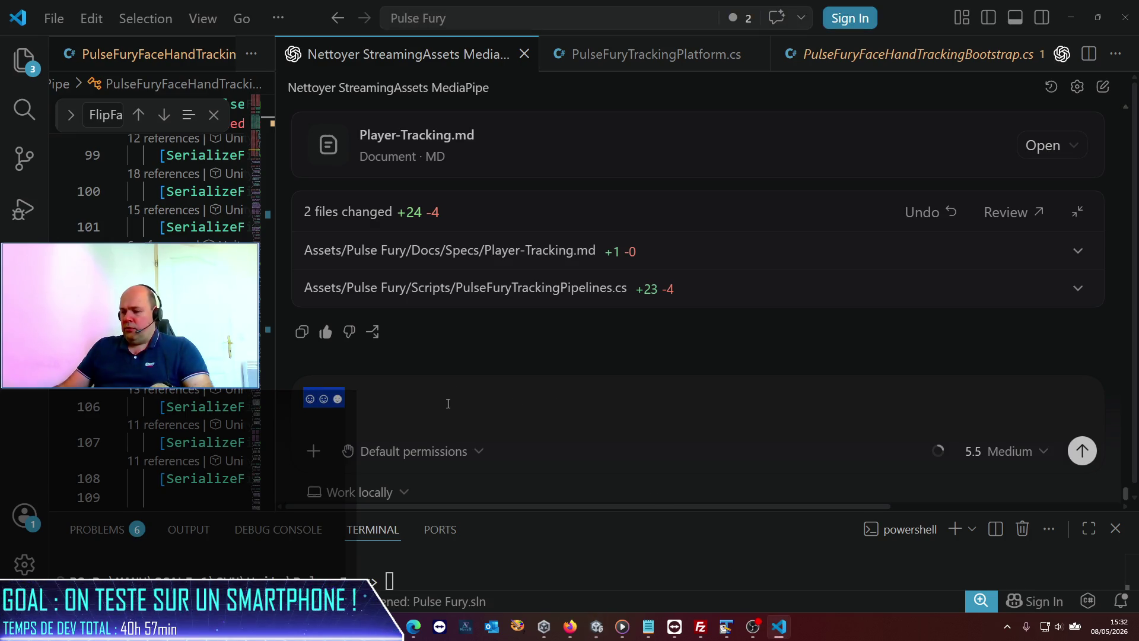
key(BackSpace)
scroll(740, 256, up, 5)
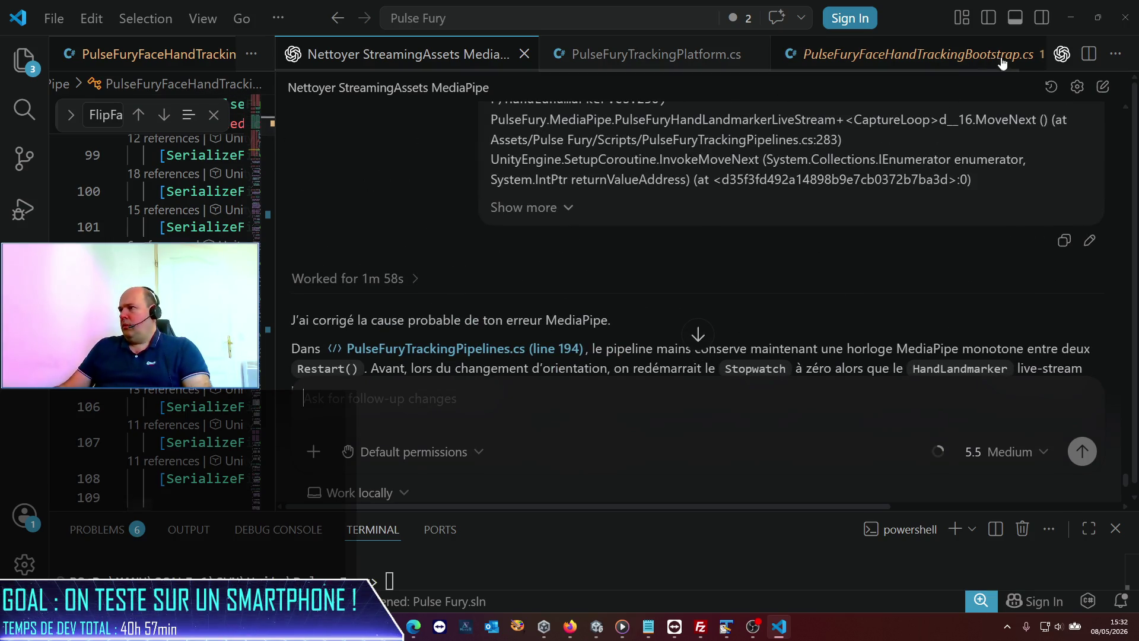
- Close the Bootstrap tab, show a narrowed Explorer tree, and zoom the interface out
click(831, 67)
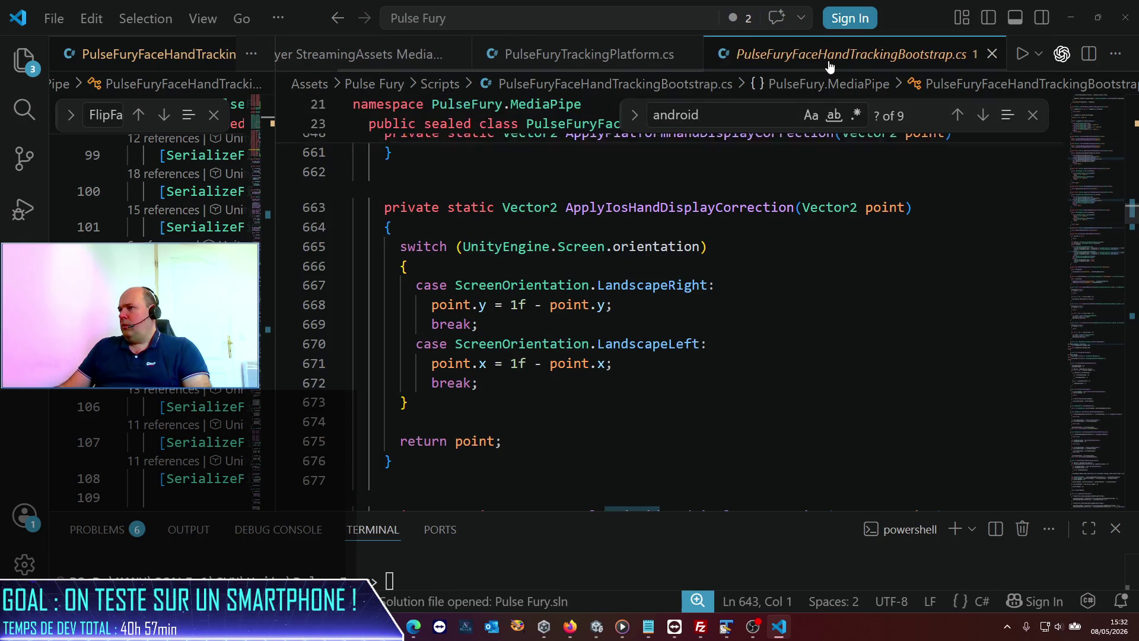
click(992, 54)
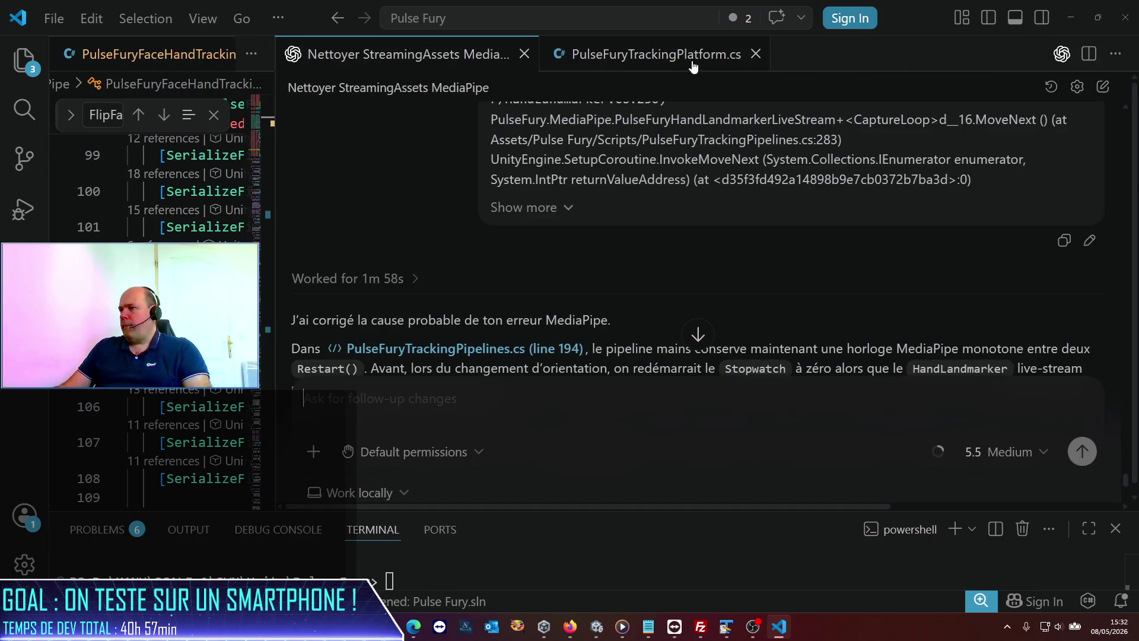
click(711, 65)
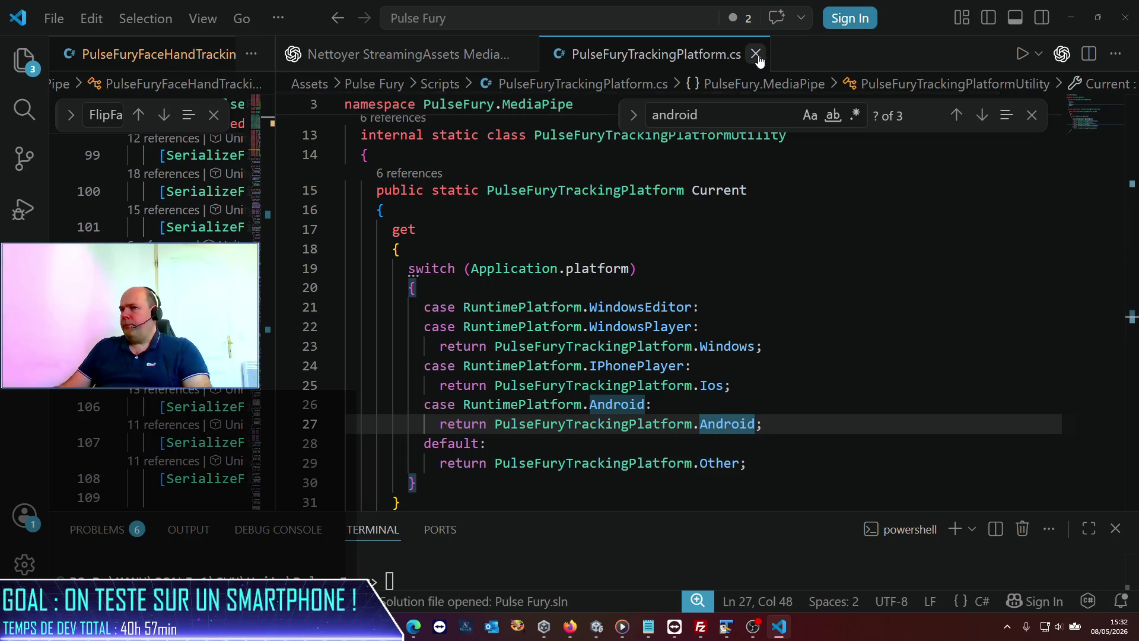
click(25, 62)
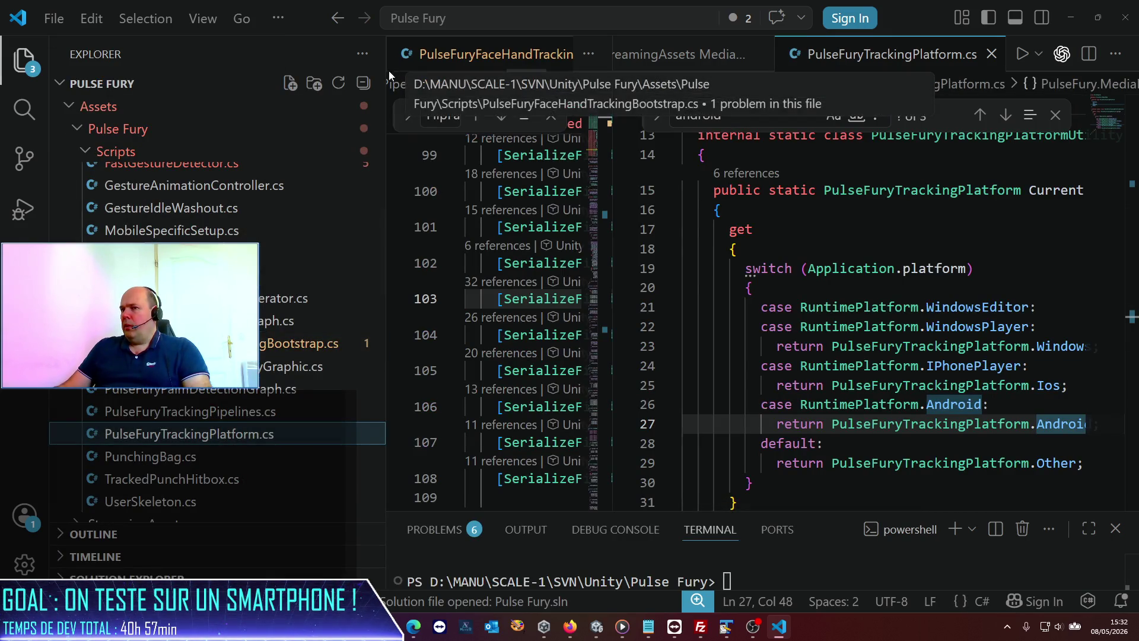
drag(386, 79, 270, 79)
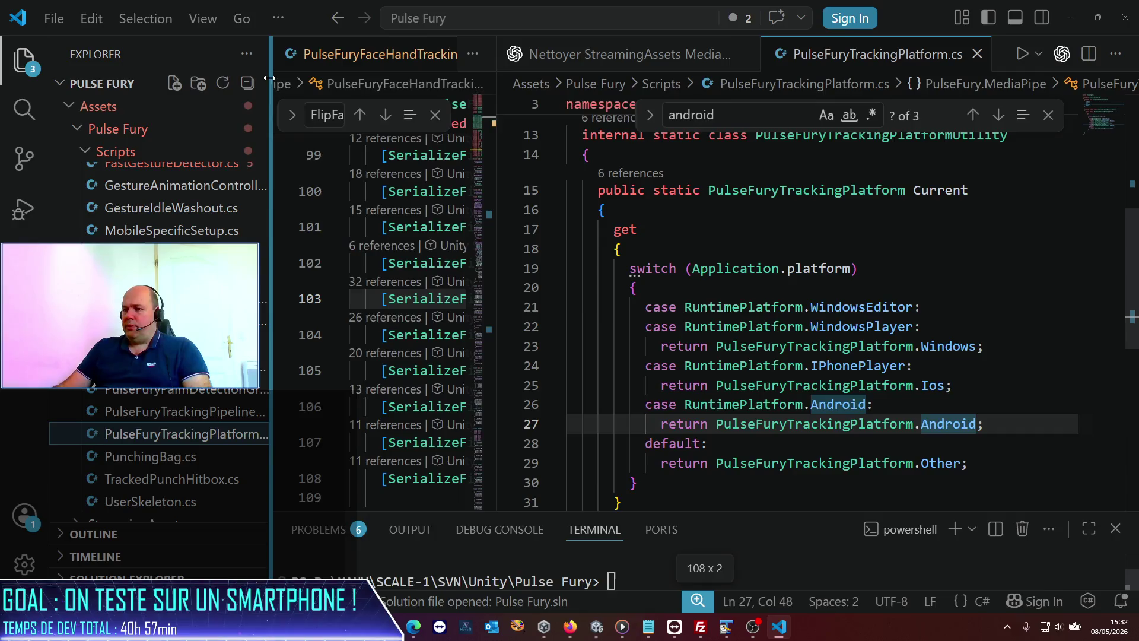
key(ctrl+minus)
key(ctrl+minus)
key(ctrl+minus)
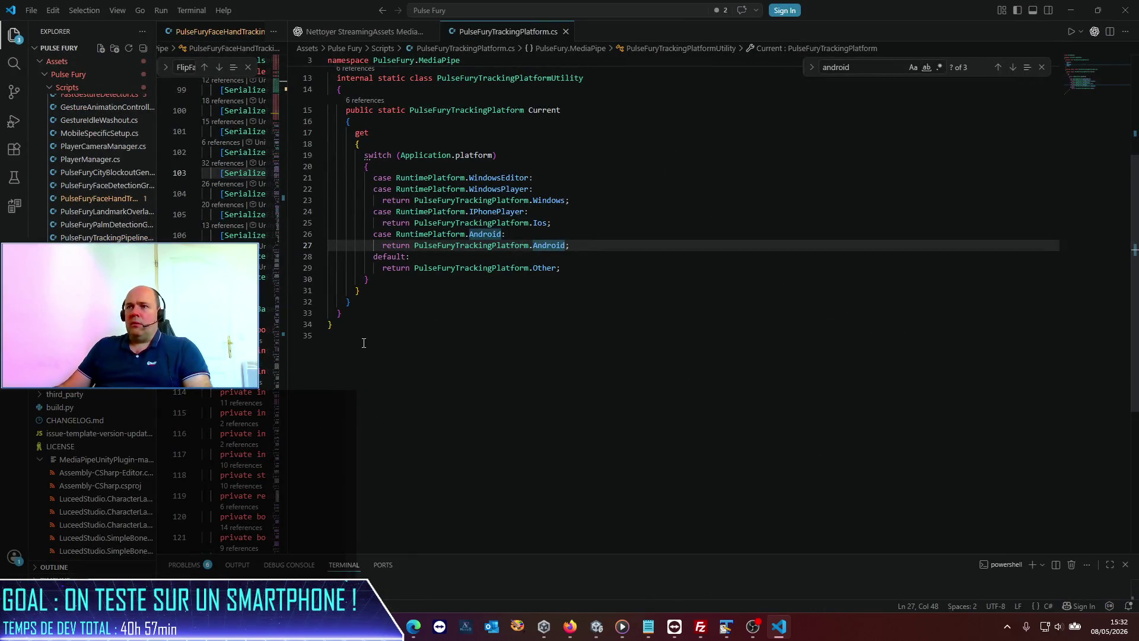
- Move PulseFuryTrackingPlatform.cs into a widened left editor group beside the Codex conversation
click(483, 36)
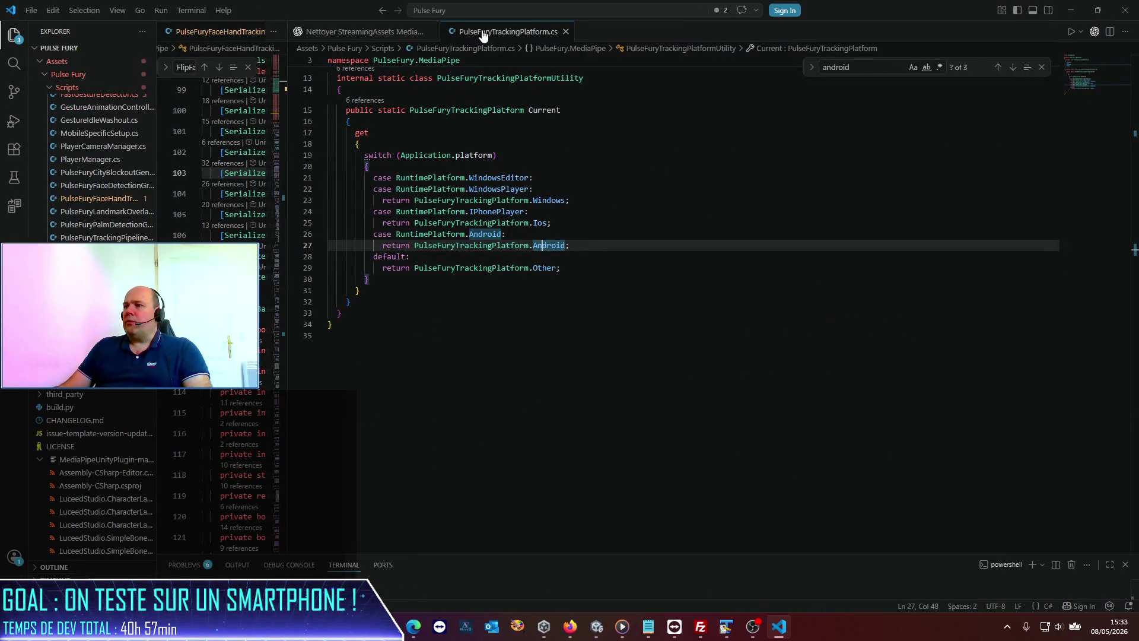
mouse_move(497, 36)
mouse_down()
mouse_move(255, 36)
mouse_move(291, 34)
mouse_up()
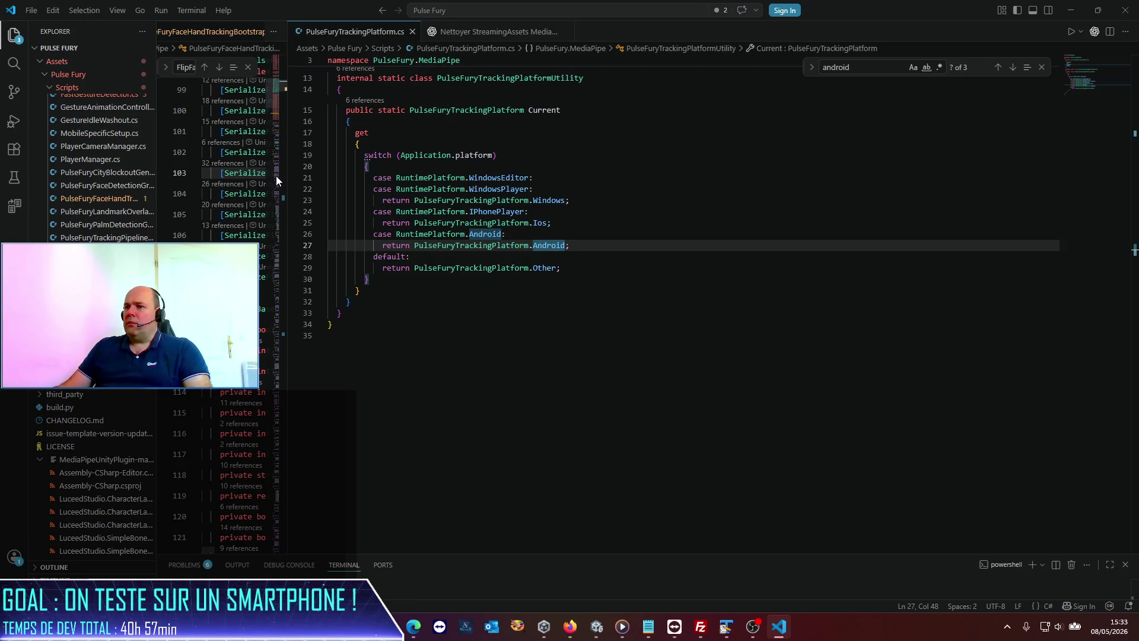
drag(287, 176, 706, 176)
drag(640, 44, 471, 31)
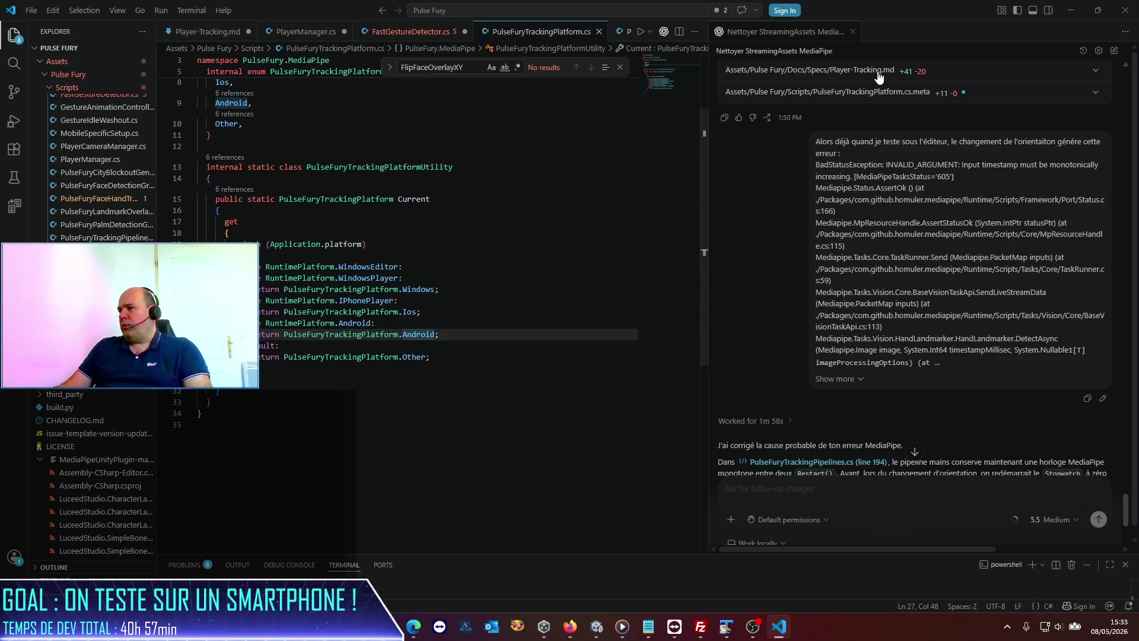
click(793, 300)
scroll(793, 300, up, 10)
scroll(843, 189, up, 15)
scroll(843, 188, down, 15)
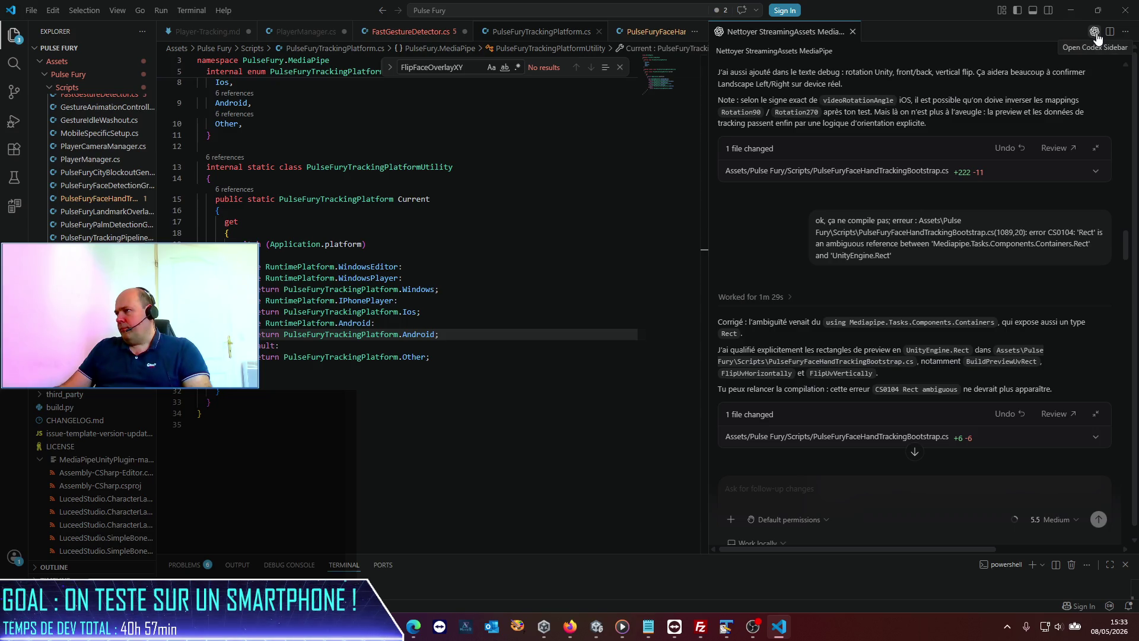
click(1096, 33)
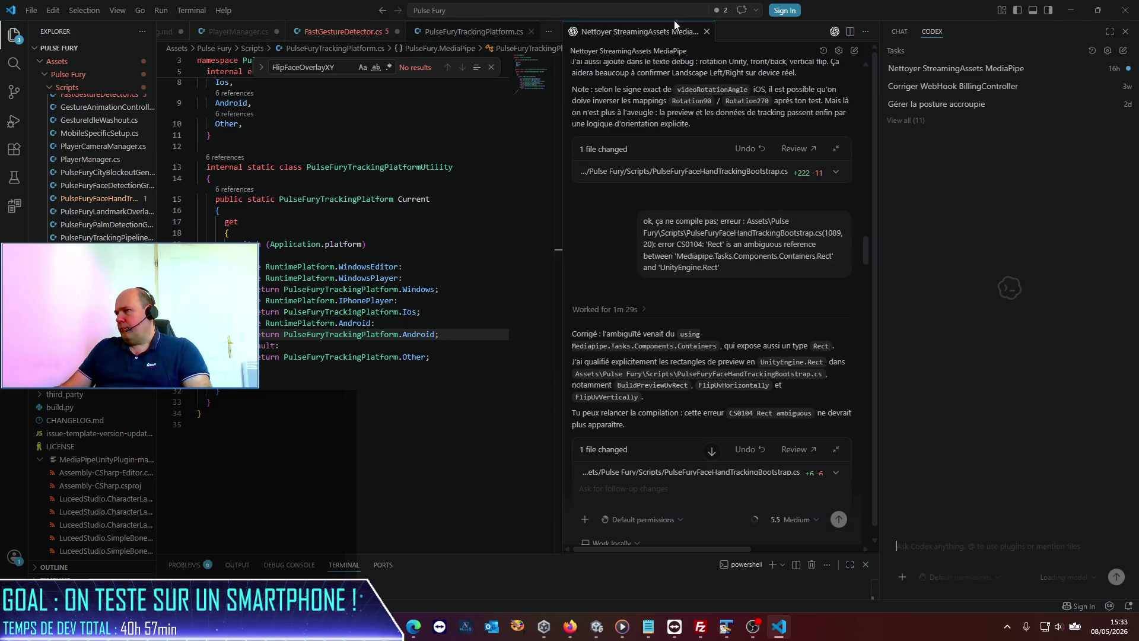
click(709, 34)
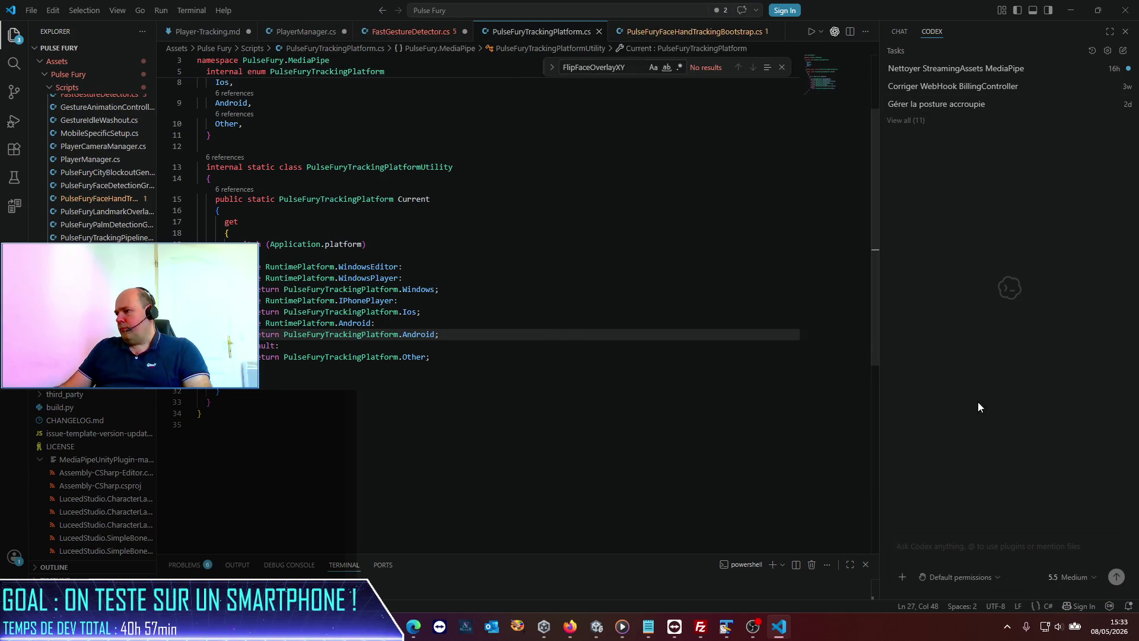
click(1067, 589)
click(1042, 498)
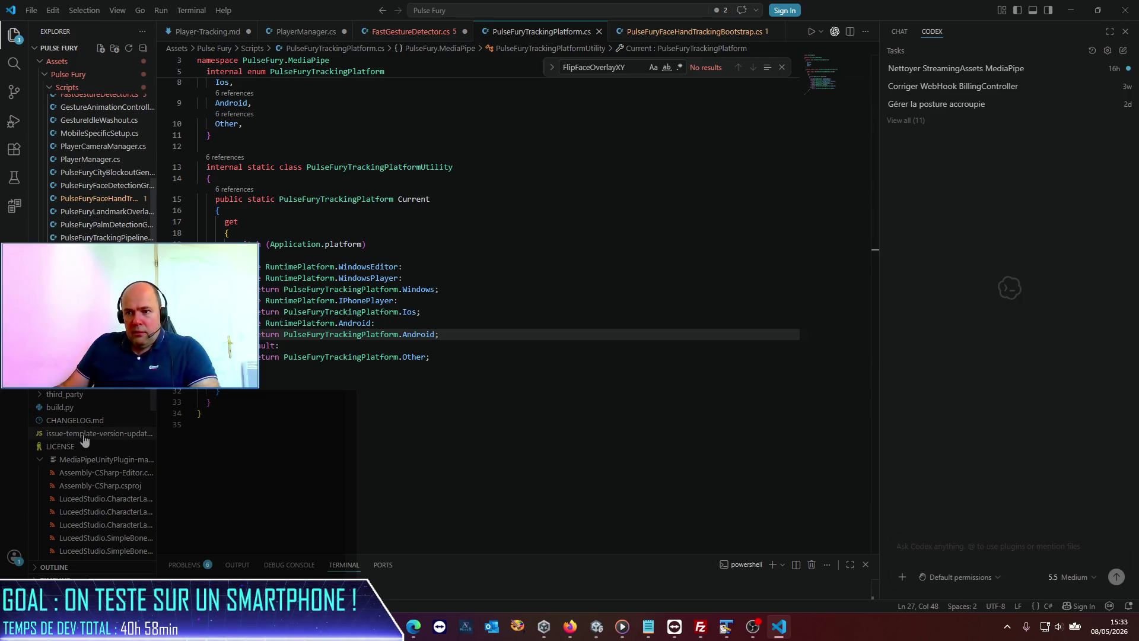
scroll(85, 410, up, 2)
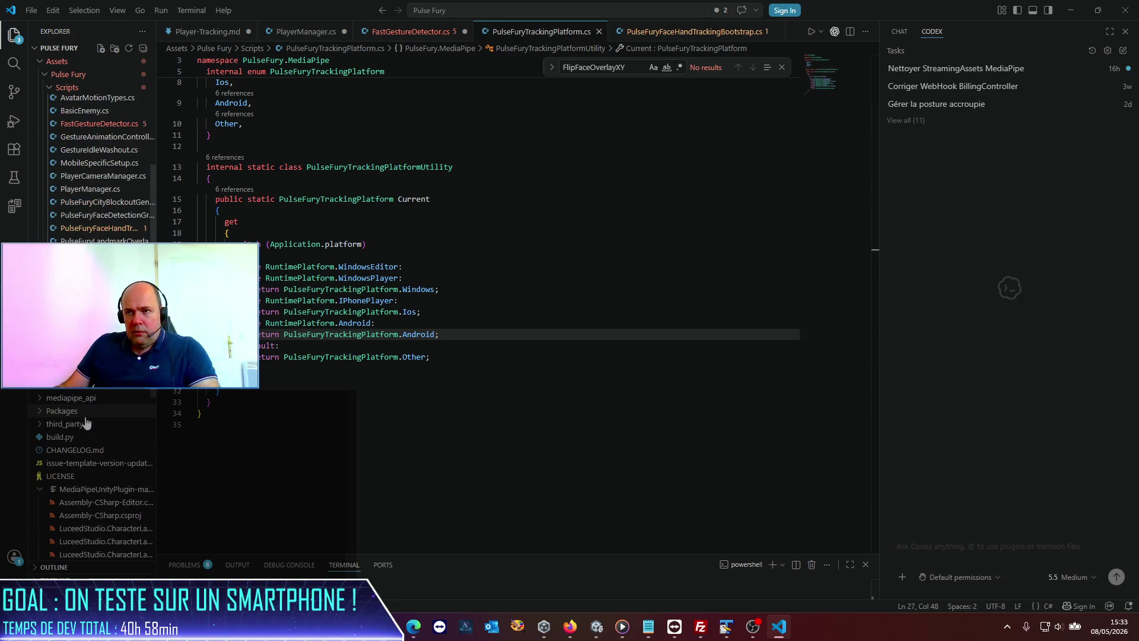
scroll(85, 411, up, 6)
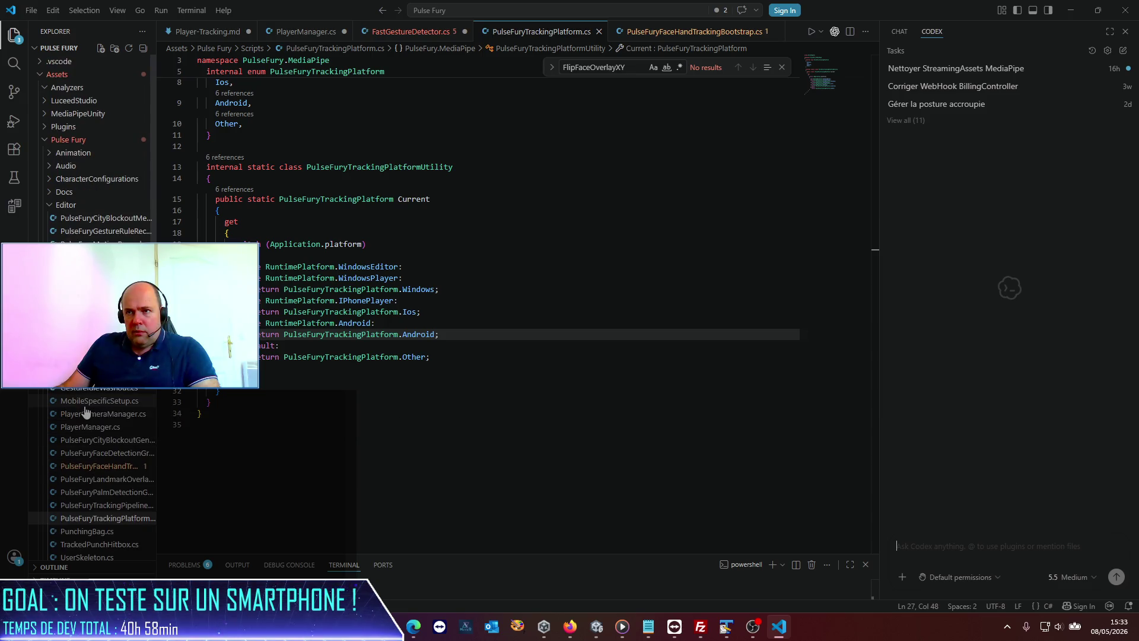
scroll(84, 410, down, 5)
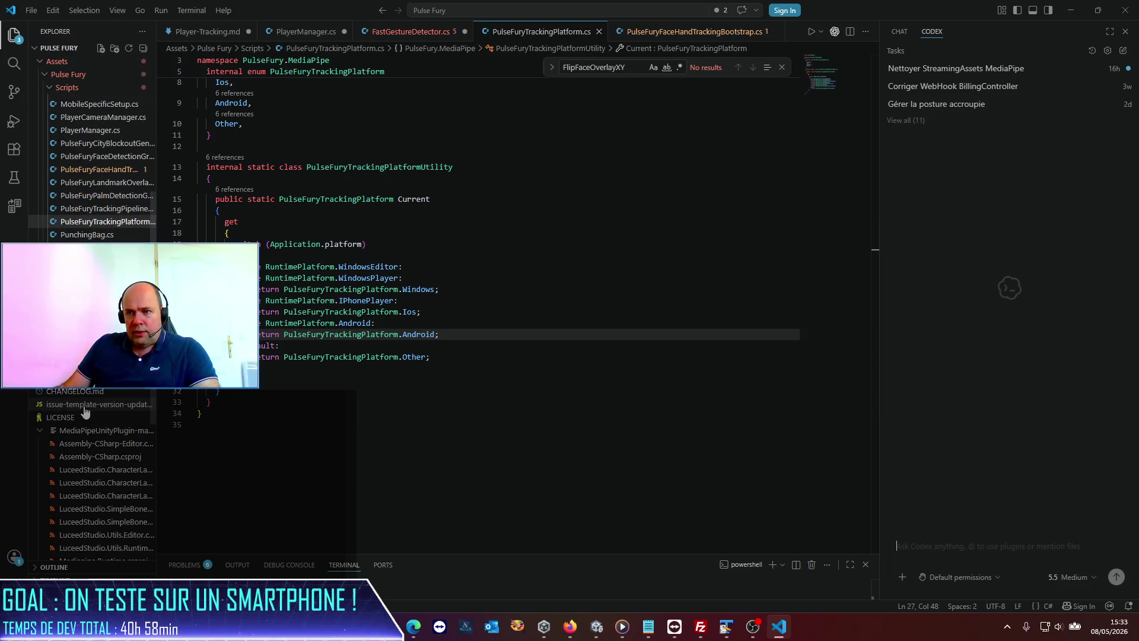
scroll(84, 411, up, 10)
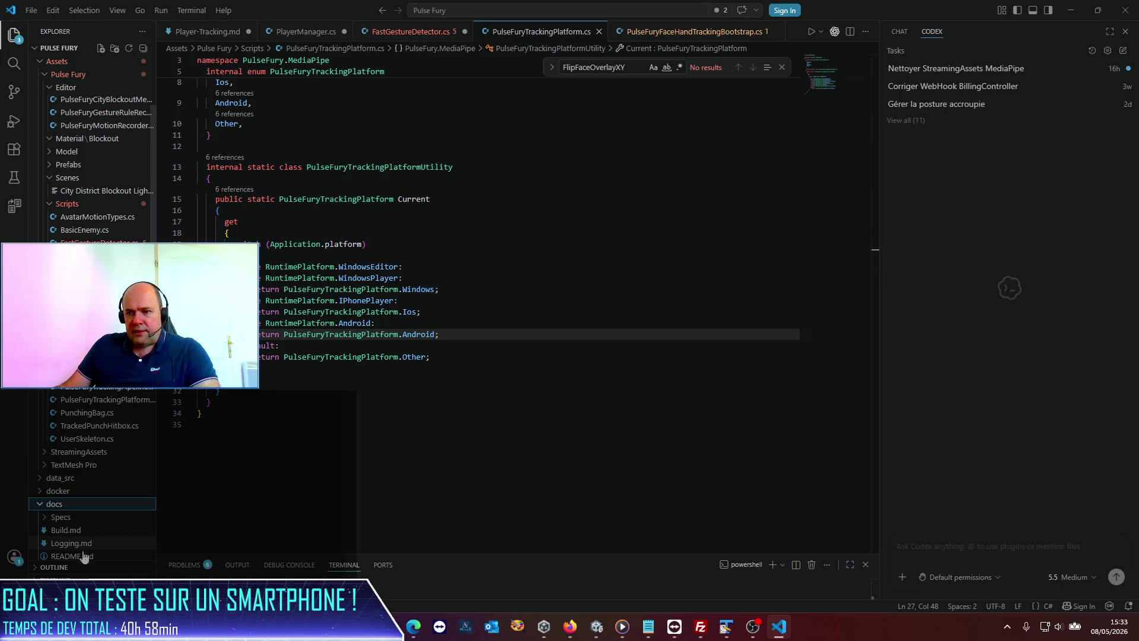
- Read through the docs README, Logging and Build documents
click(66, 556)
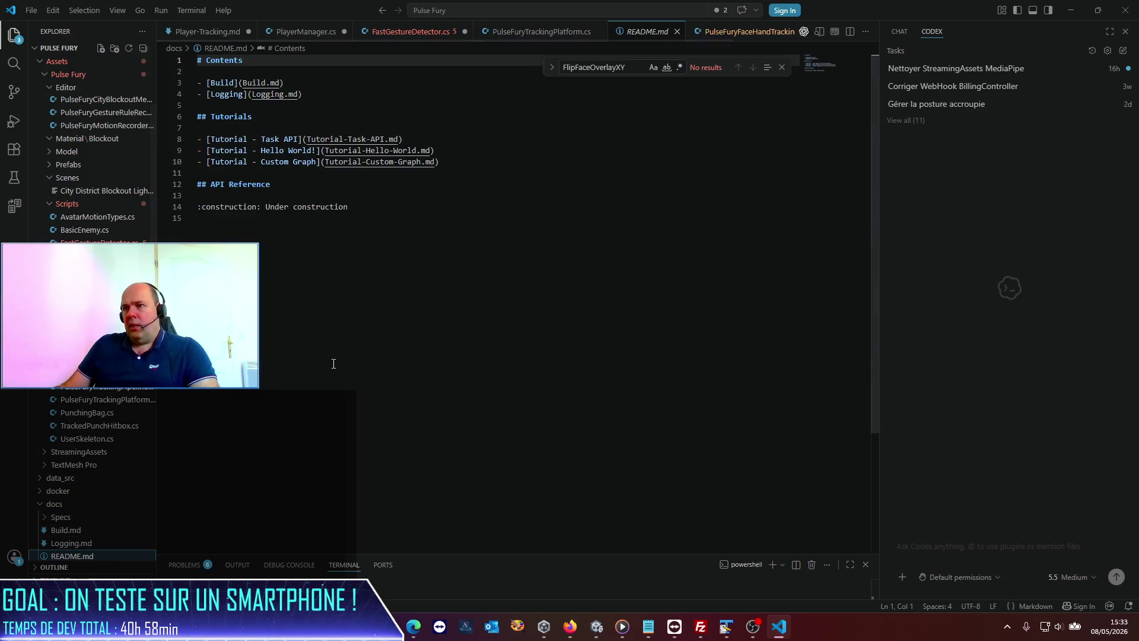
scroll(331, 363, down, 5)
scroll(326, 361, up, 5)
scroll(326, 359, down, 5)
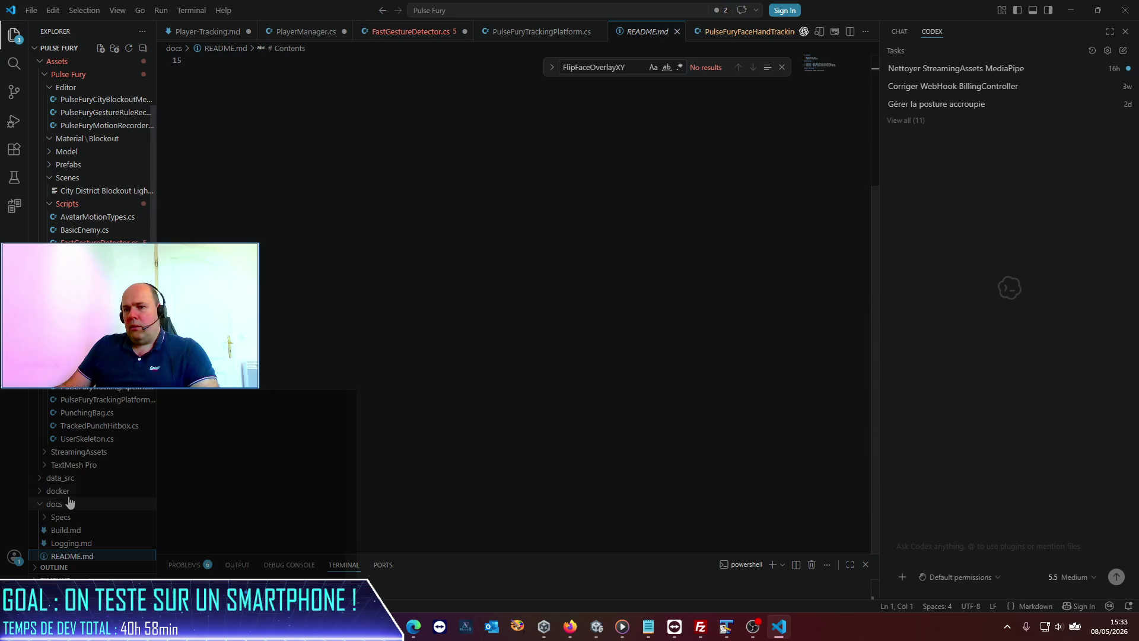
scroll(69, 501, down, 3)
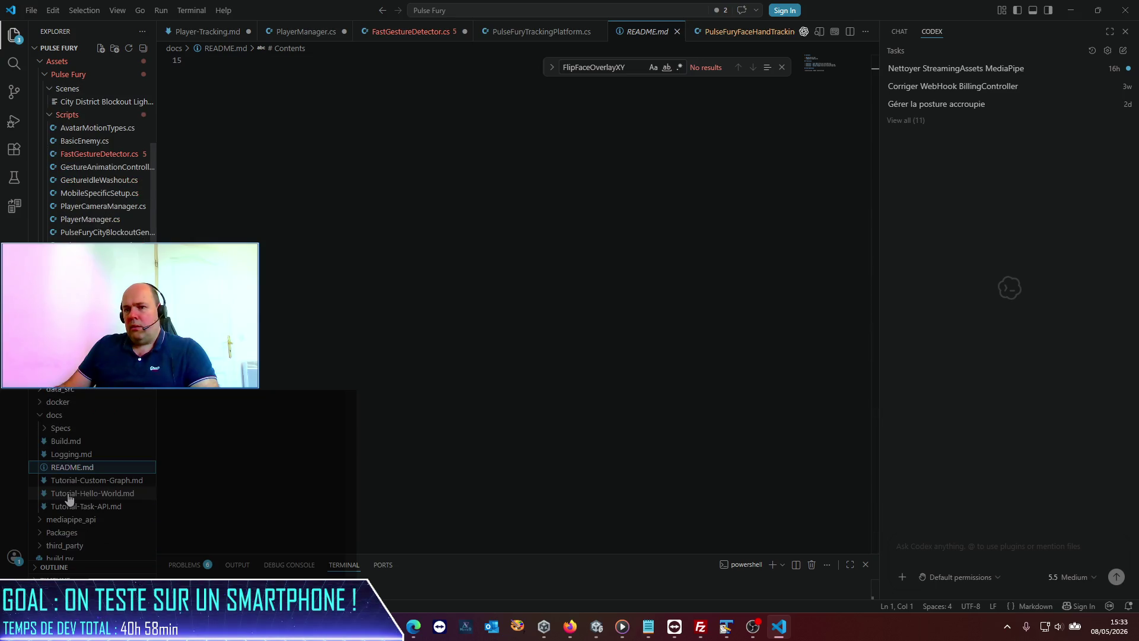
click(75, 454)
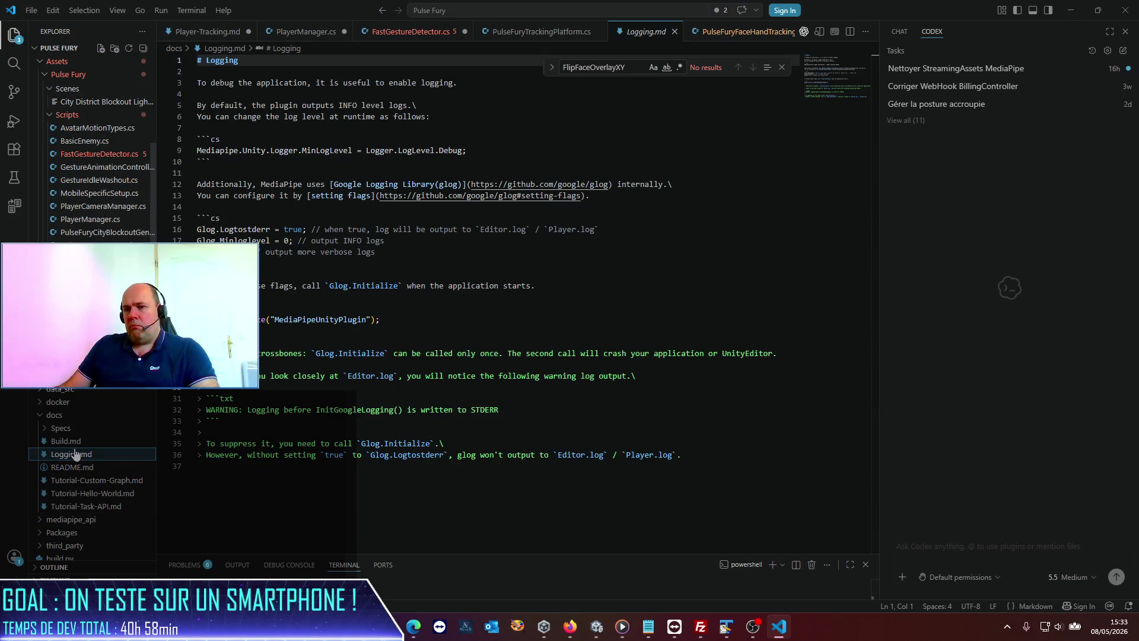
click(68, 443)
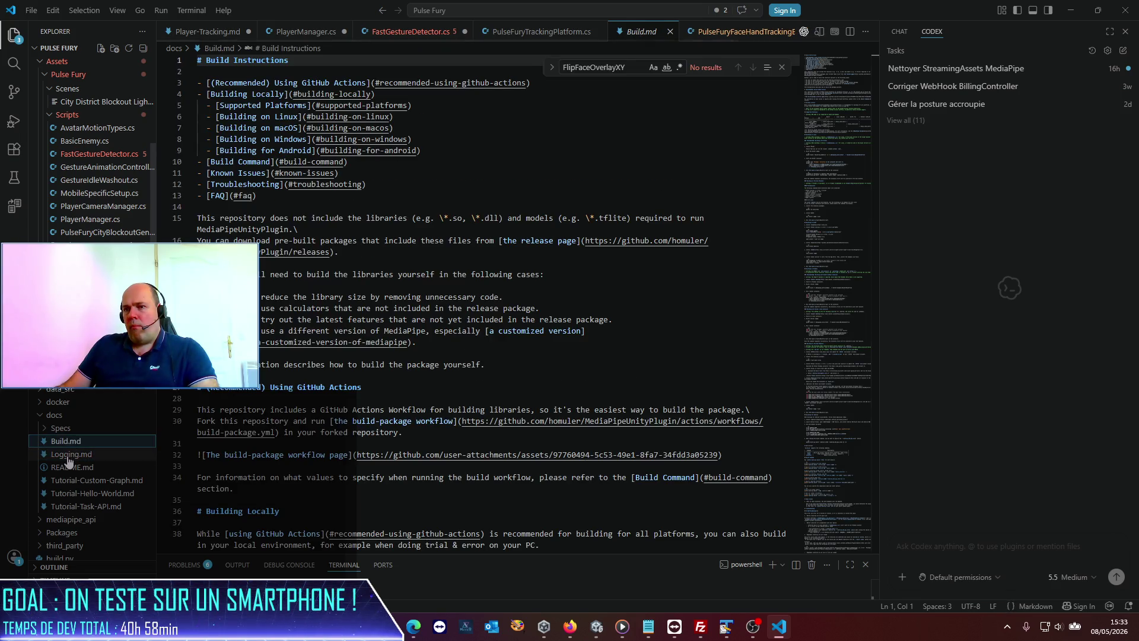
click(68, 455)
- Browse the three Tutorial docs, end on Specs/Player-Tracking.md, and widen the Codex panel
click(65, 429)
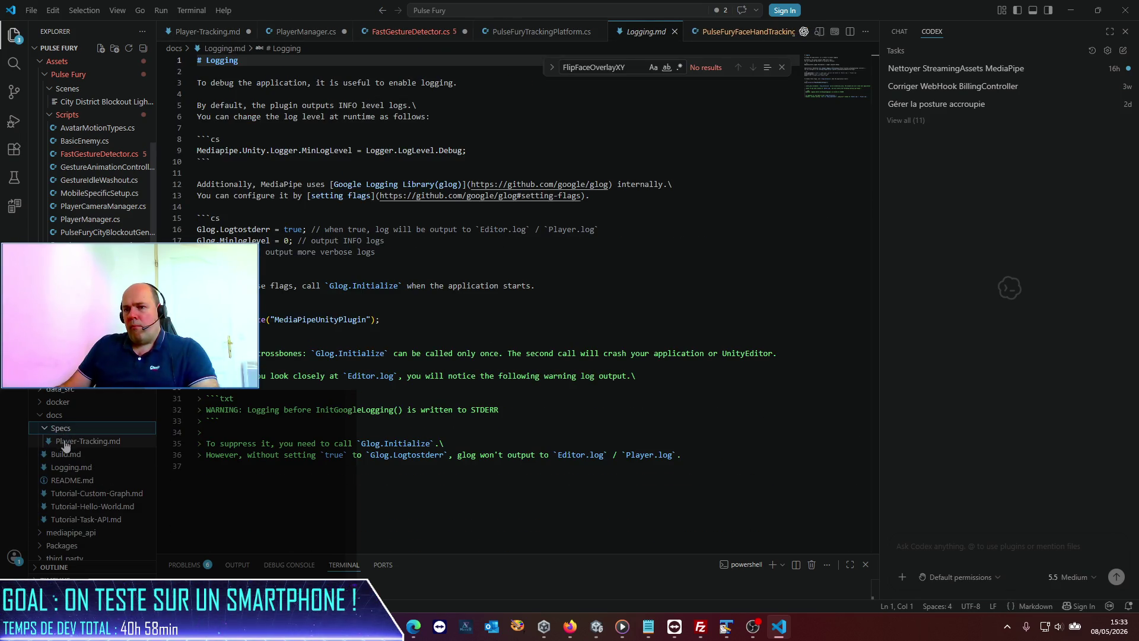
click(65, 442)
click(65, 429)
click(65, 432)
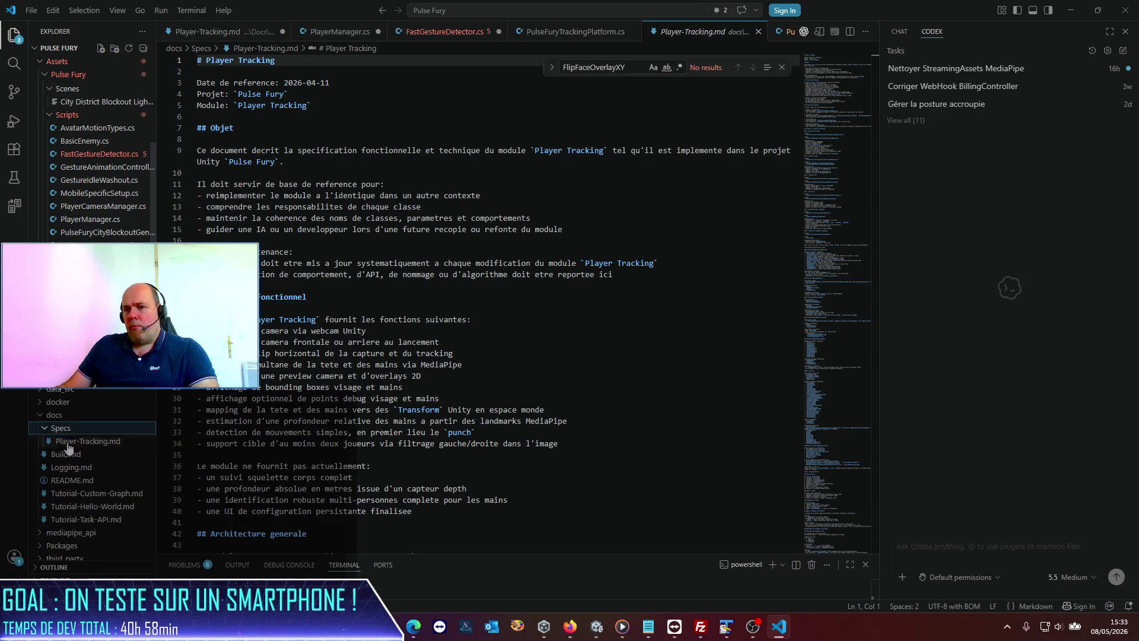
click(93, 501)
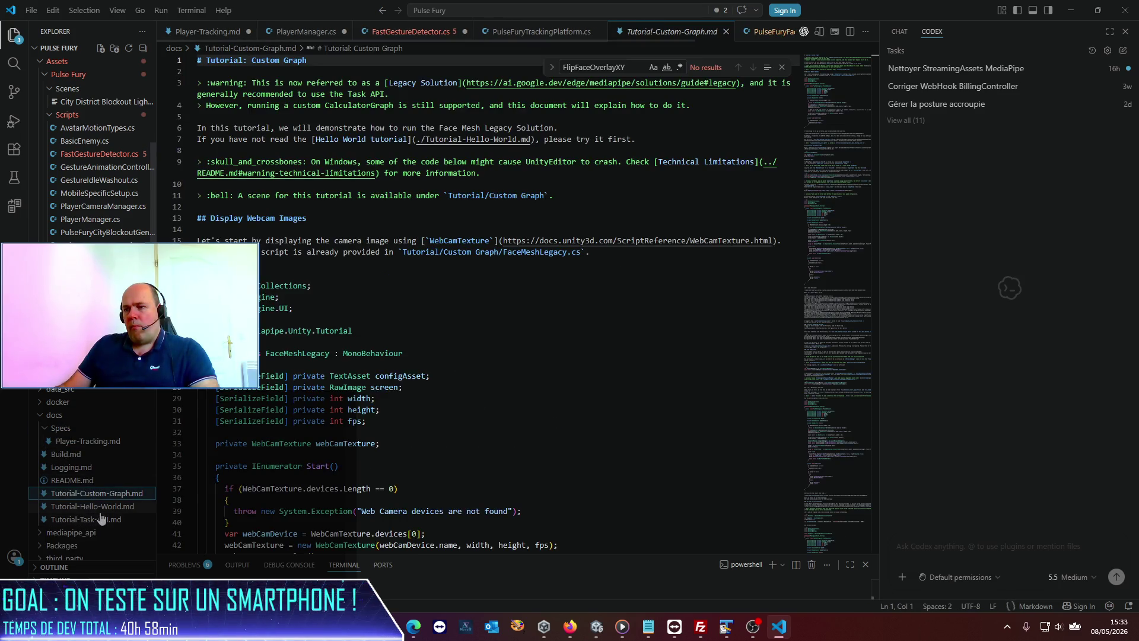
click(98, 510)
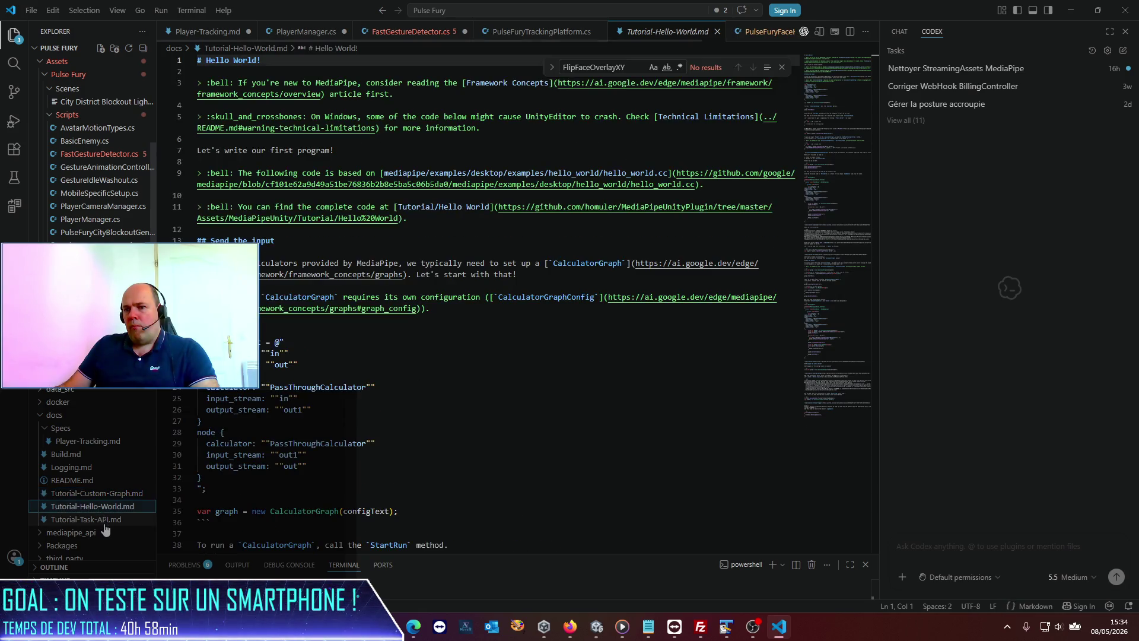
click(112, 522)
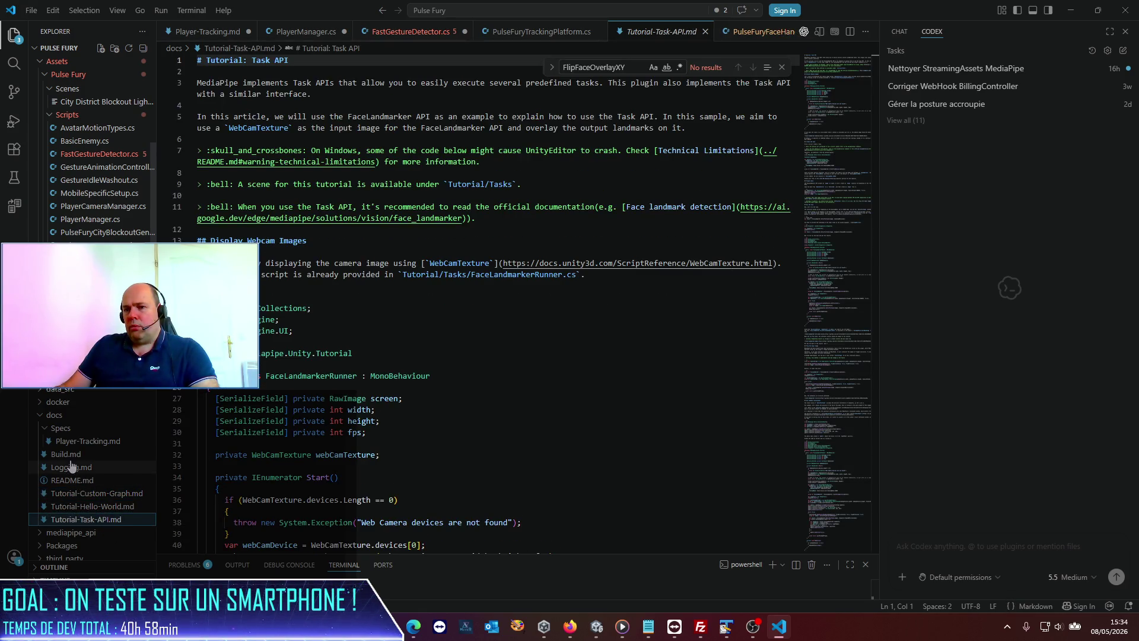
click(68, 456)
click(71, 442)
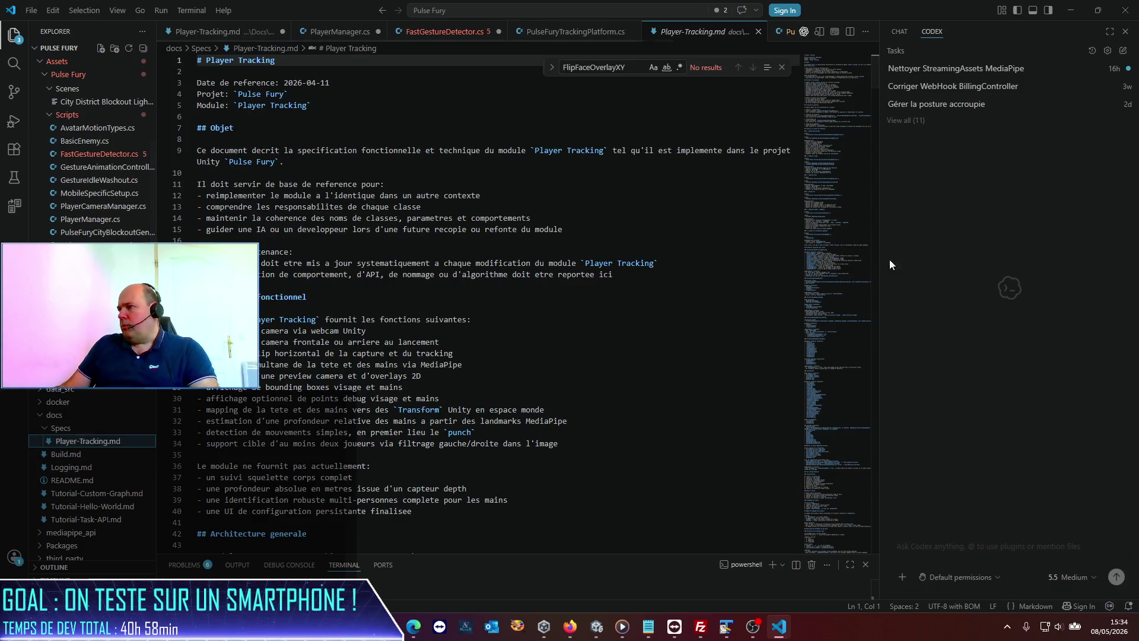
drag(880, 296, 528, 299)
- Type the Codex request 'Peux-tu m'aider à implémenter des ennemis un peu plus consistant que les sphères actuelles ?'
click(789, 547)
text(Pe)
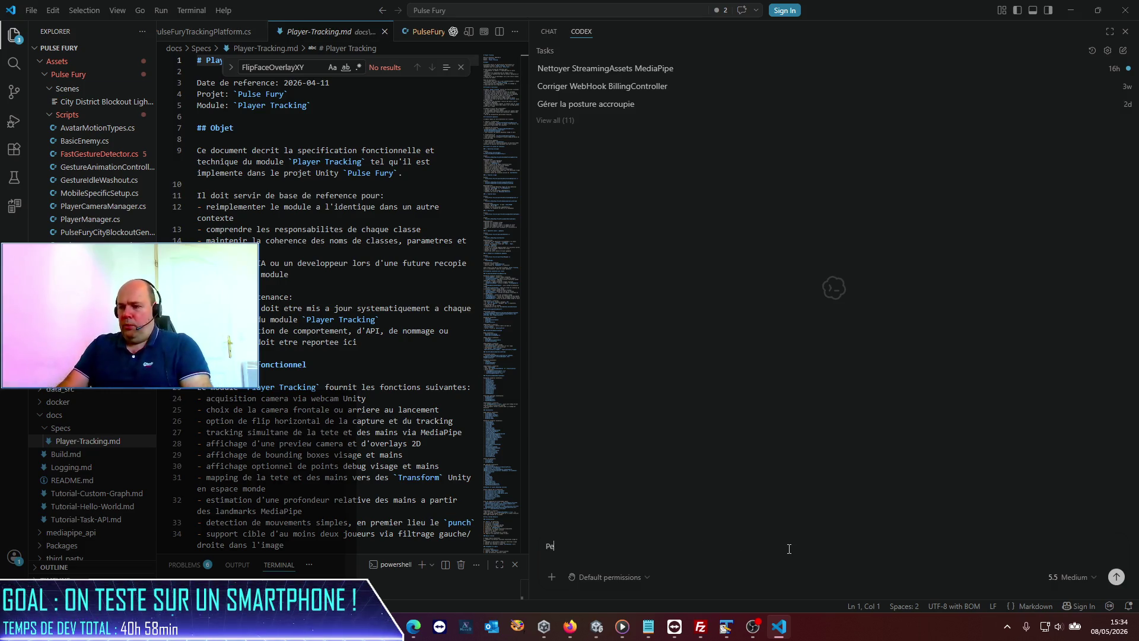
text(ux-tu m'aide)
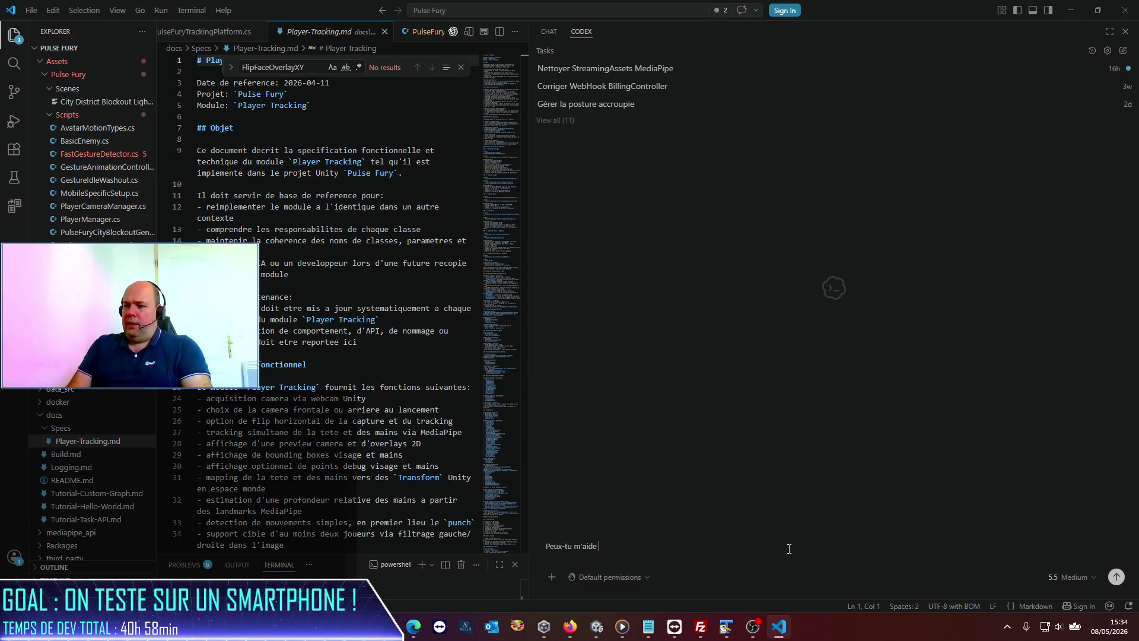
text(r à implé)
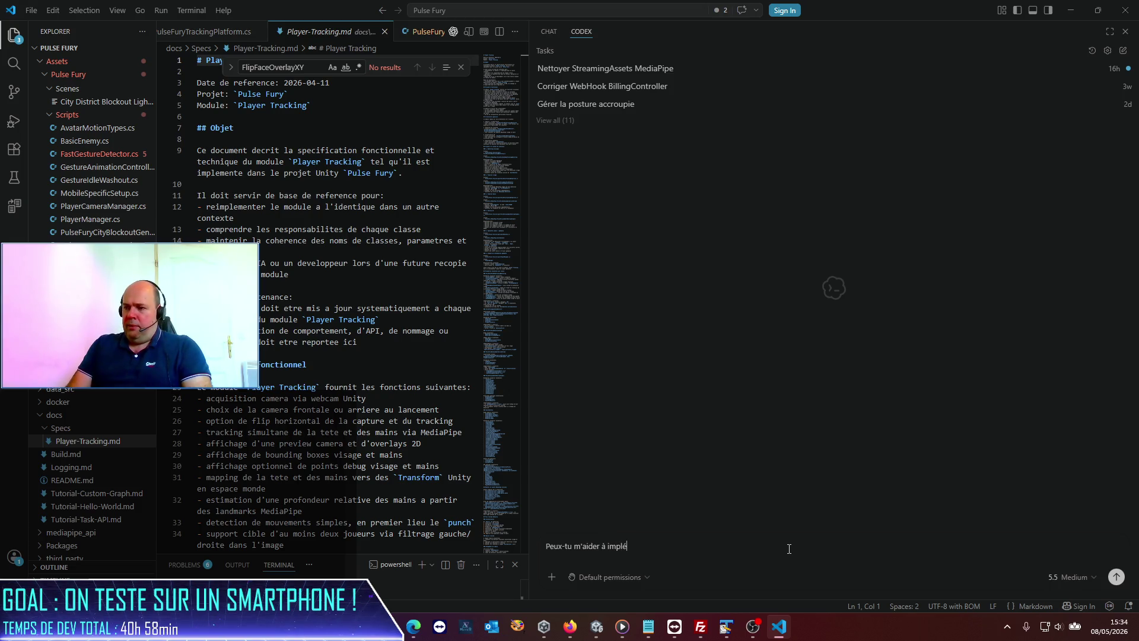
text(menter des enne)
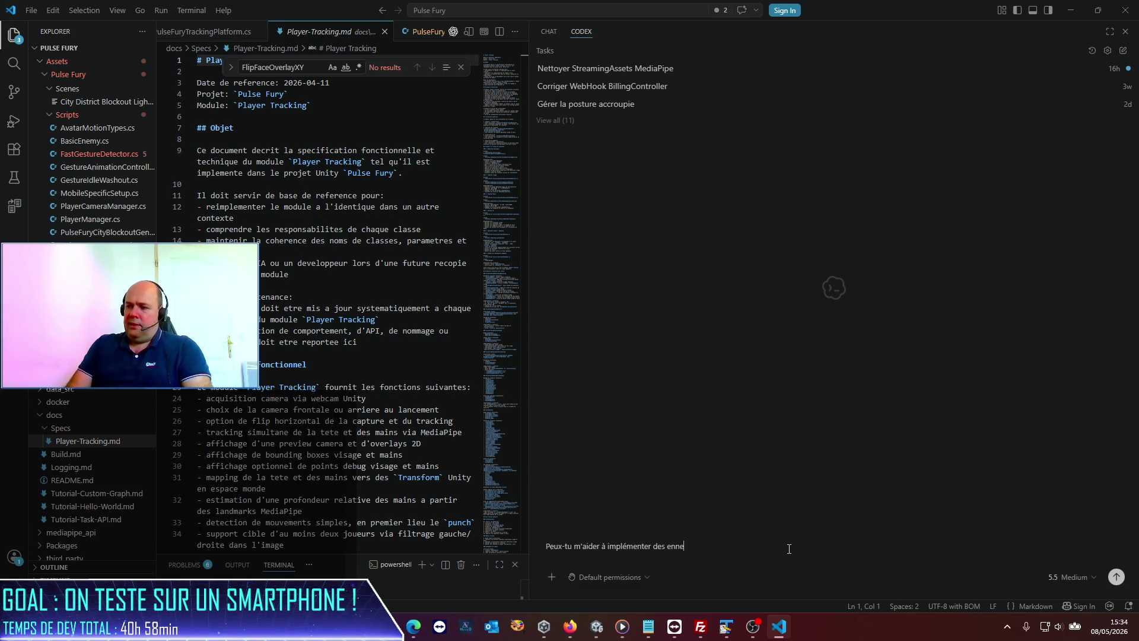
text(mis un peu plus consistant)
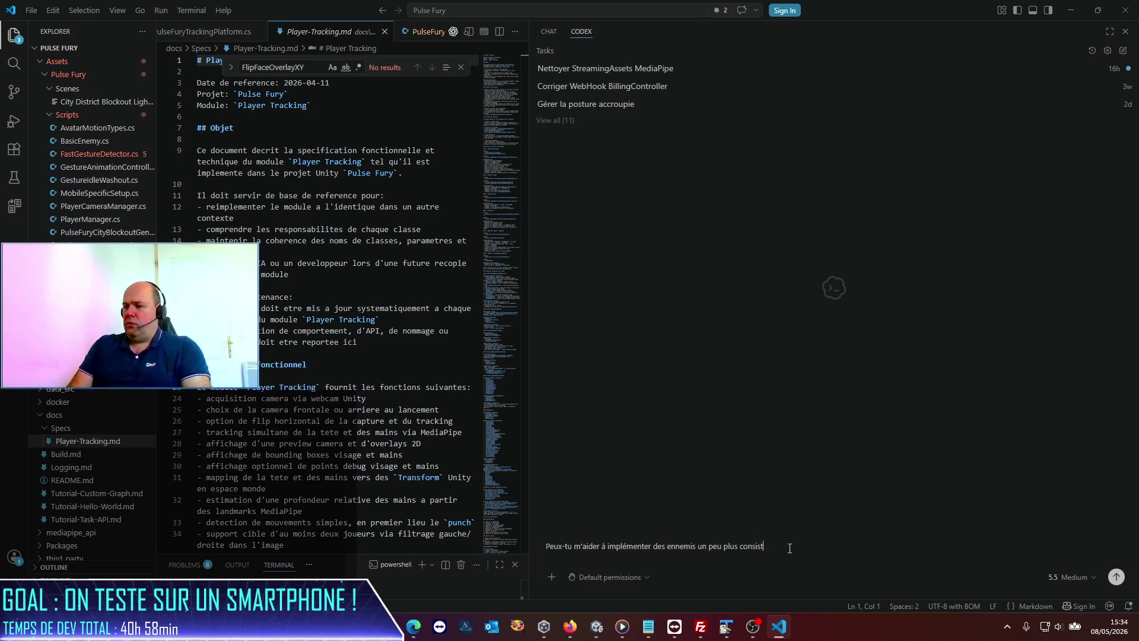
key(ctrl+equal)
key(ctrl+equal)
key(ctrl+equal)
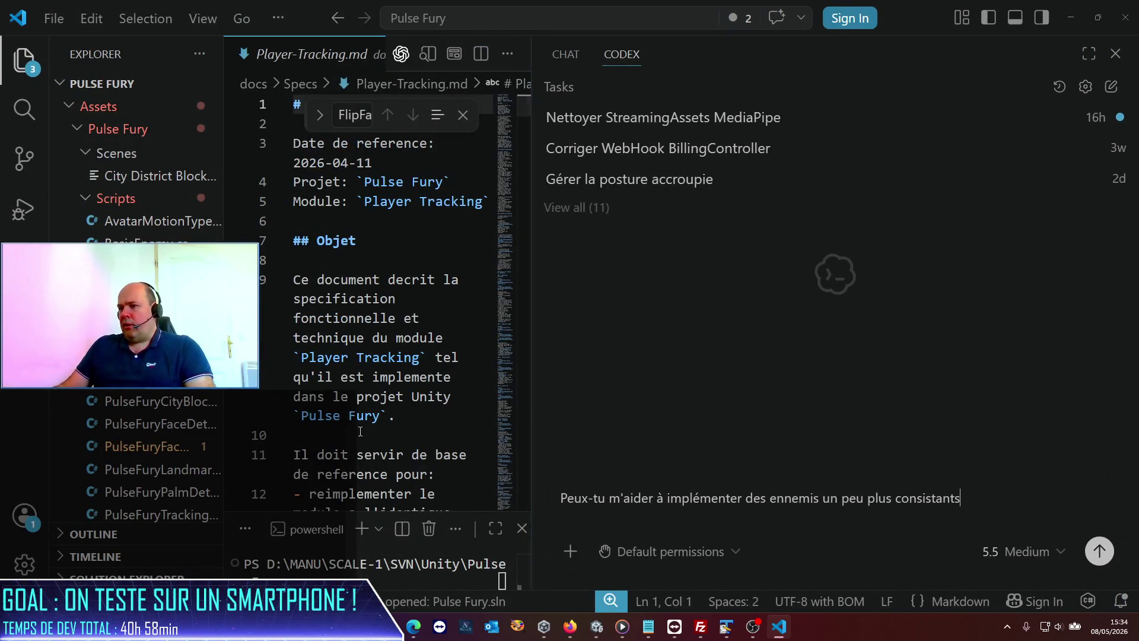
drag(420, 397, 364, 395)
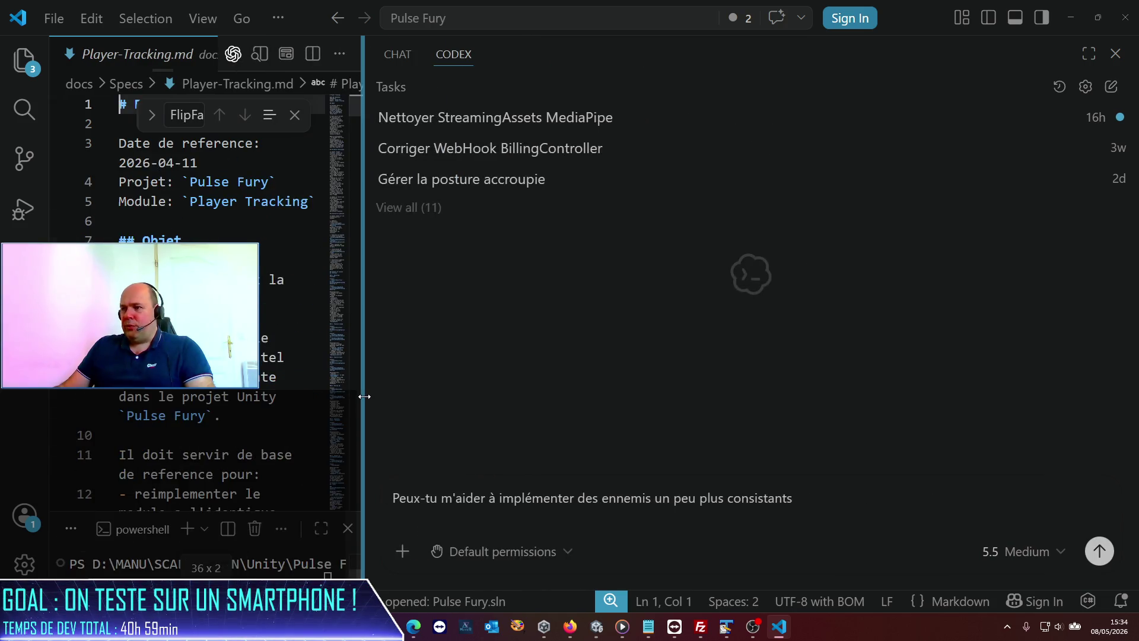
text(que les sphères actuelles ?)
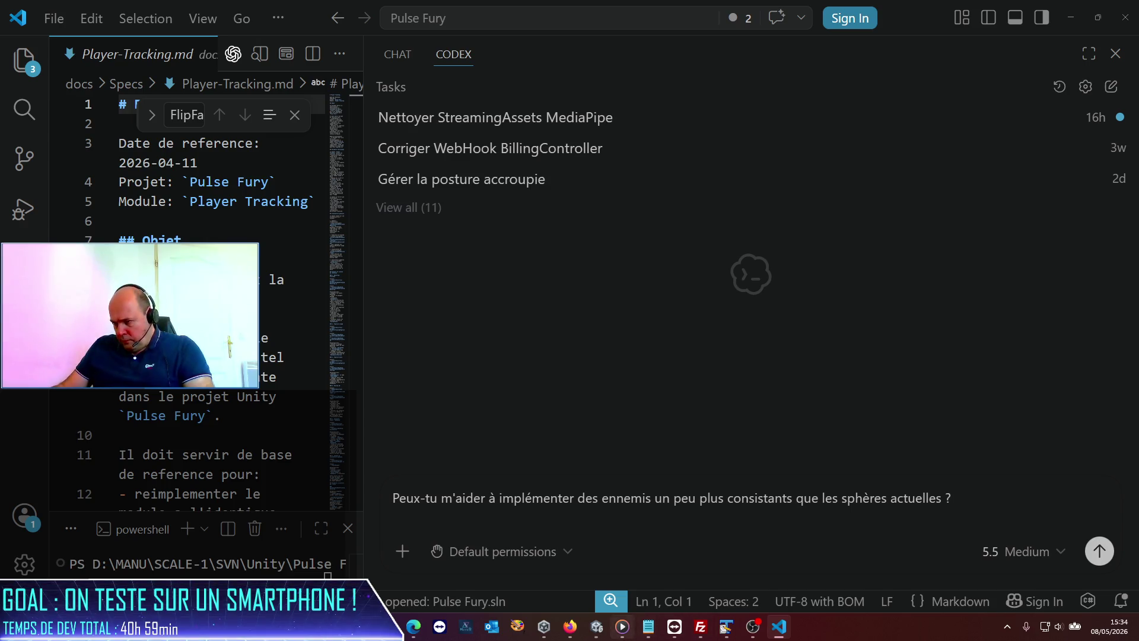
- Open the sphere enemy's prefab asset, EnemyPrefab, in Unity's Inspector
click(603, 630)
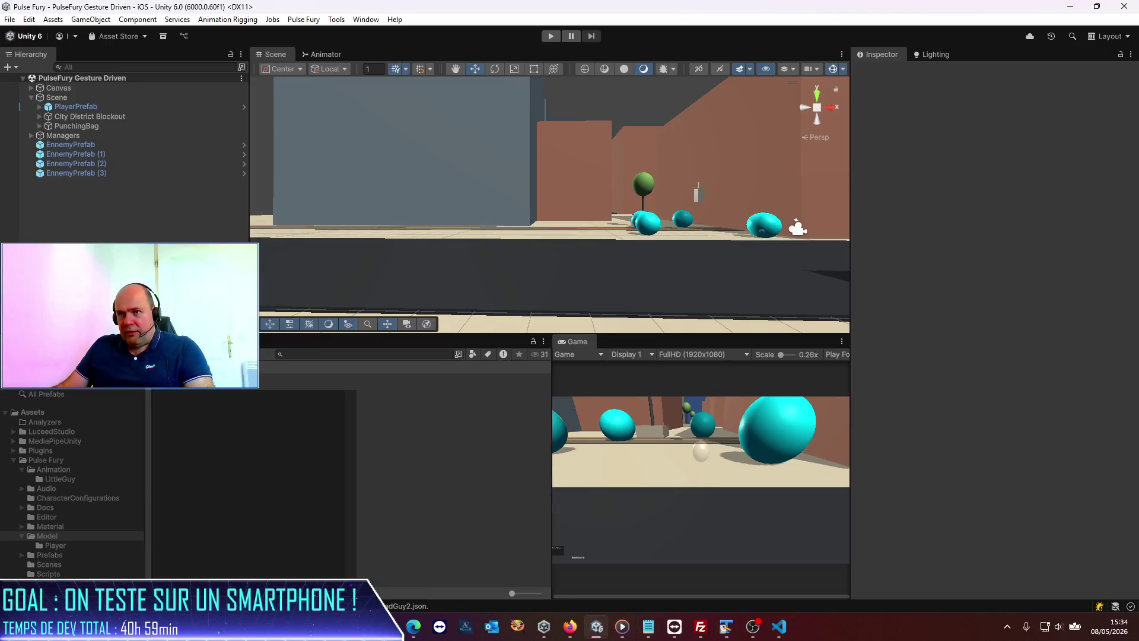
click(71, 144)
click(1041, 119)
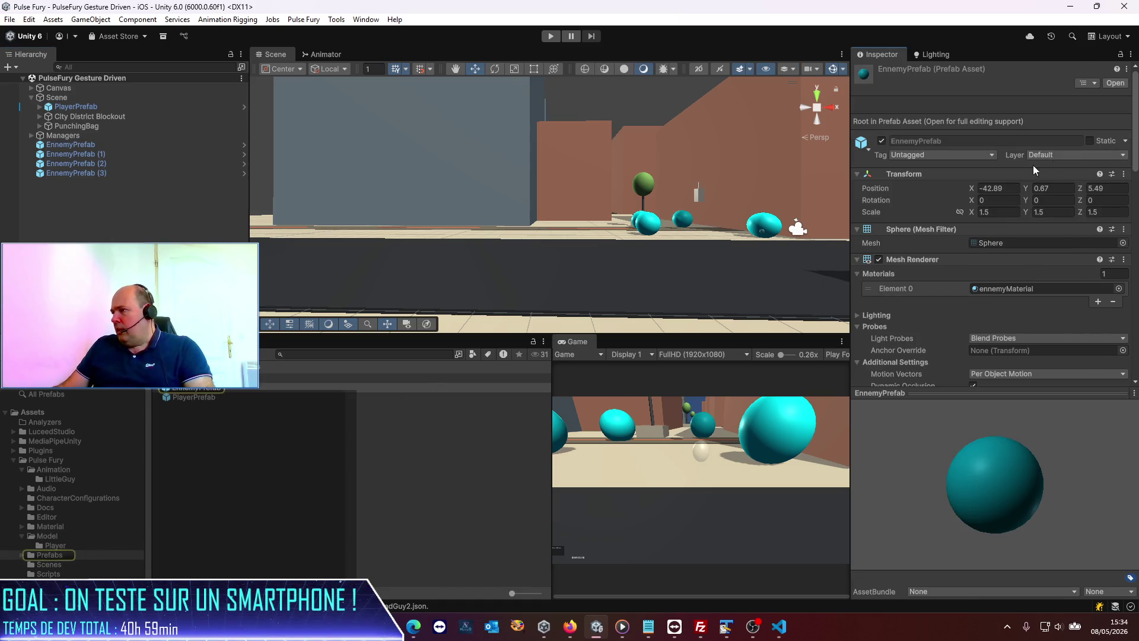
- Review EnemyPrefab's Rigidbody and Basic Enemy components and locate the BasicEnemy script
scroll(966, 199, down, 10)
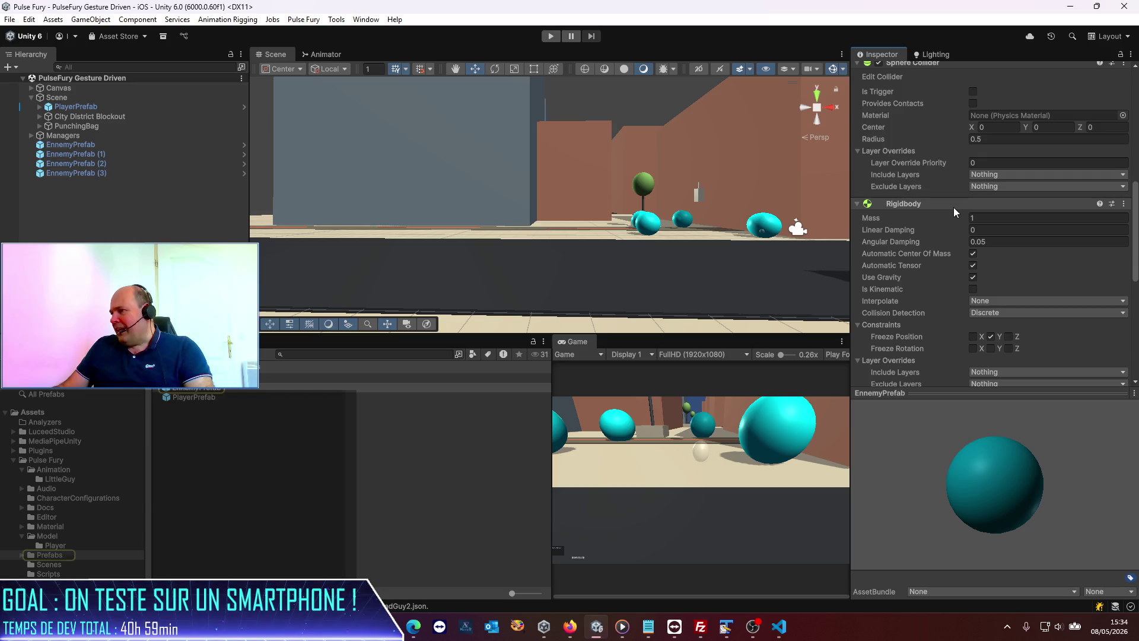
scroll(953, 208, up, 3)
scroll(953, 208, up, 3)
scroll(953, 208, down, 5)
scroll(953, 207, down, 10)
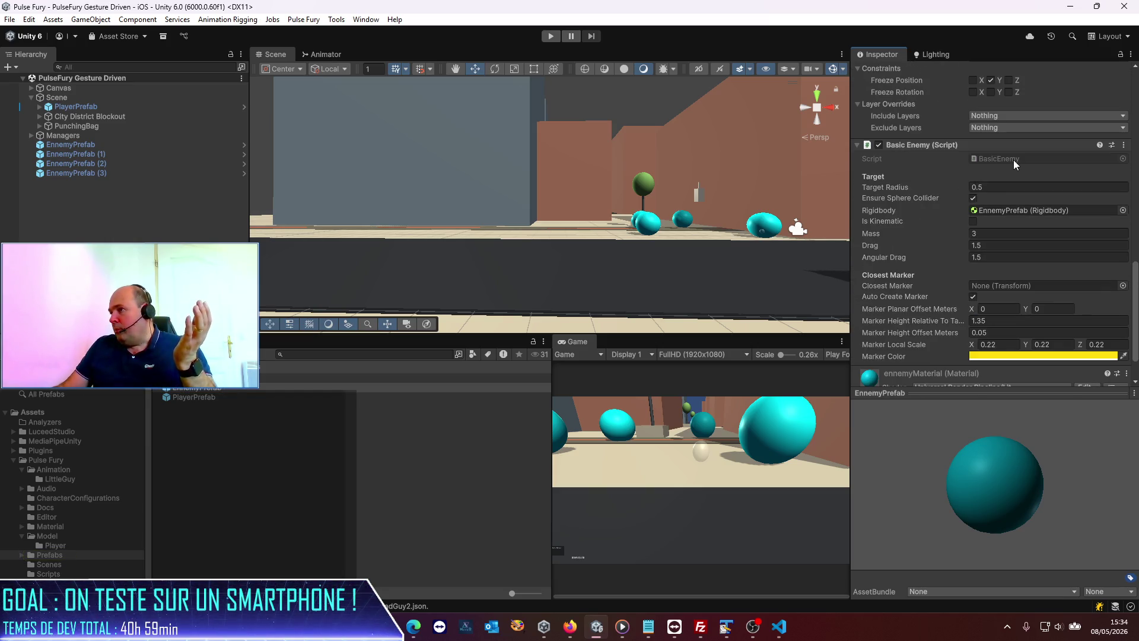
click(1014, 159)
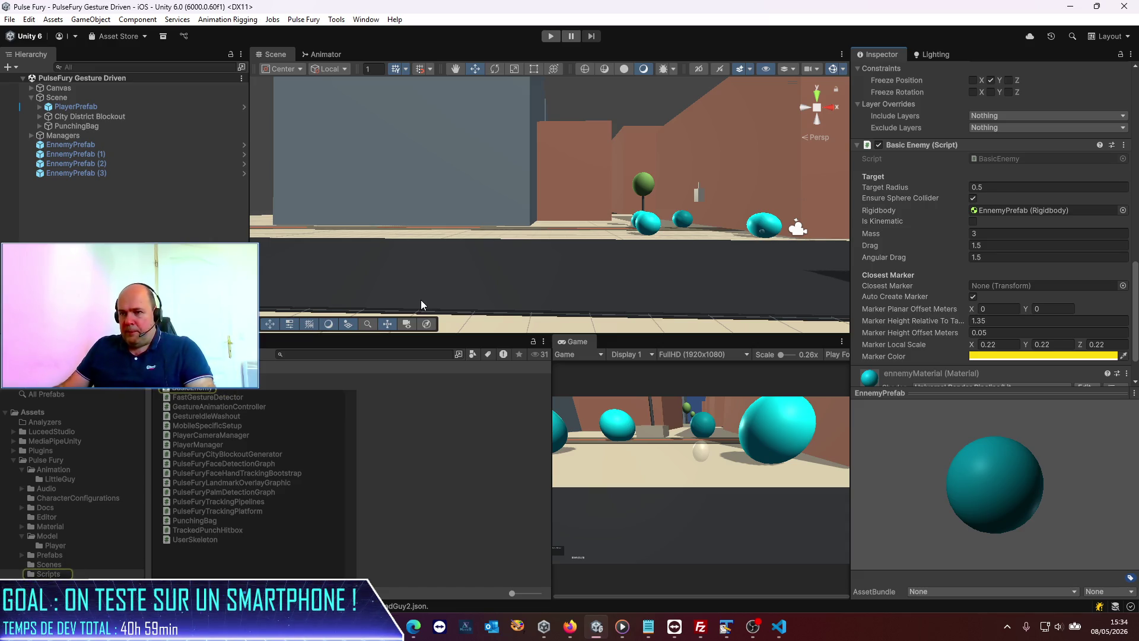
key(alt+Tab)
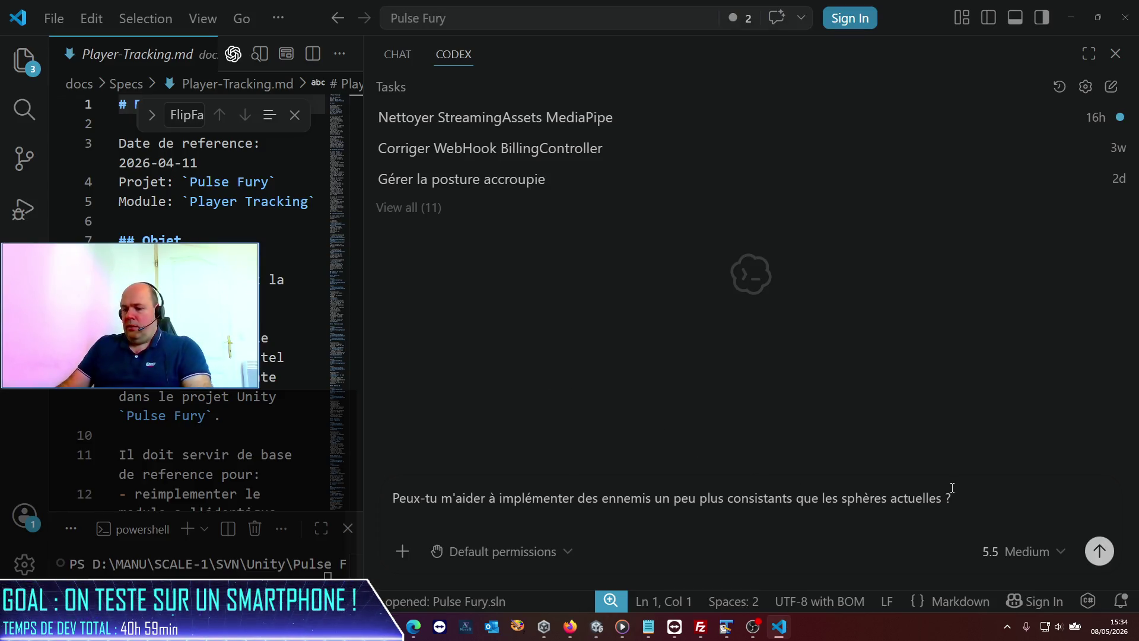
- Write that each enemy is currently managed by a class, checking Unity for its name
key(BackSpace)
key(BackSpace)
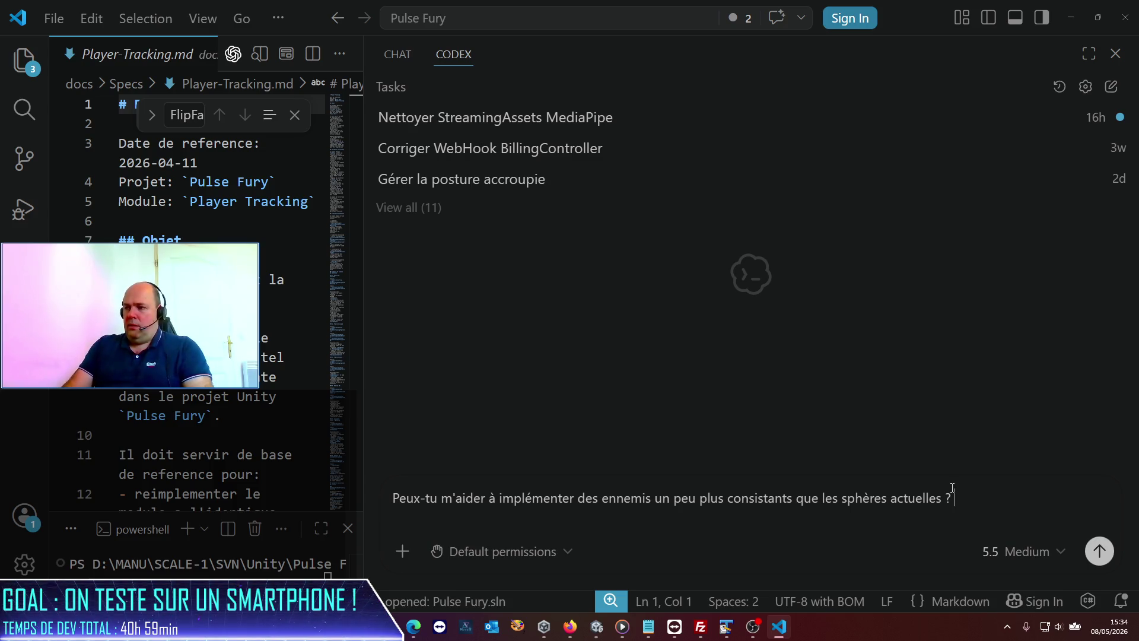
text(Chaque ene)
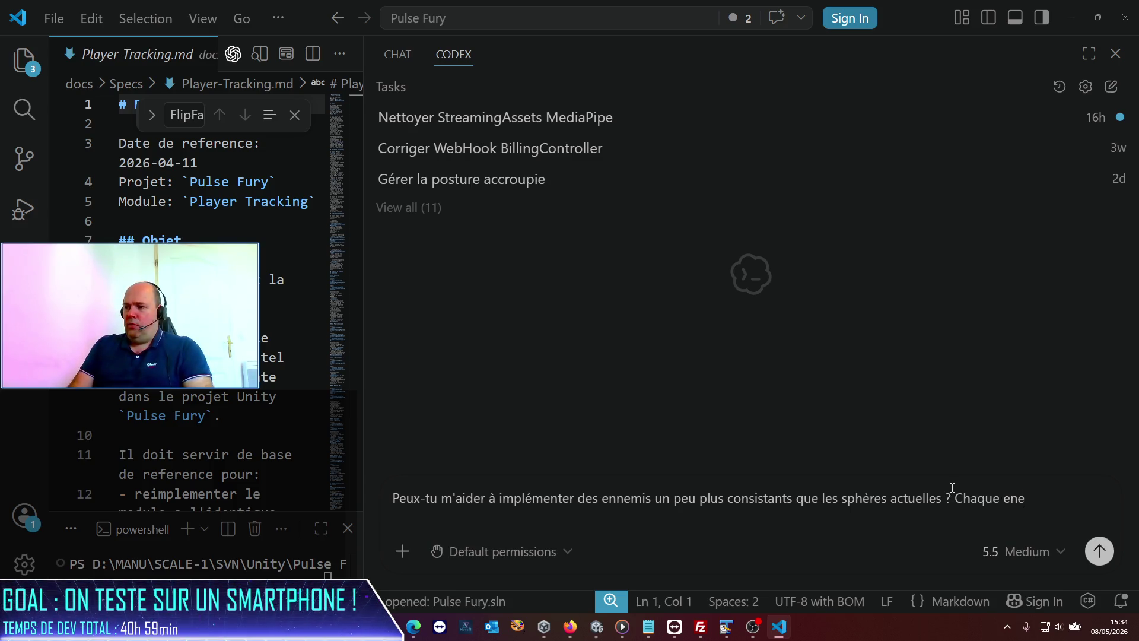
text(mi est a)
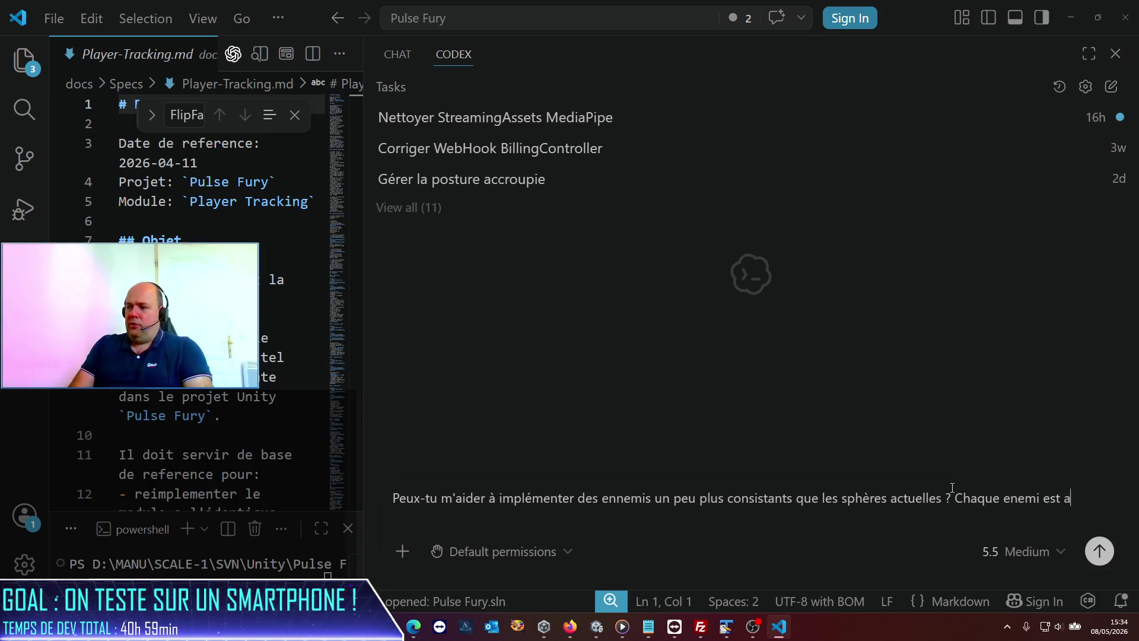
text(ctuelle)
key(BackSpace)
key(BackSpace)
key(BackSpace)
text(kllement gérepar la classe En)
key(alt+Tab)
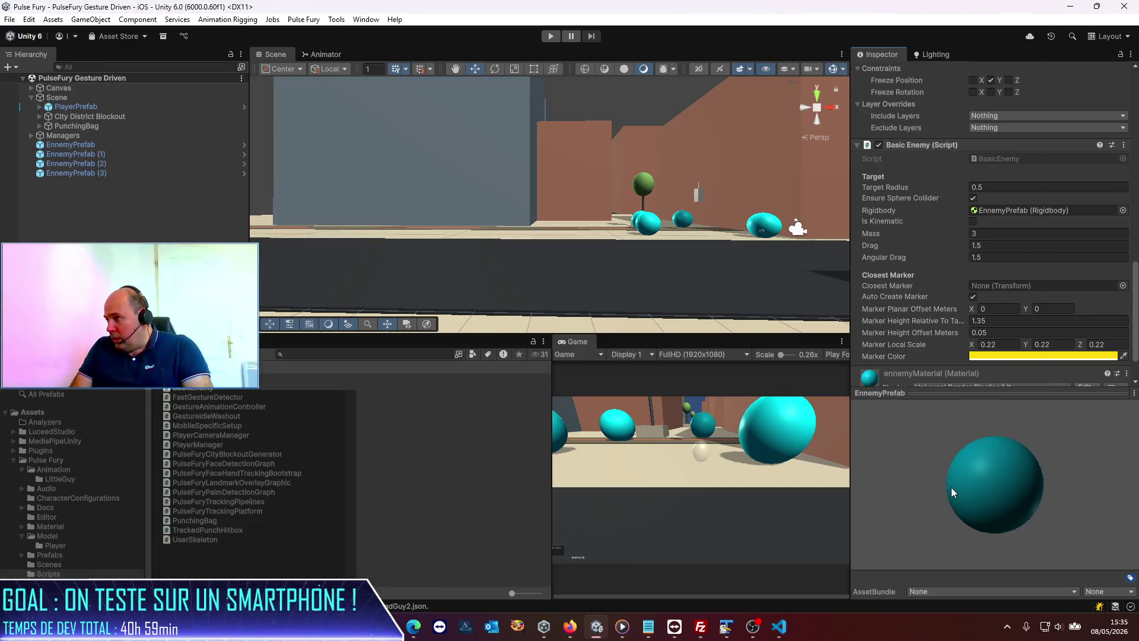
key(alt+Tab)
- Name BasicEnemy.cs and add the request that enemies be replaced by characters
text(BasicEnemy.cs. J)
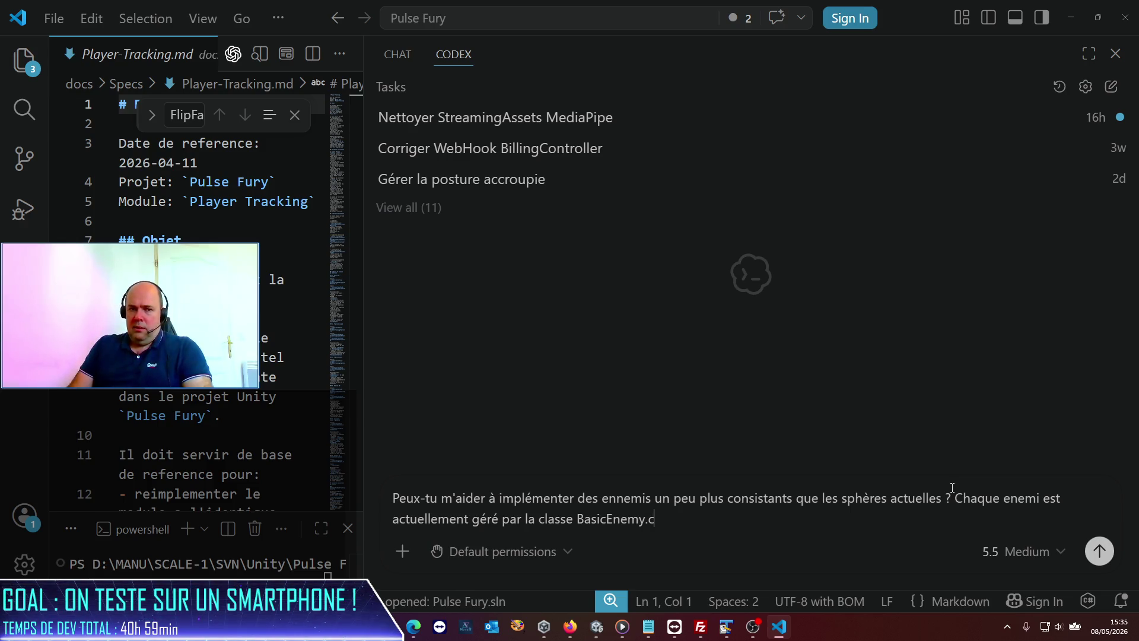
text(e souhaiteria)
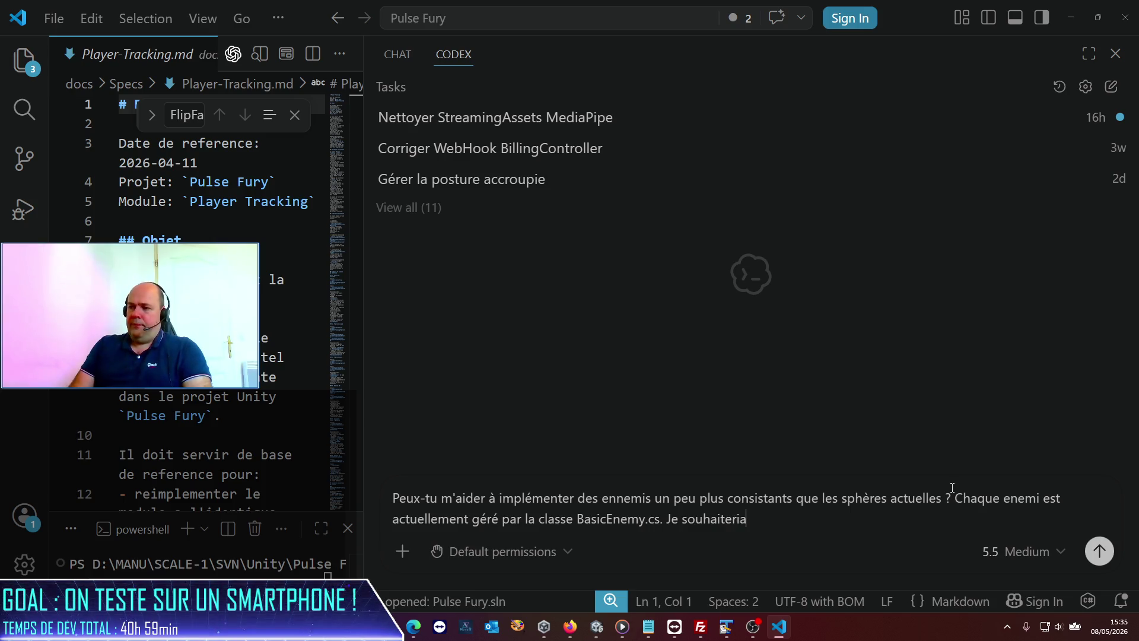
key(BackSpace)
key(BackSpace)
text(as)
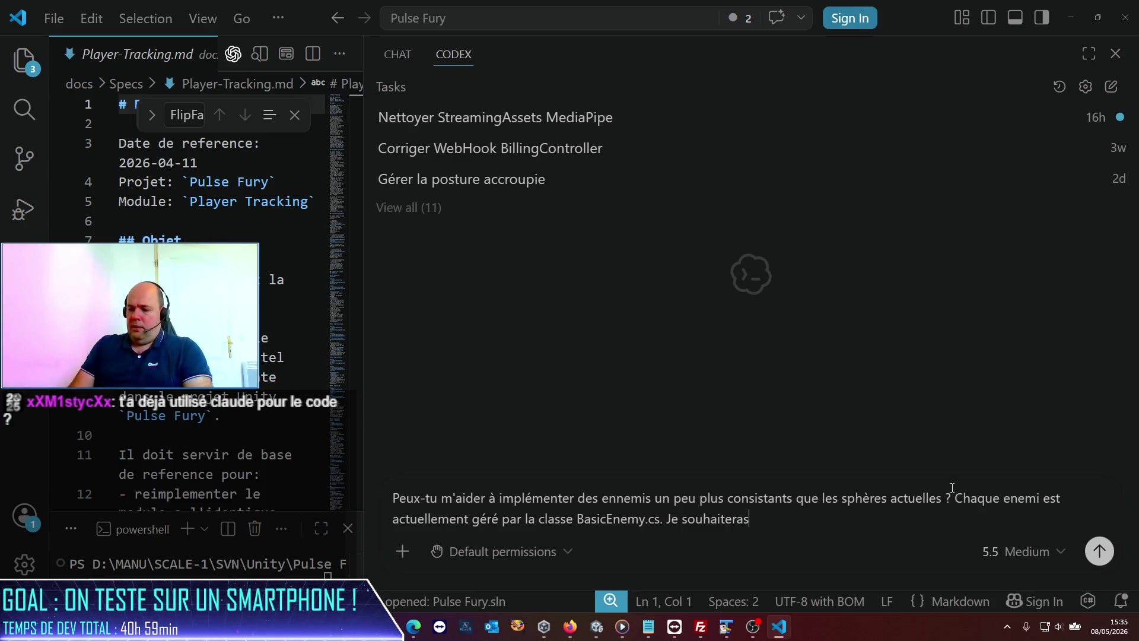
text(ais:)
key(shift+Return)
text(Que les ennemis soient remplacés )
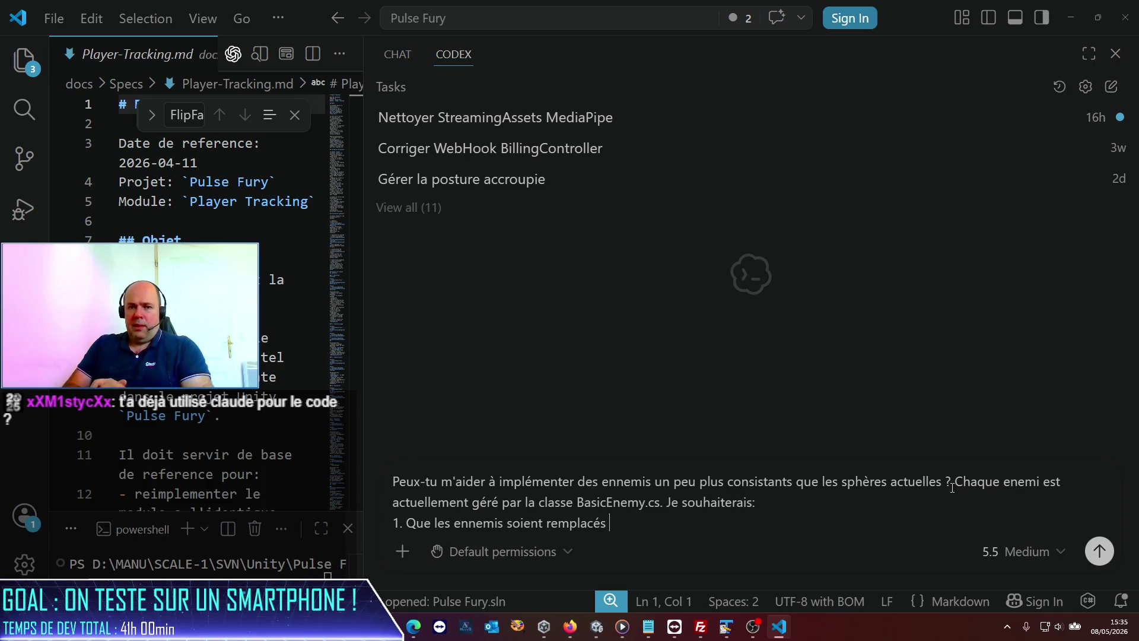
text(pa)
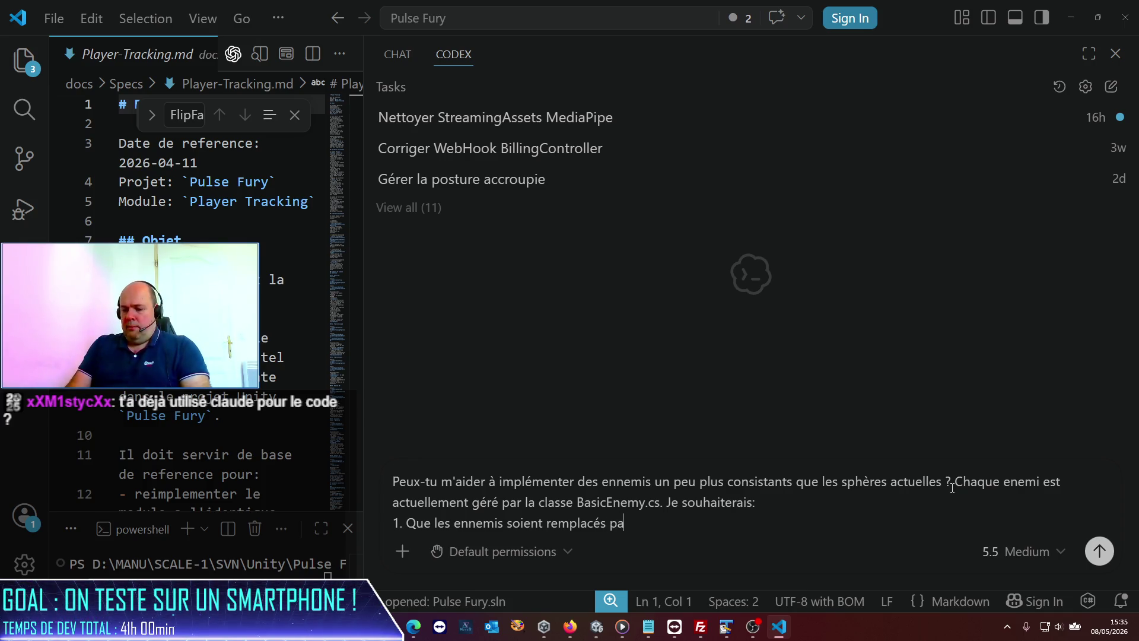
text(r des personnages)
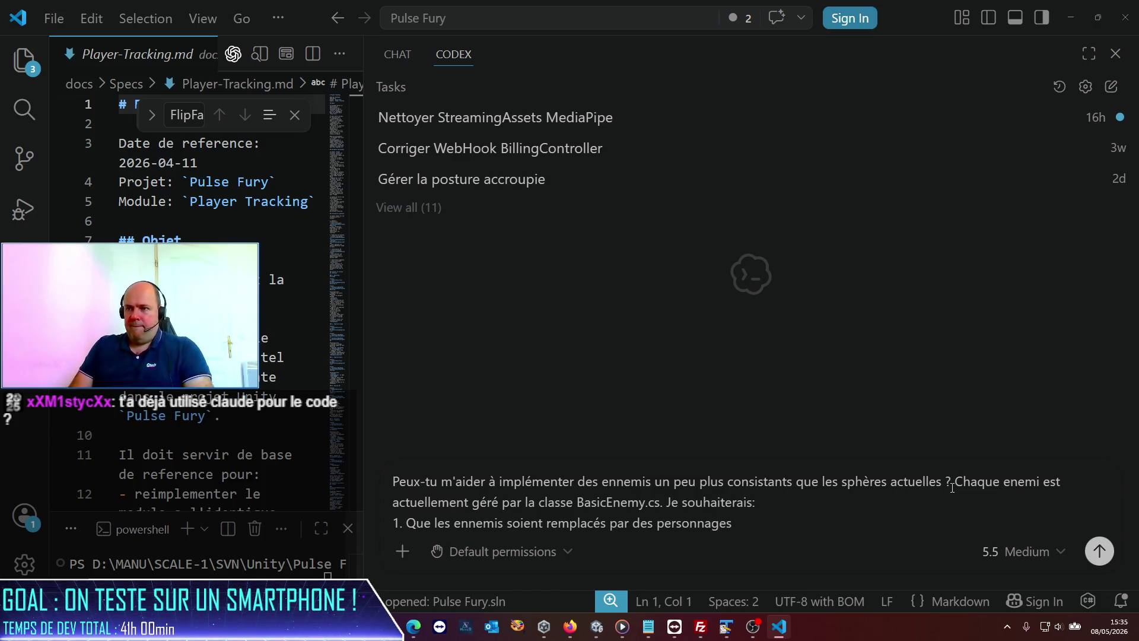
key(alt+Tab)
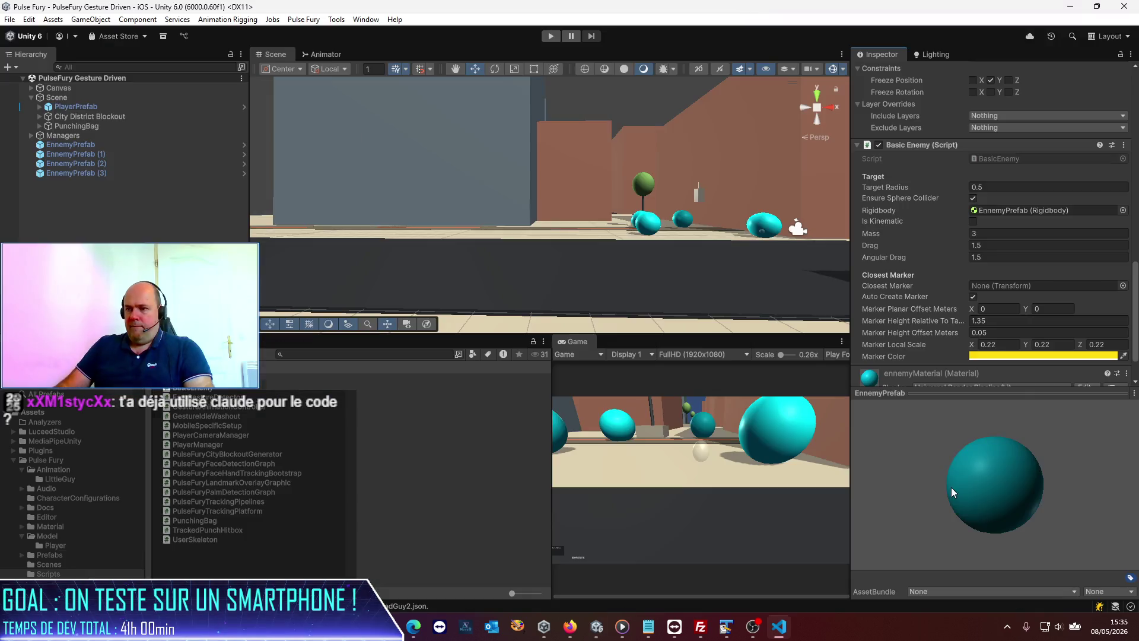
- Review the PlayerPrefab's Player Manager component settings in the Unity Inspector
click(76, 107)
scroll(1044, 231, down, 5)
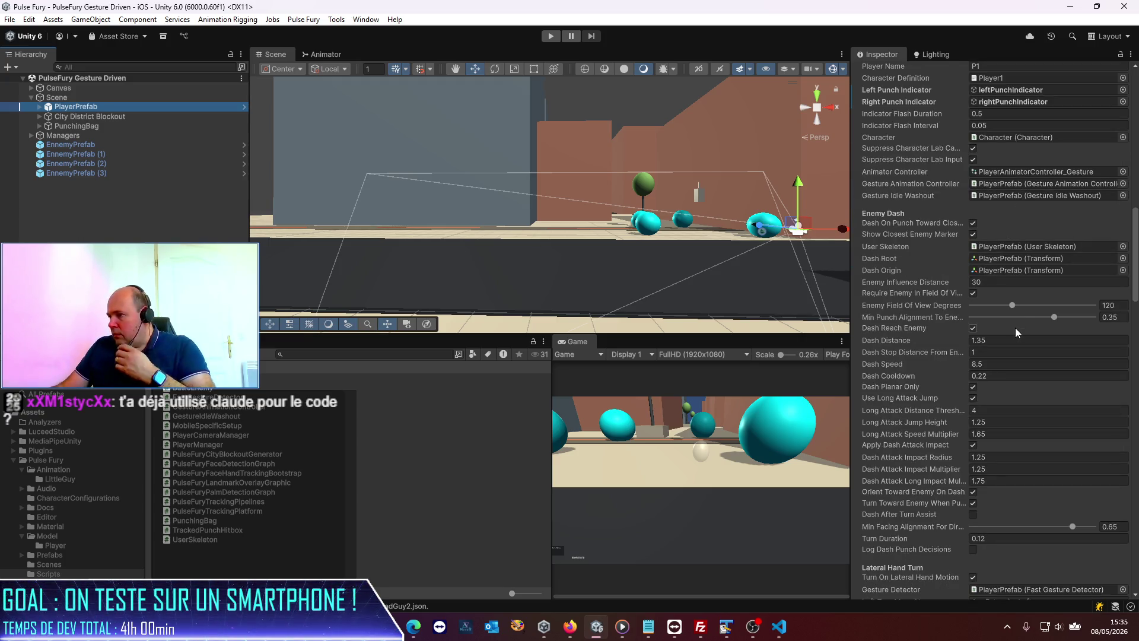
scroll(1015, 327, down, 6)
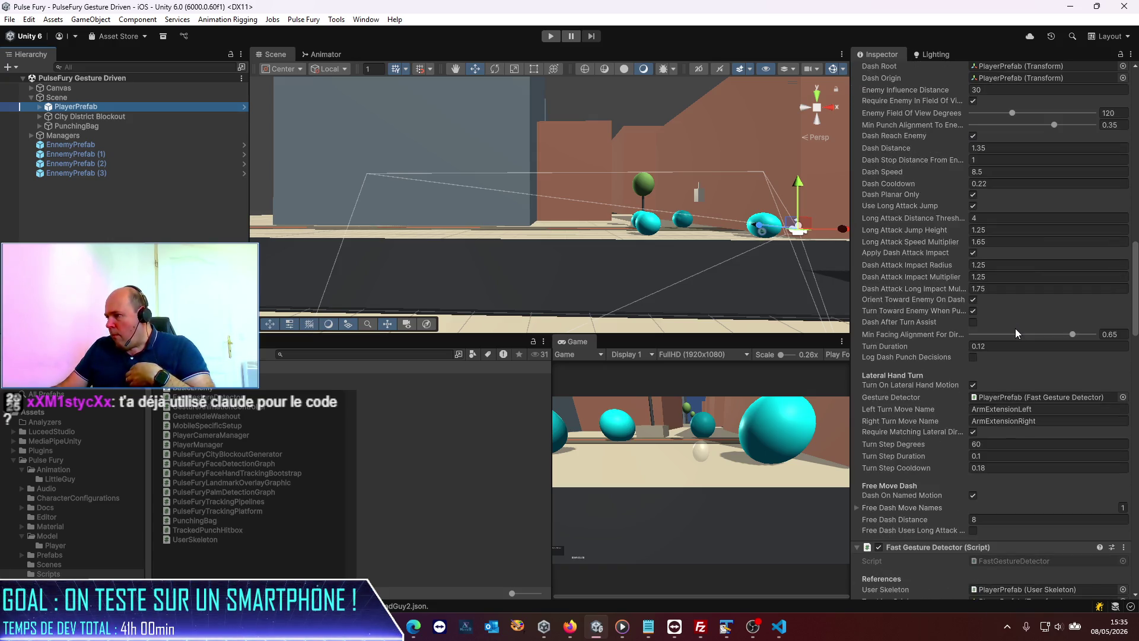
scroll(1016, 328, up, 10)
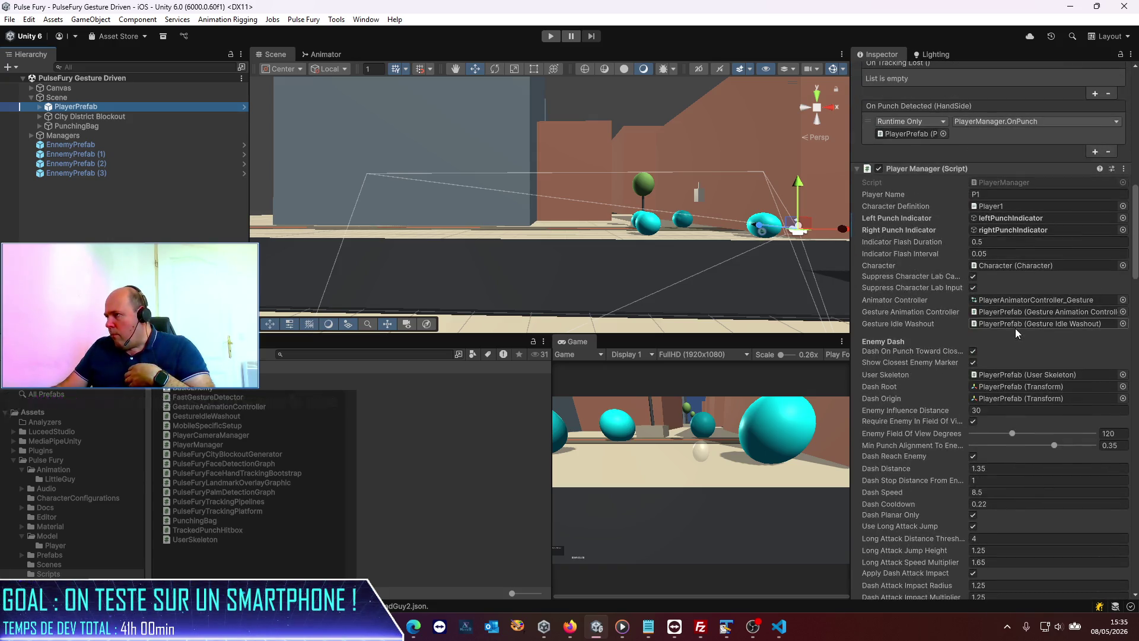
key(alt+Tab)
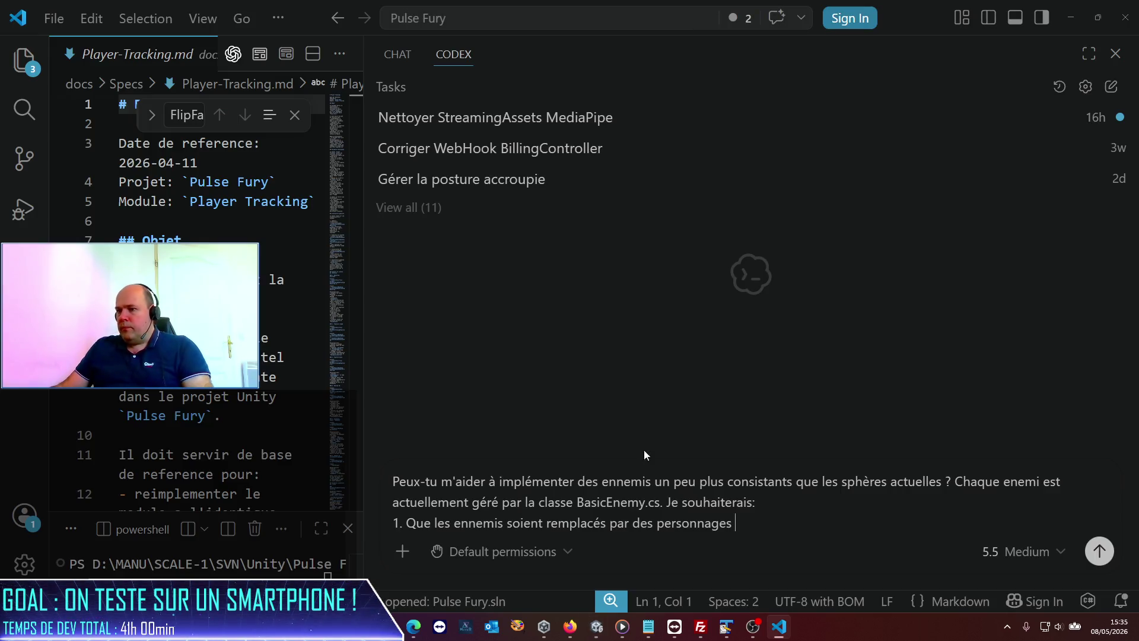
- State that character geometry varies according to a Character definition file
text(gérés avec de)
key(BackSpace)
key(BackSpace)
text(la)
key(BackSpace)
key(BackSpace)
key(BackSpace)
key(BackSpace)
text(dont la géométrie pe)
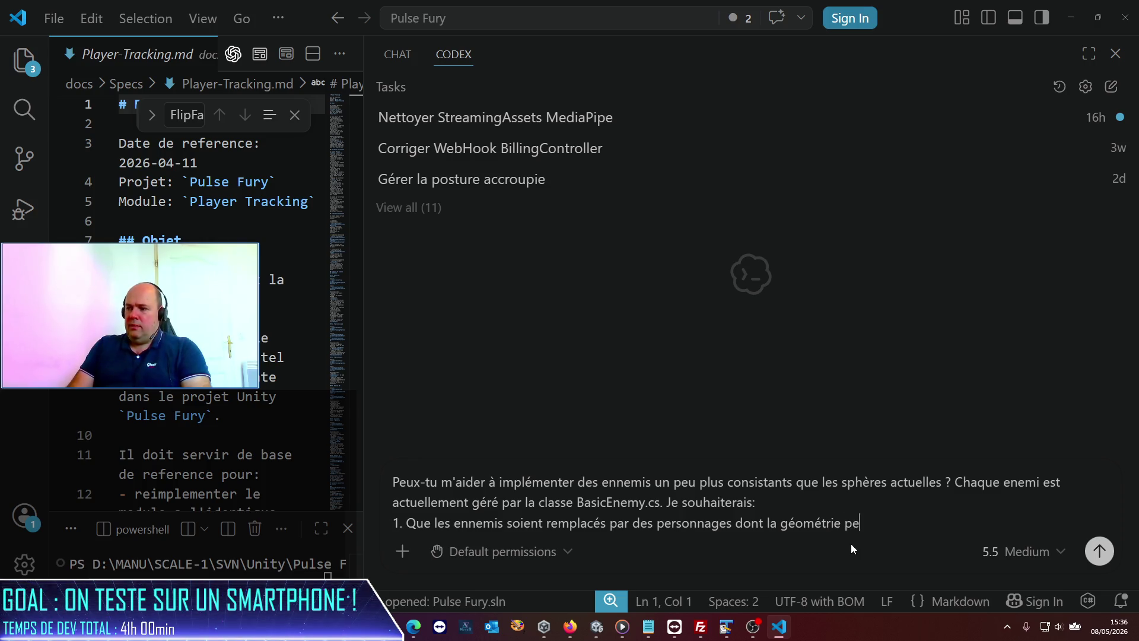
text(ut varier)
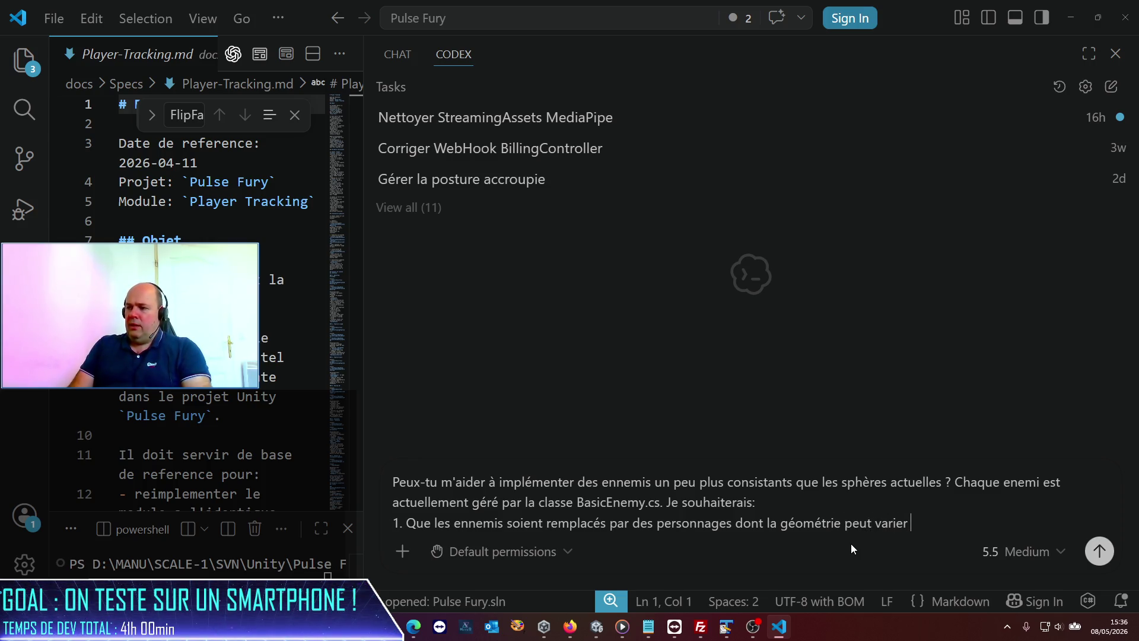
text(selon un fichier de )
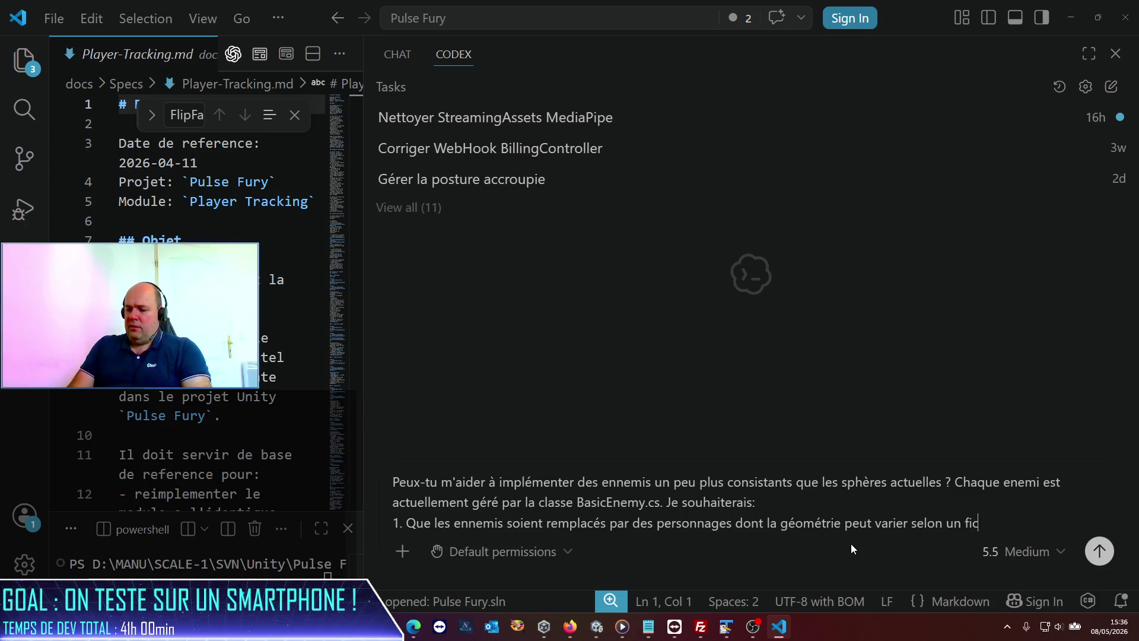
text(définiti)
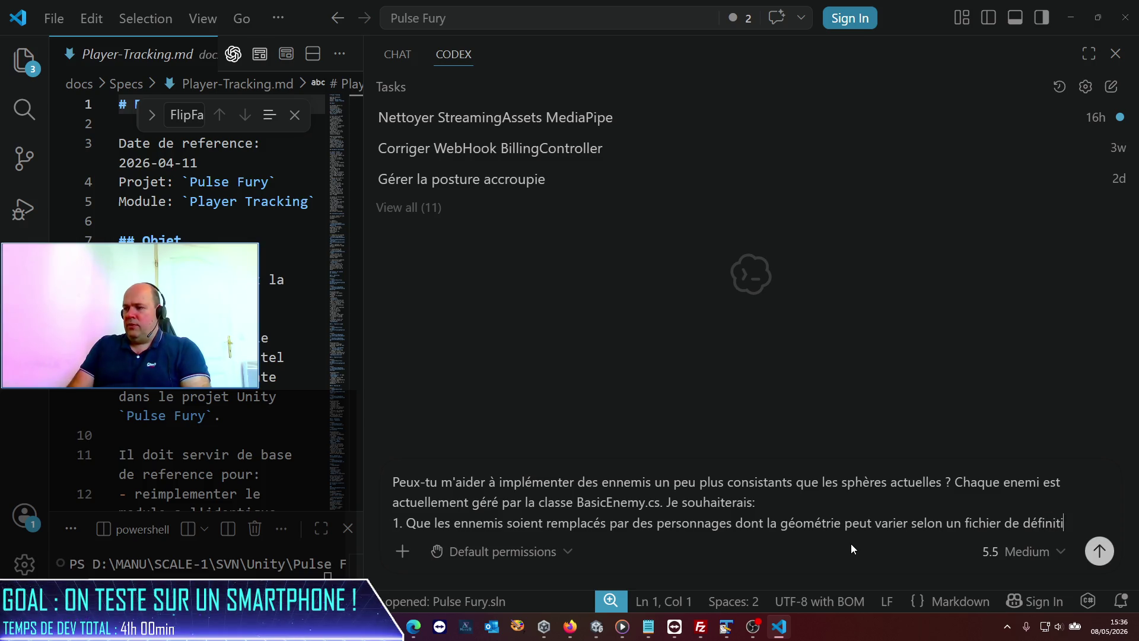
text(n on de C)
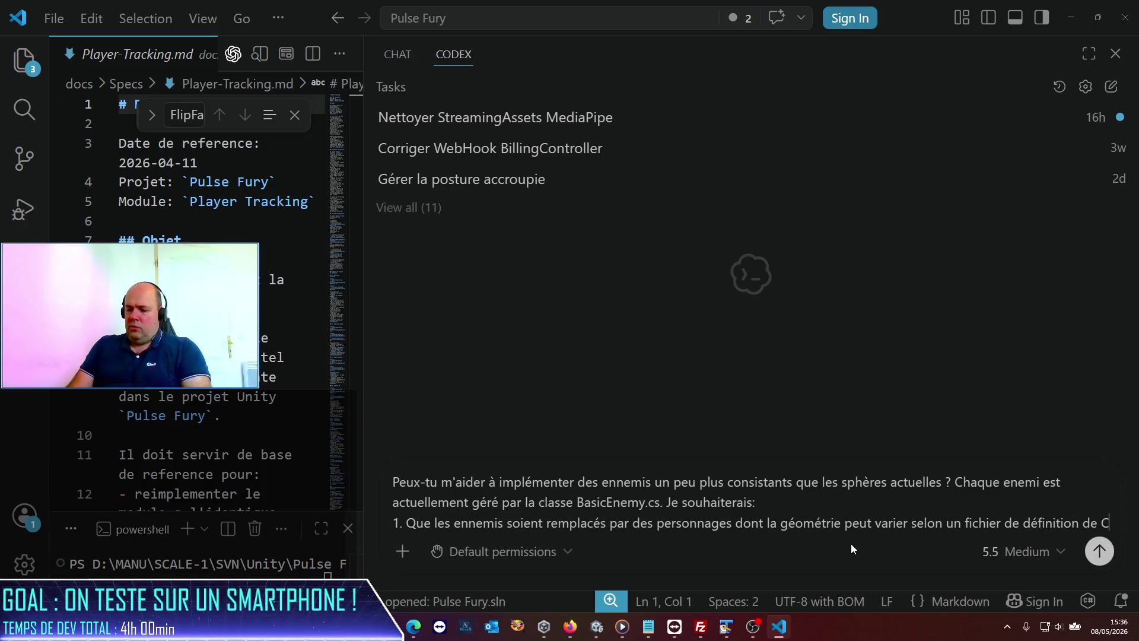
text(haracter)
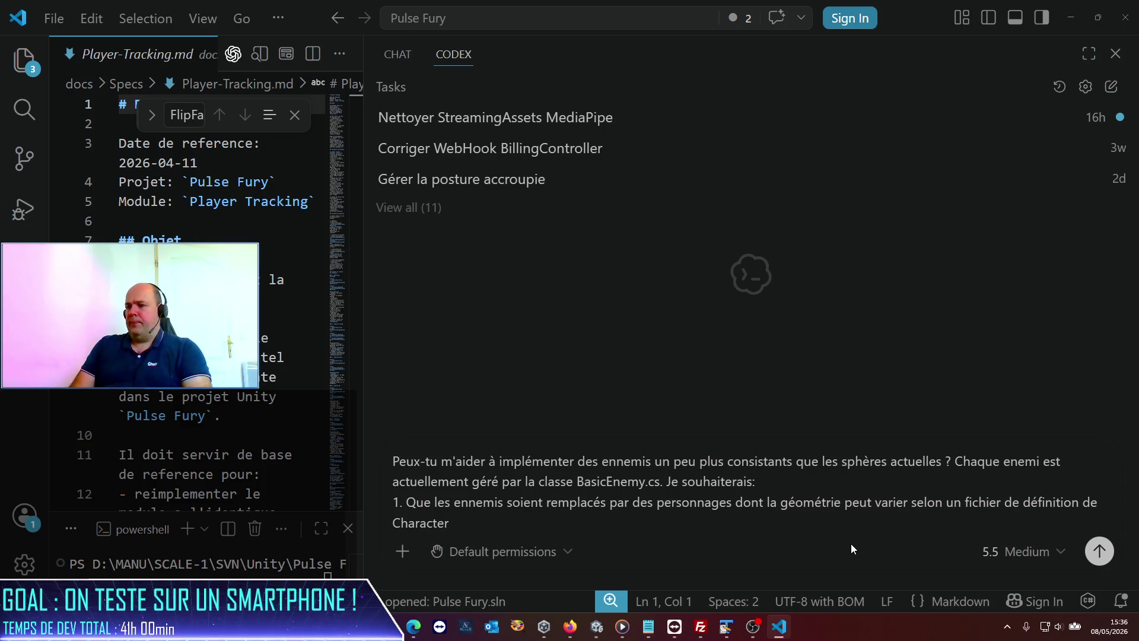
text( quel)
key(BackSpace)
key(BackSpace)
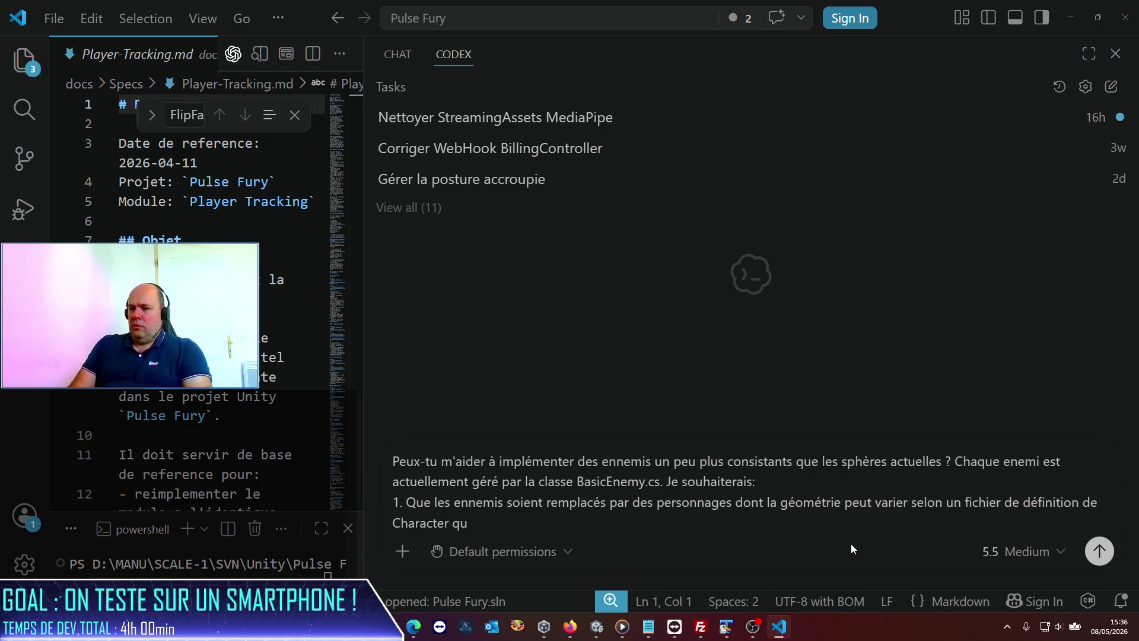
text(e)
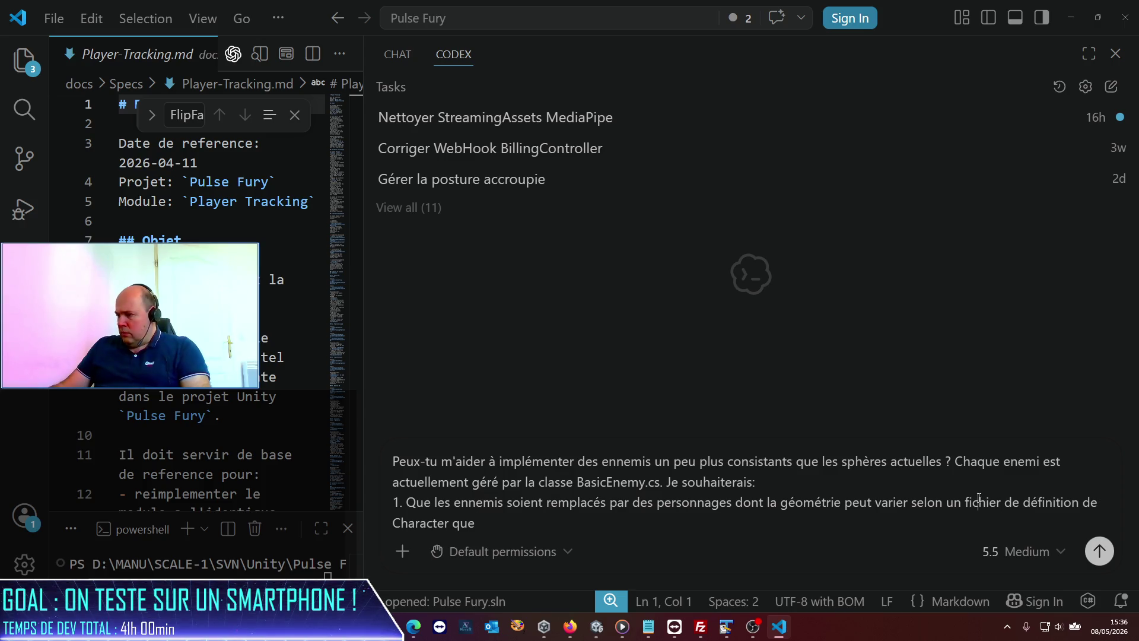
- Make it a TextAsset inspector parameter, and require reusing existing geometry and visual style loading
double_click(979, 502)
text(TextAsset)
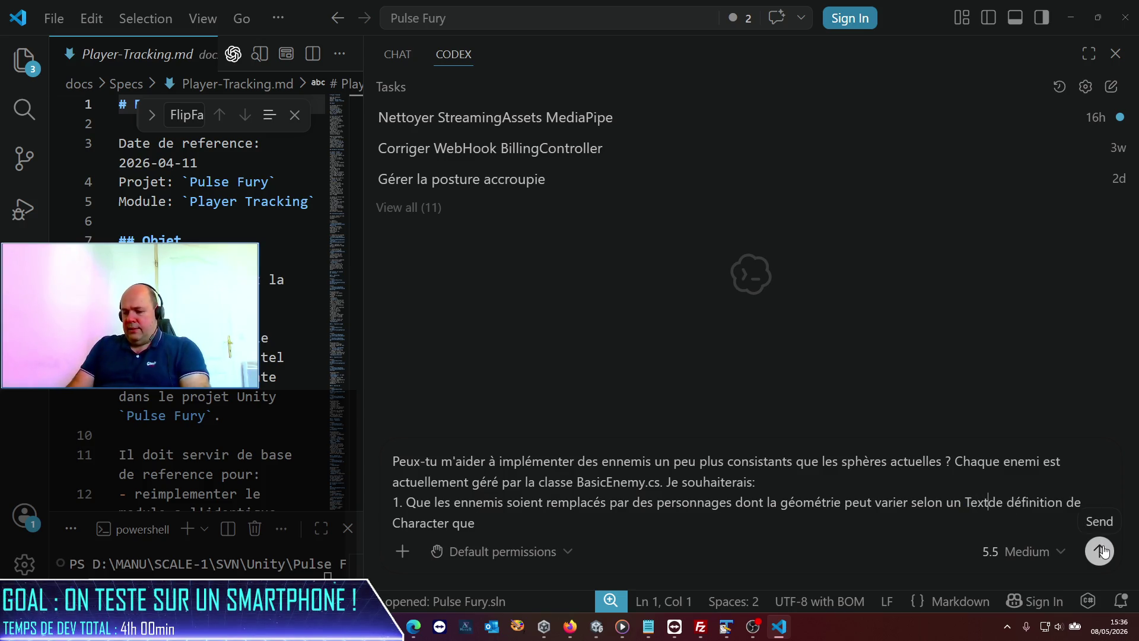
key(ctrl+End)
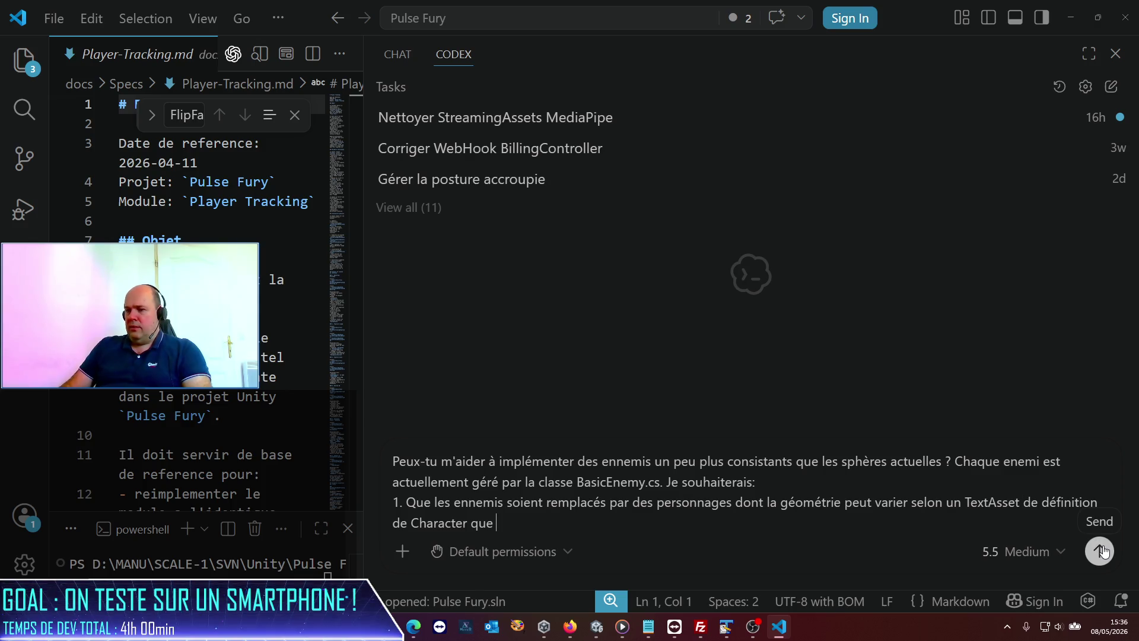
text(l'on)
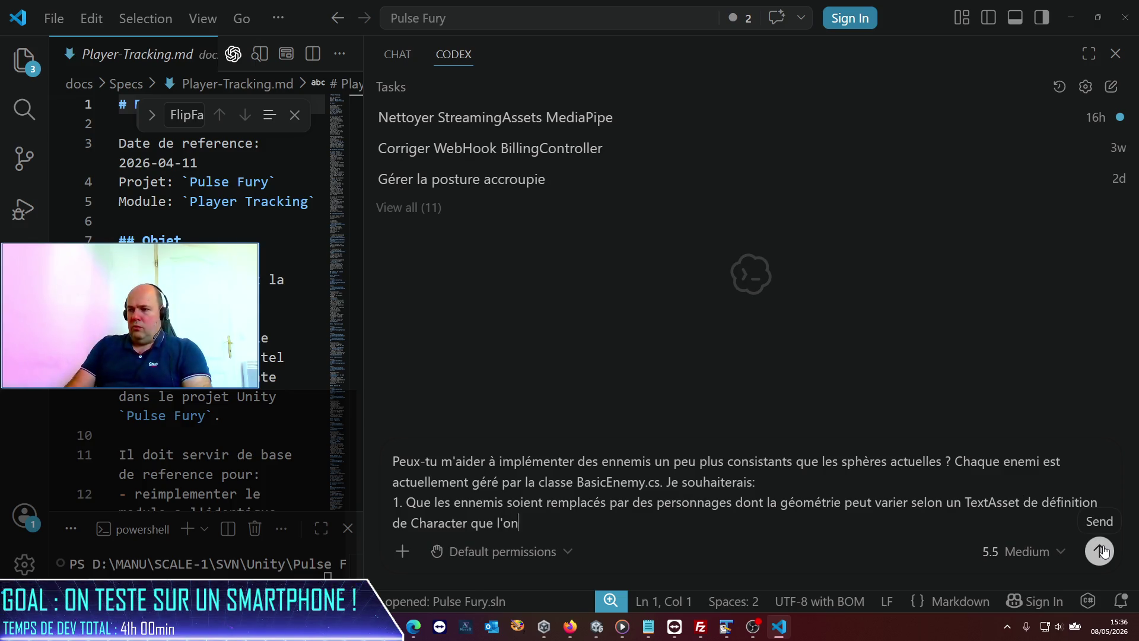
text( passe en paramètre )
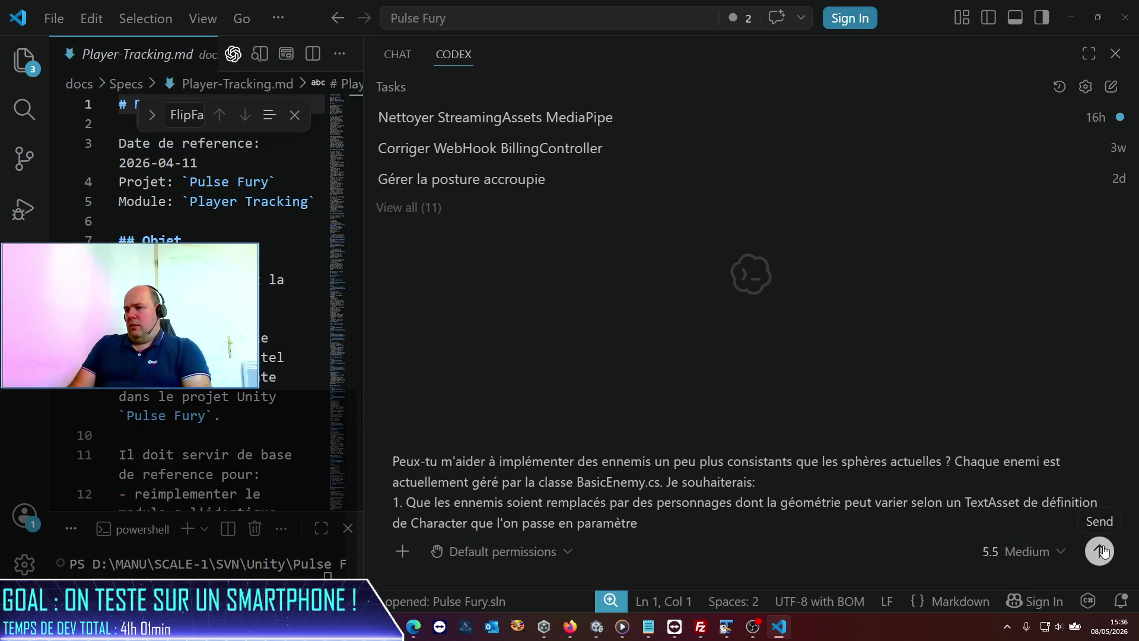
text(de la )
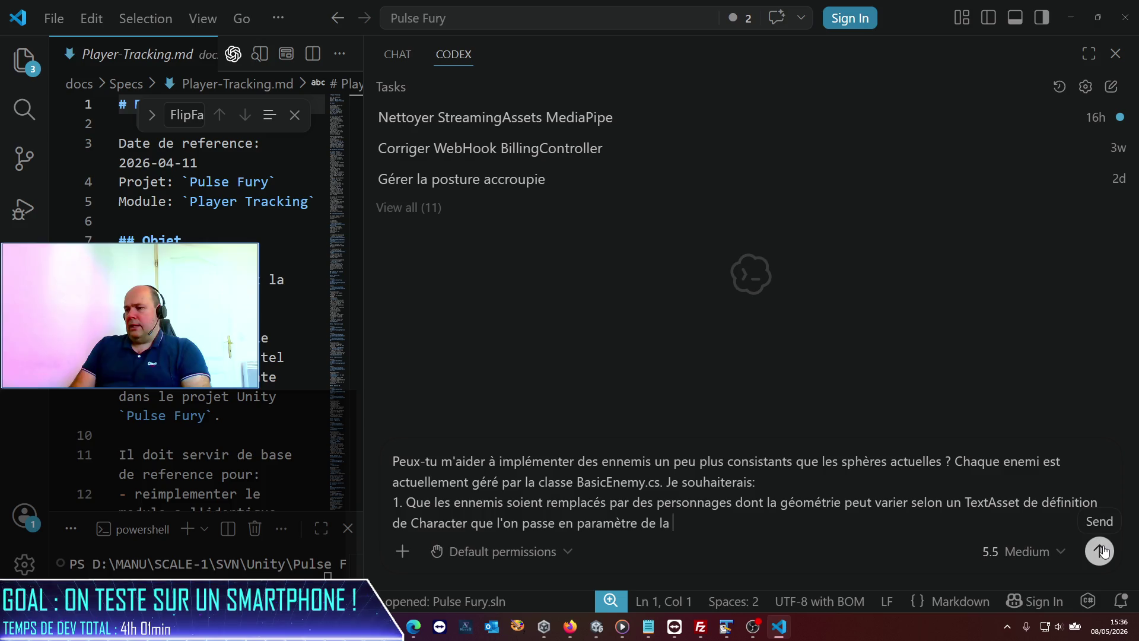
text(classe.)
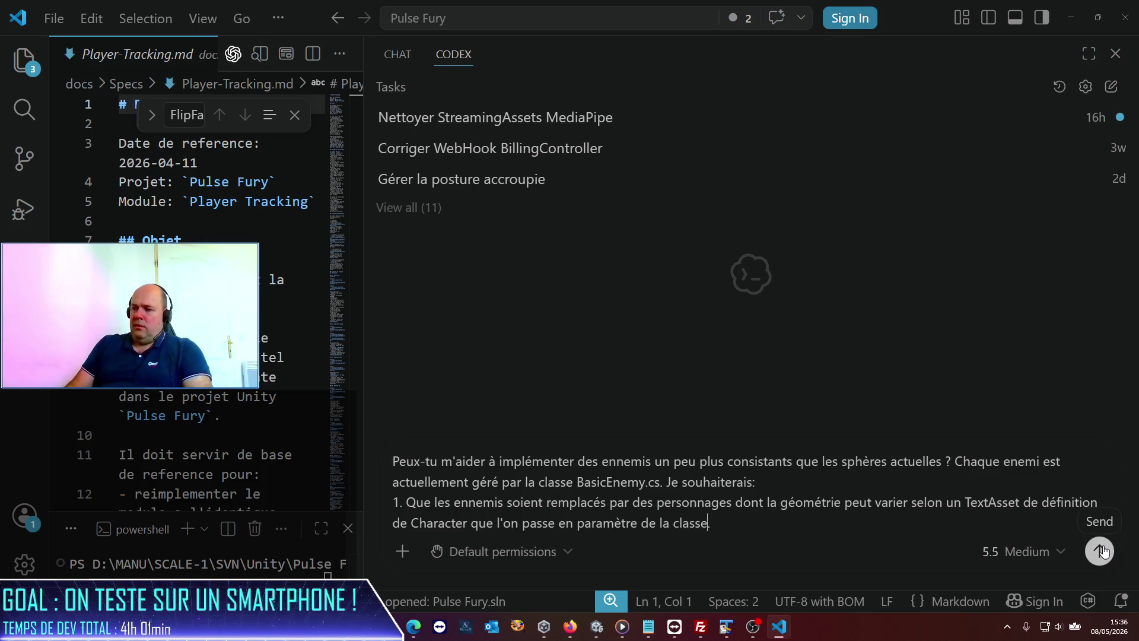
key(ctrl+Left)
text(inspector)
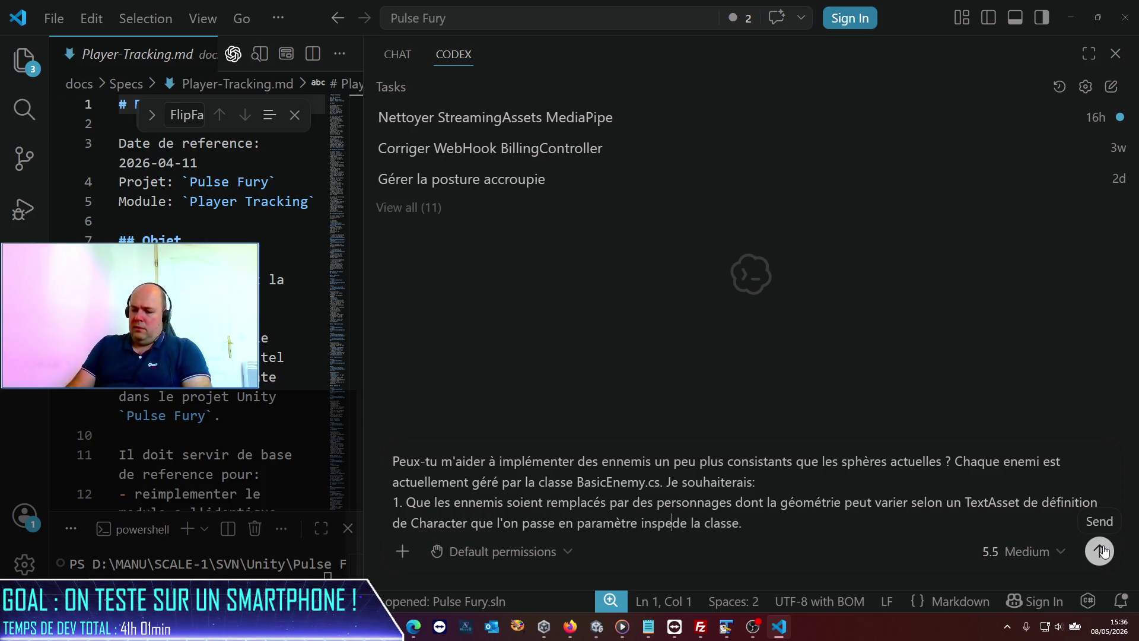
key(End)
text(chargement de la)
text( géomé)
text(trie et)
text(styy)
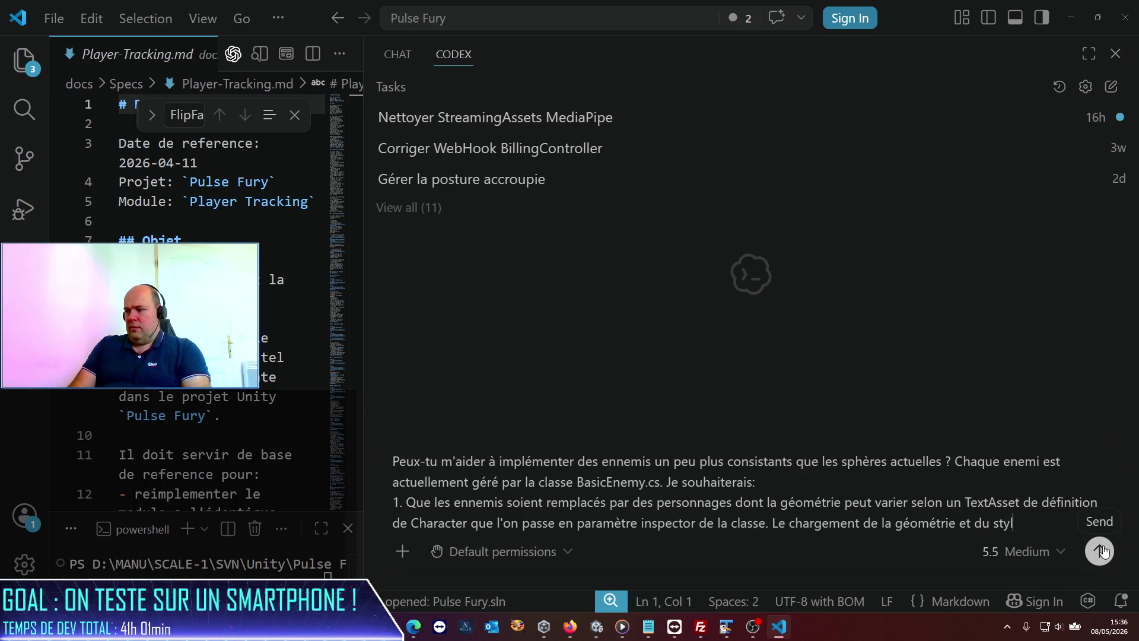
text(visuel de)
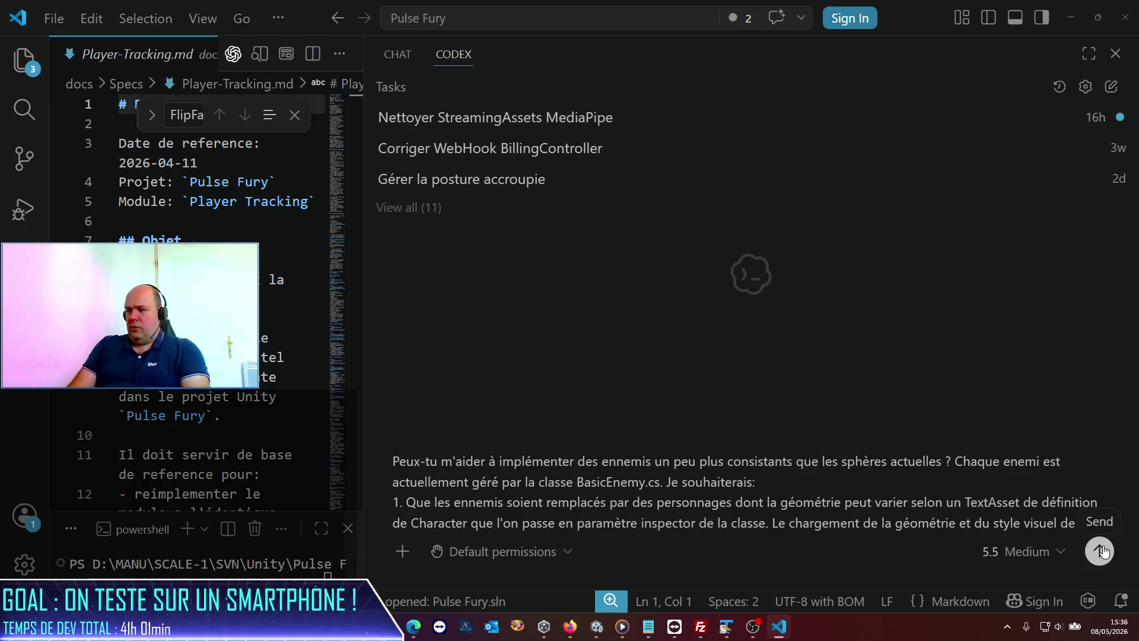
text('ennem)
text(oit r)
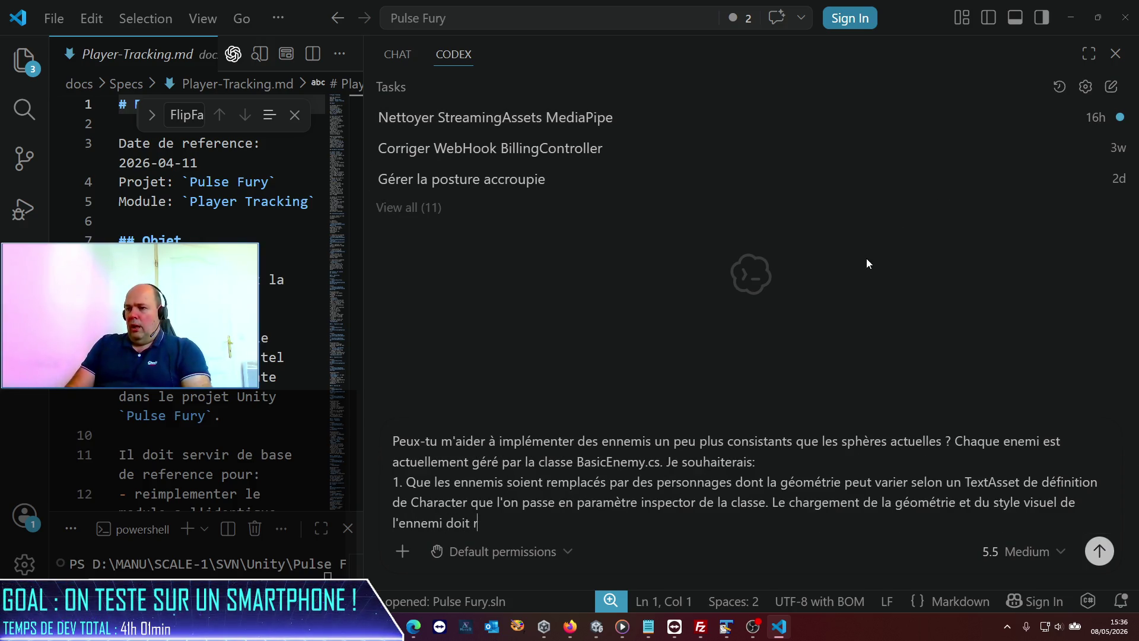
text(eprendre ce que )
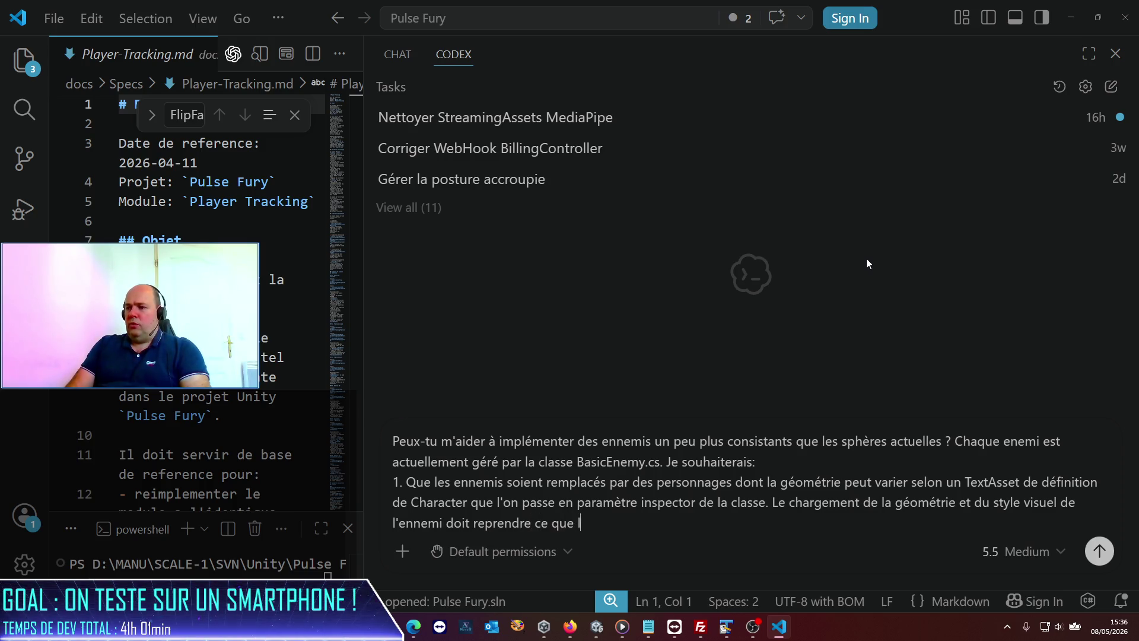
text(l'on fait déjàavec)
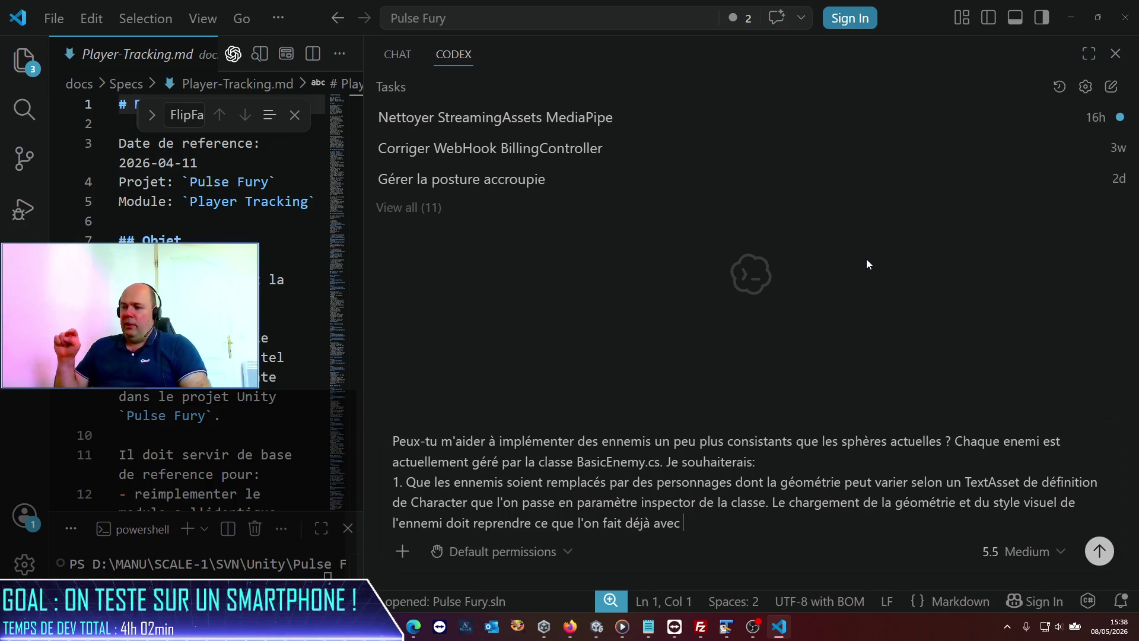
- Cite PlayerManager: load visuals from the JSON TextAsset parameter and swap in a parameter-specified animator
text(avec le)
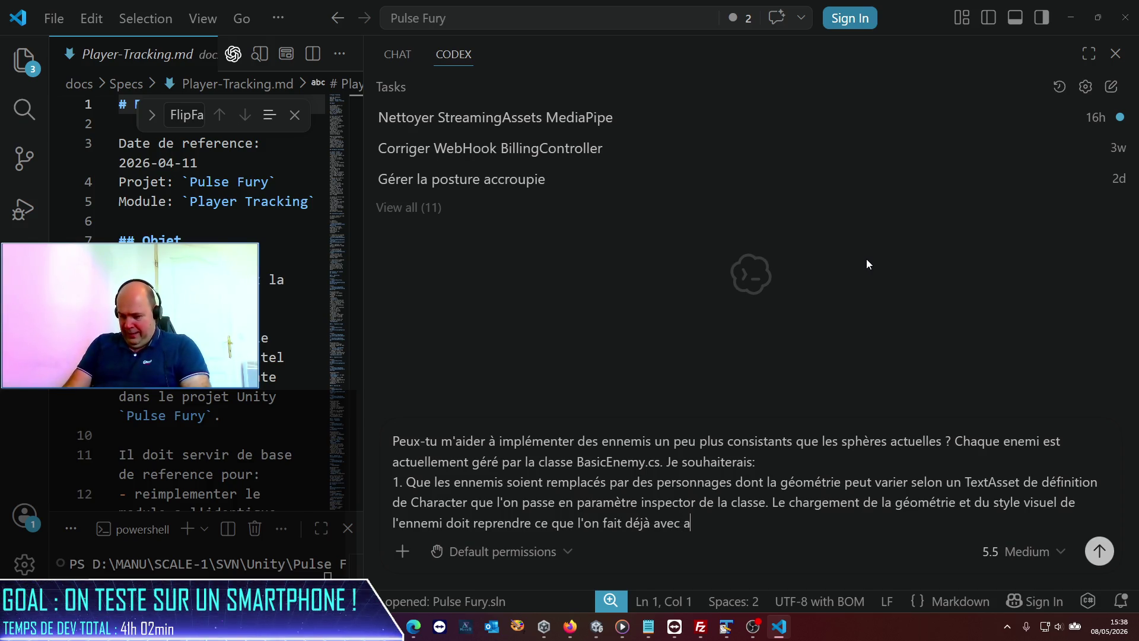
key(BackSpace)
key(BackSpace)
key(BackSpace)
text(dans la classe Player)
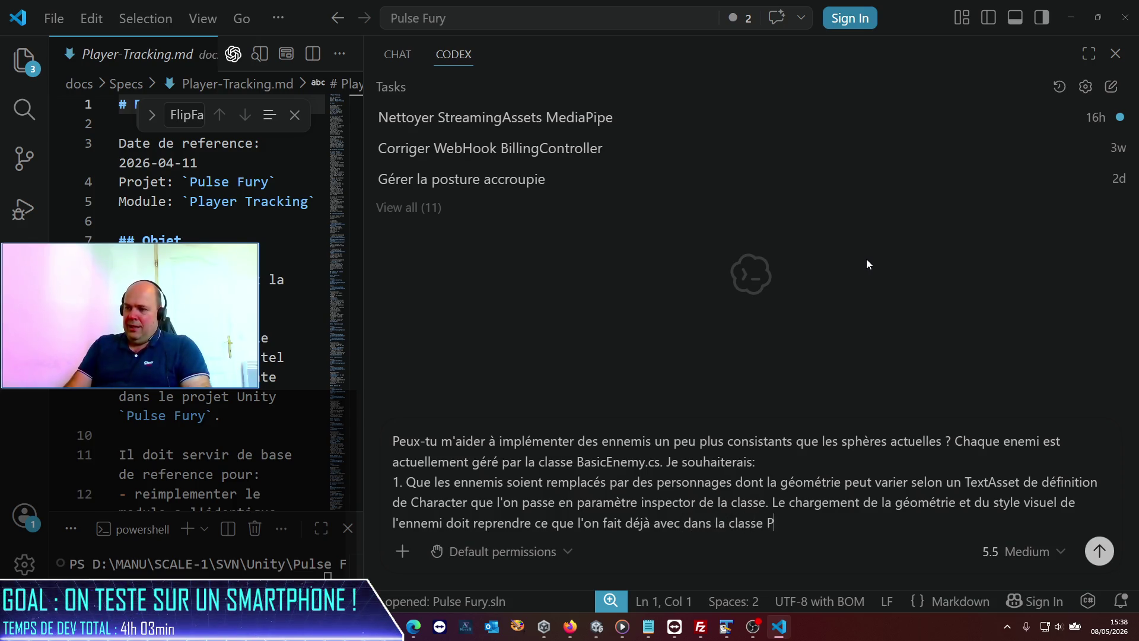
key(BackSpace)
key(BackSpace)
key(BackSpace)
text(yerMaa)
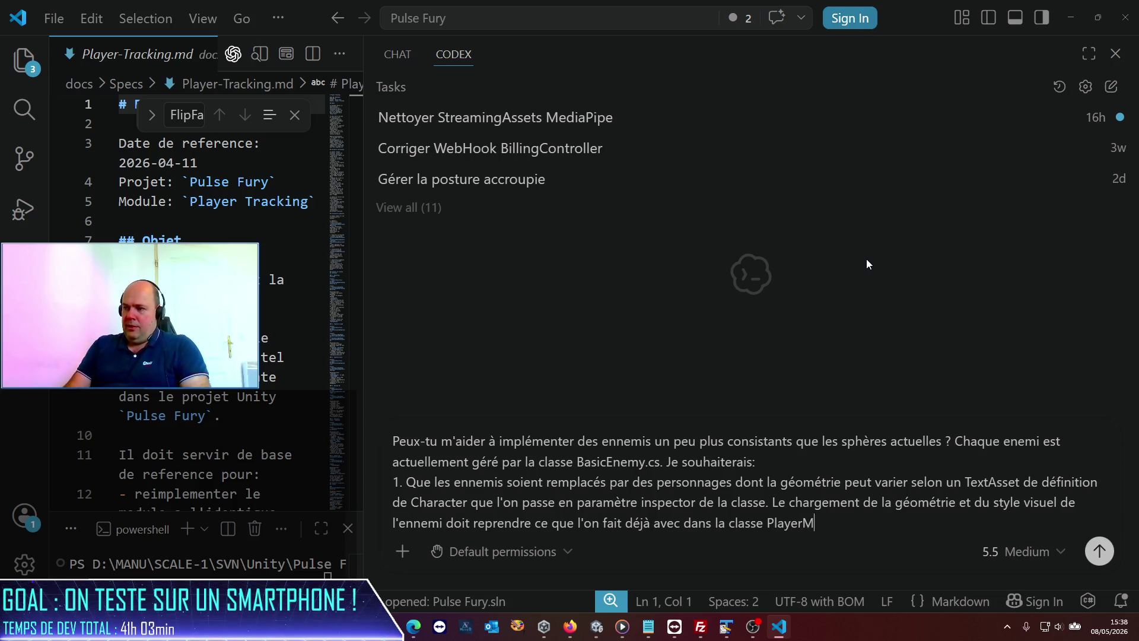
key(BackSpace)
text(nager. )
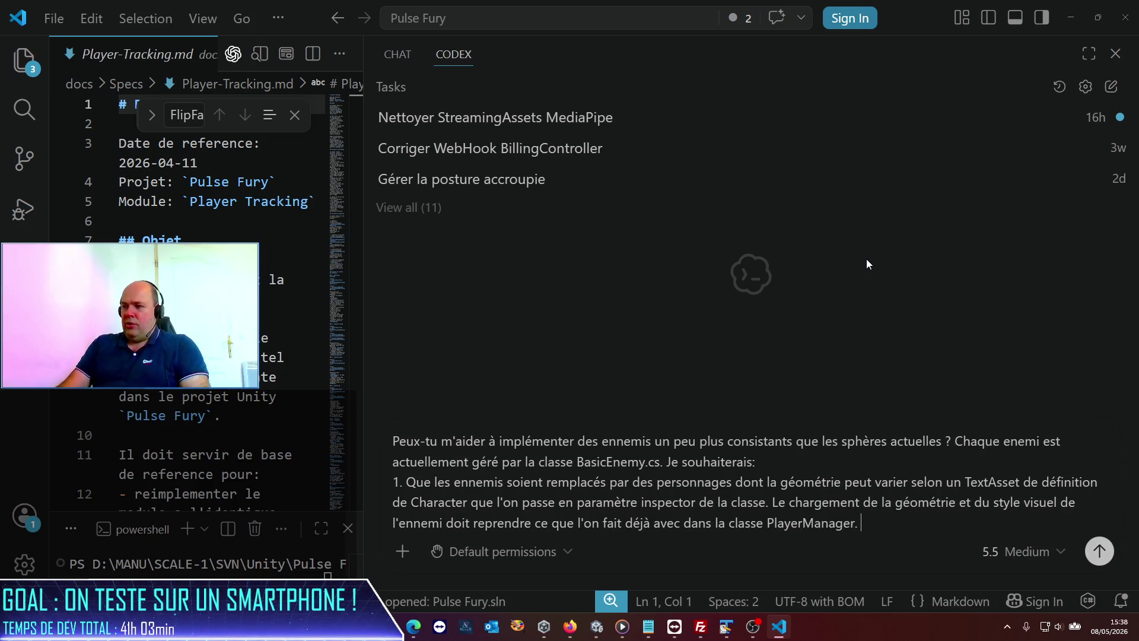
text(On doit en part)
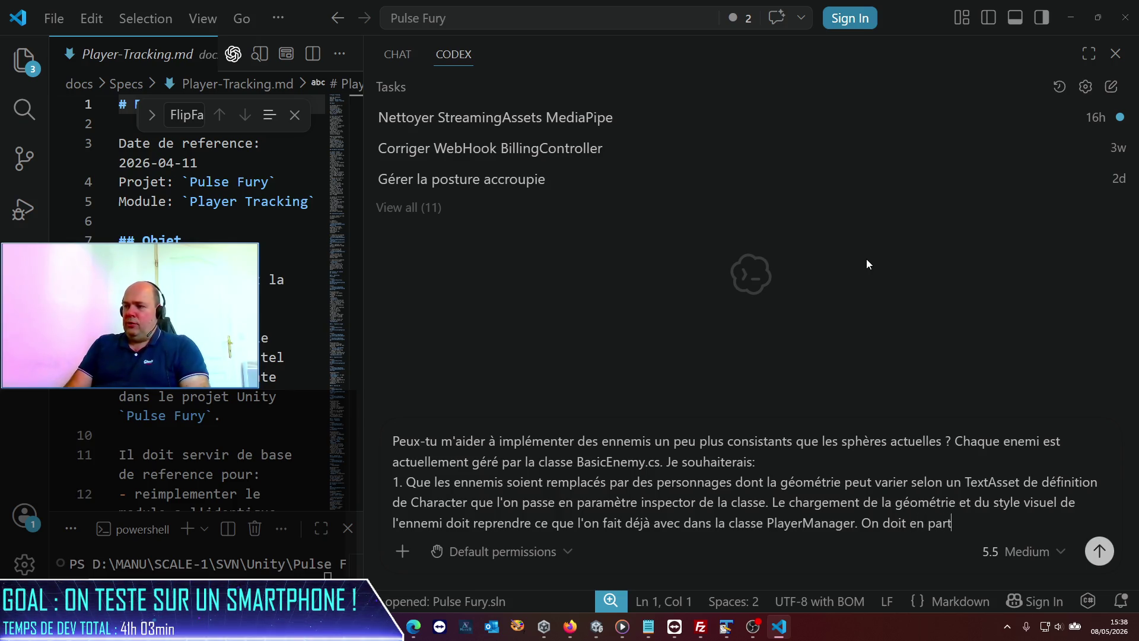
text(iculier char)
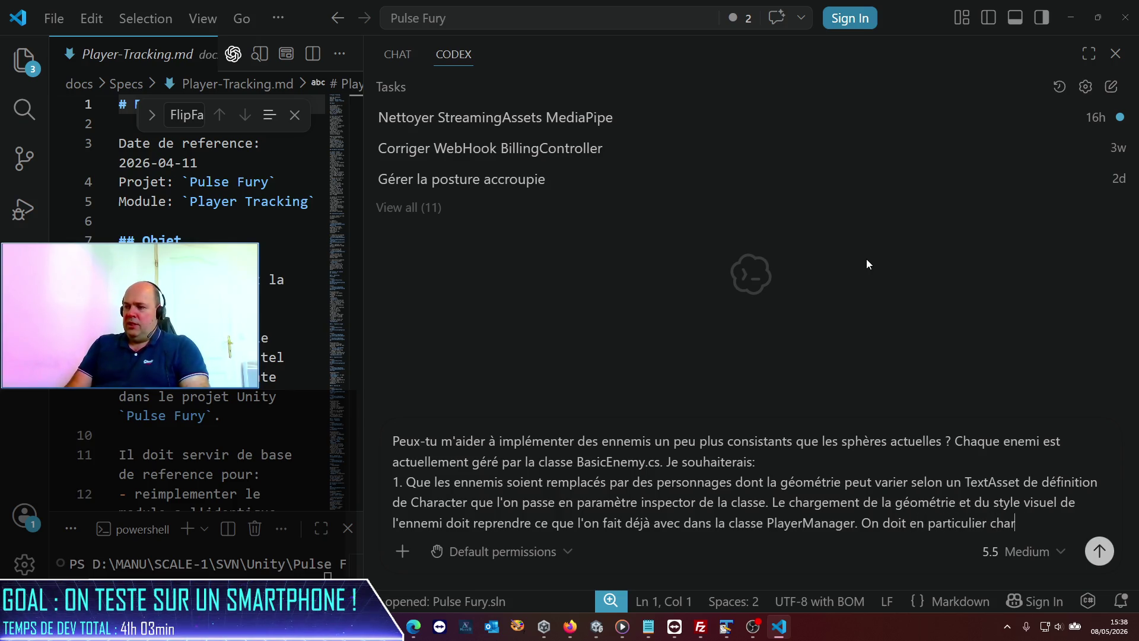
text(ger le v)
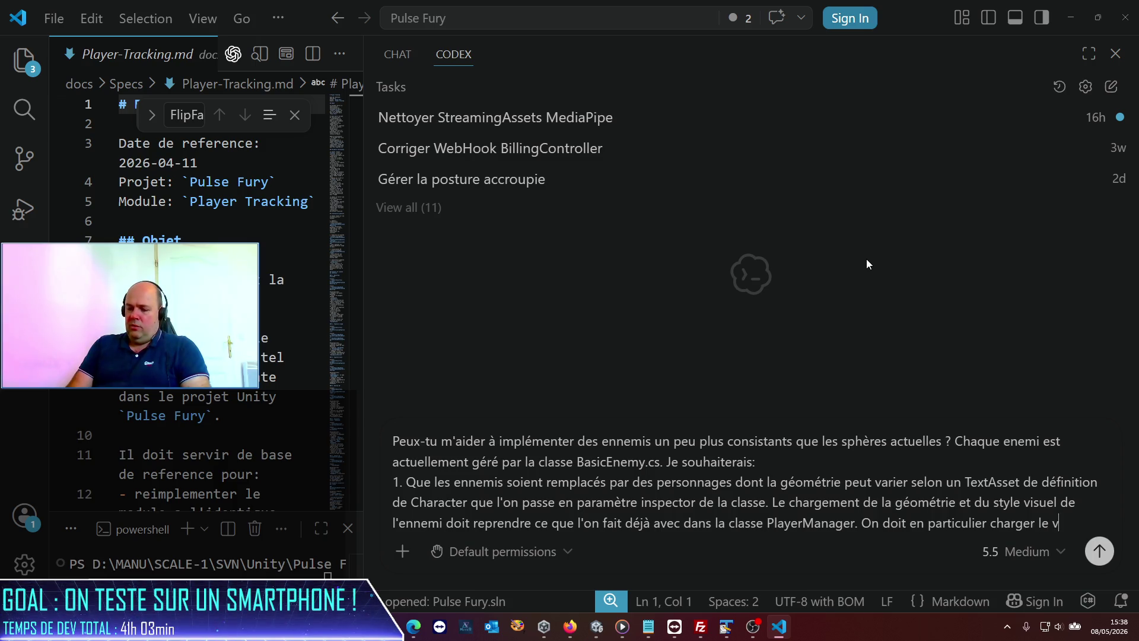
text(isuel (par )
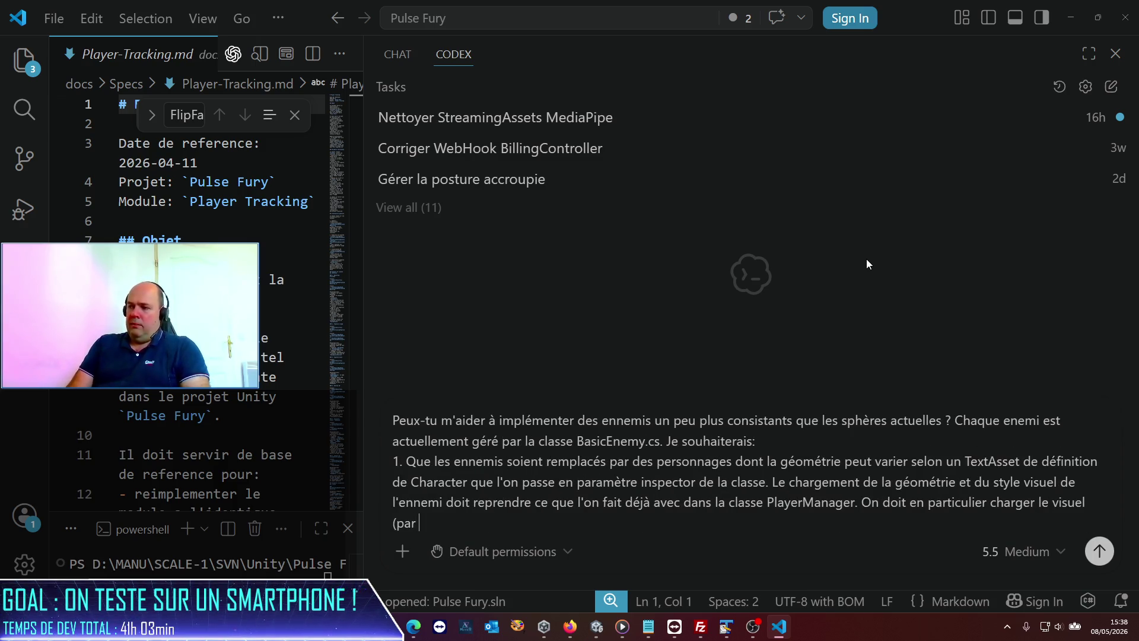
text(rappor)
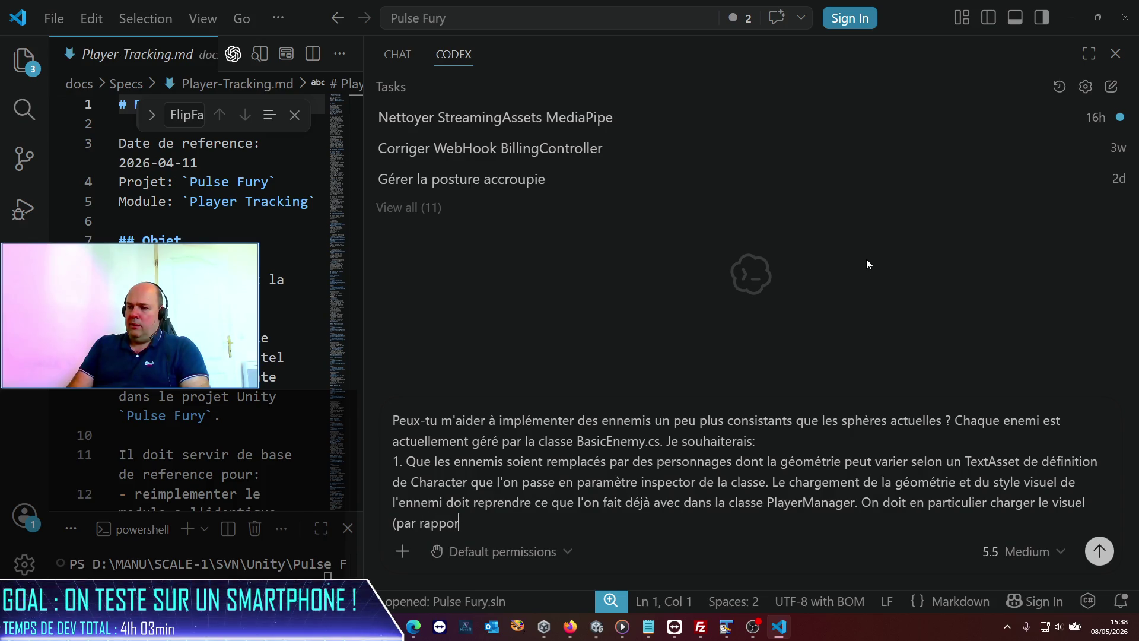
text(t au JSon p)
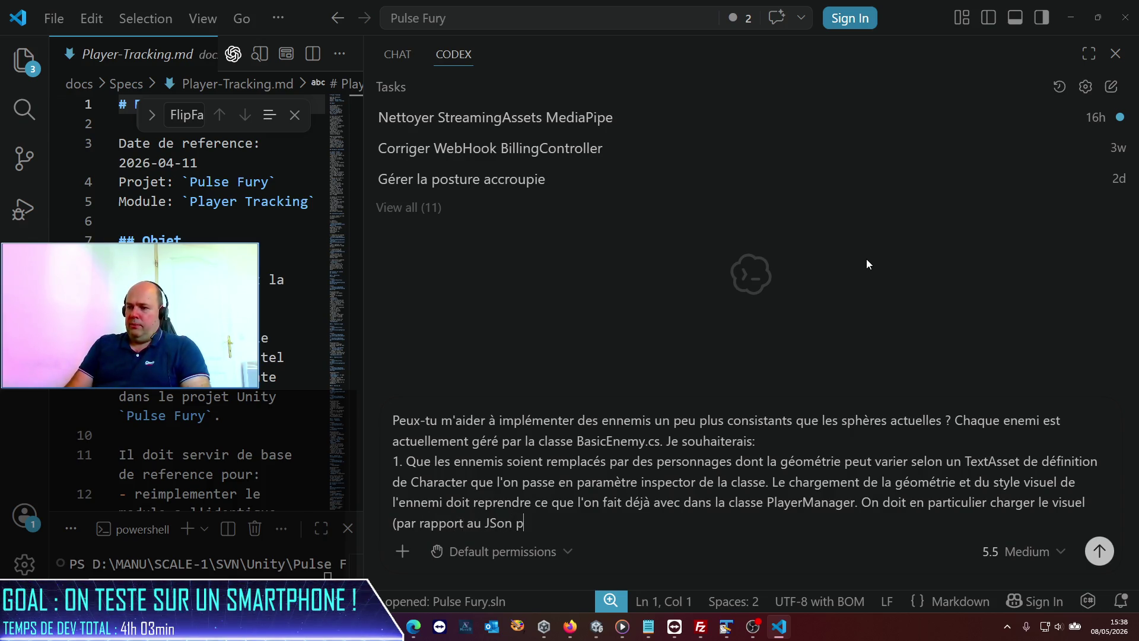
text(assé en param)
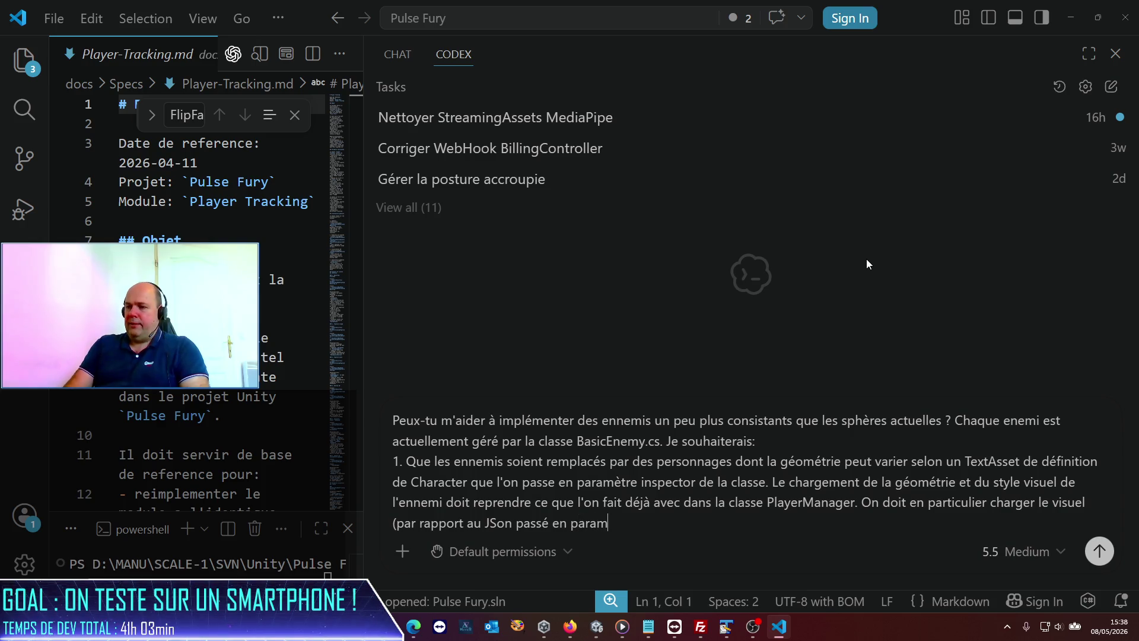
text(ètre TextAsse)
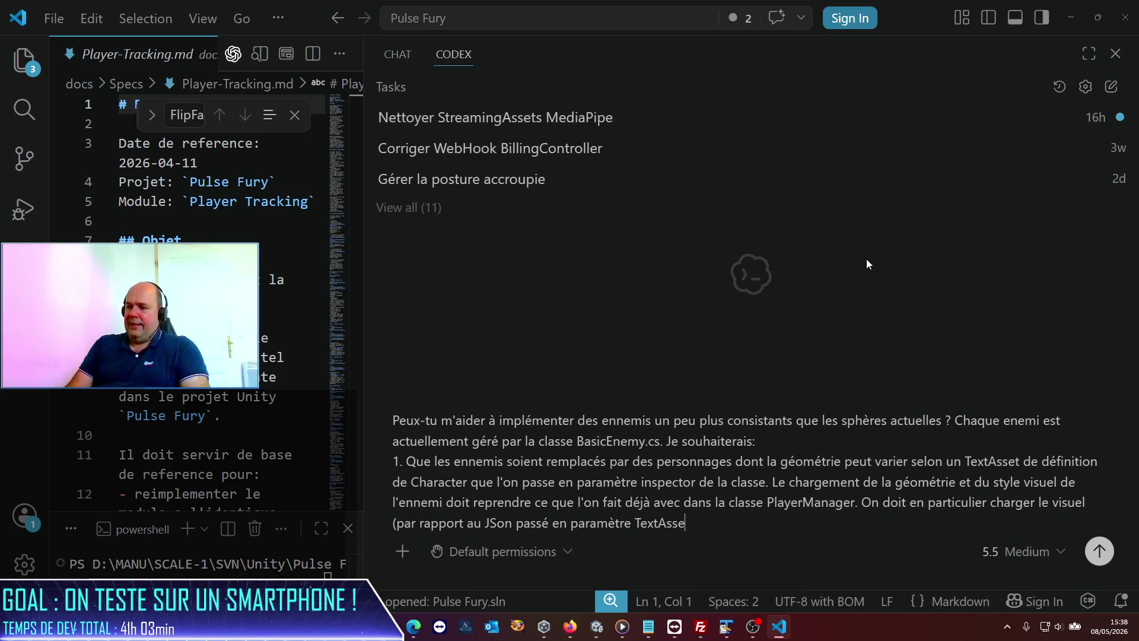
text(t), et modifier l'animator)
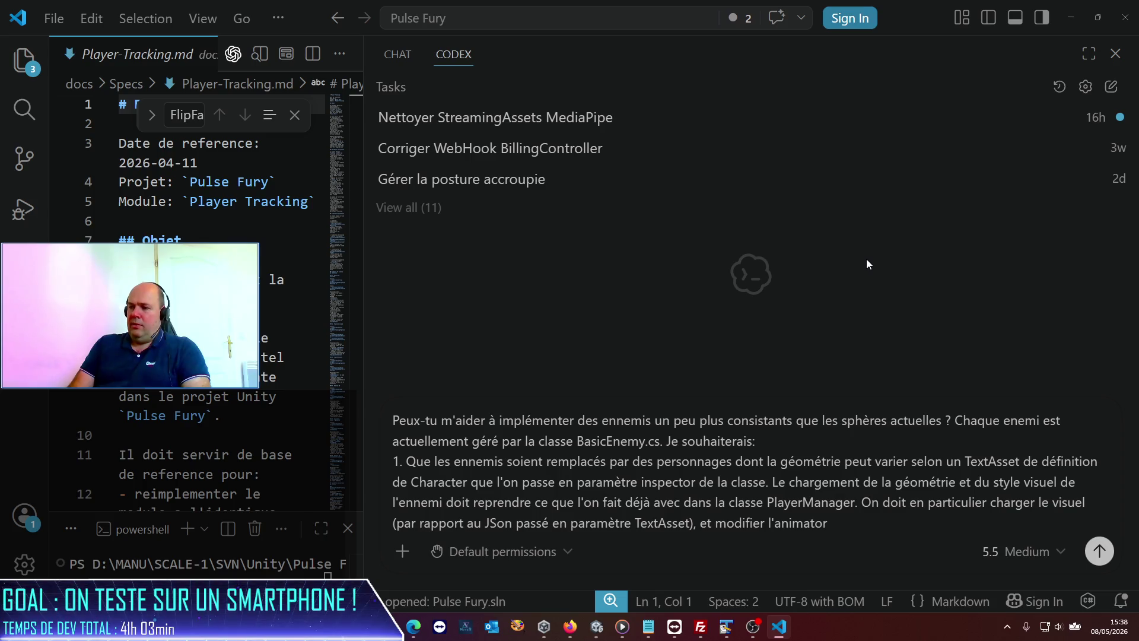
text( pour le re)
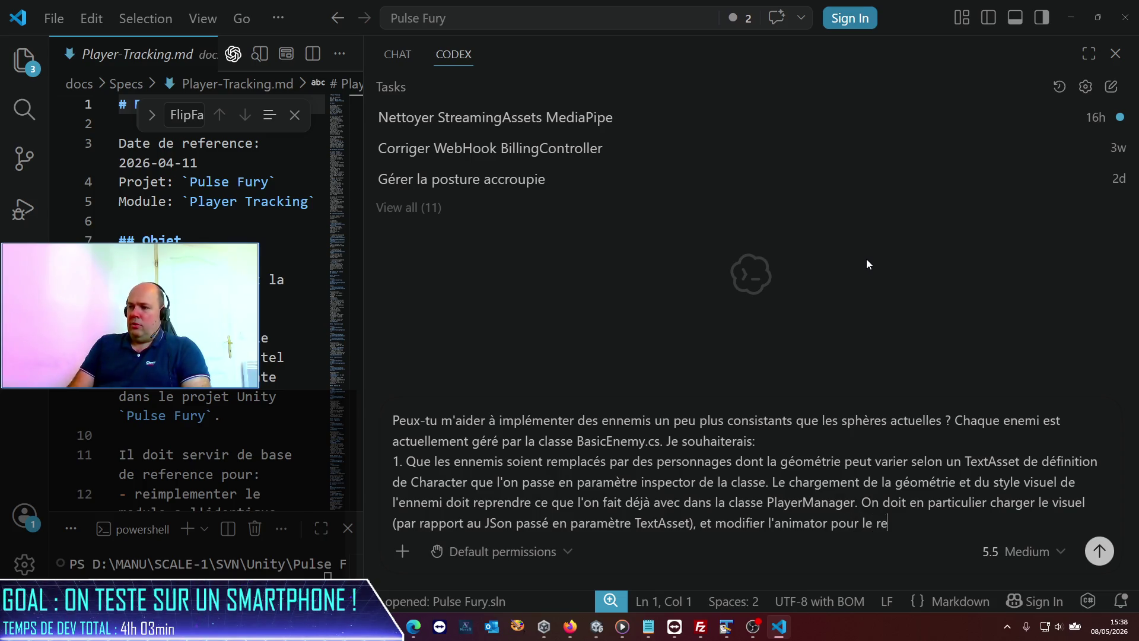
text(mplacer par un spécifique qu)
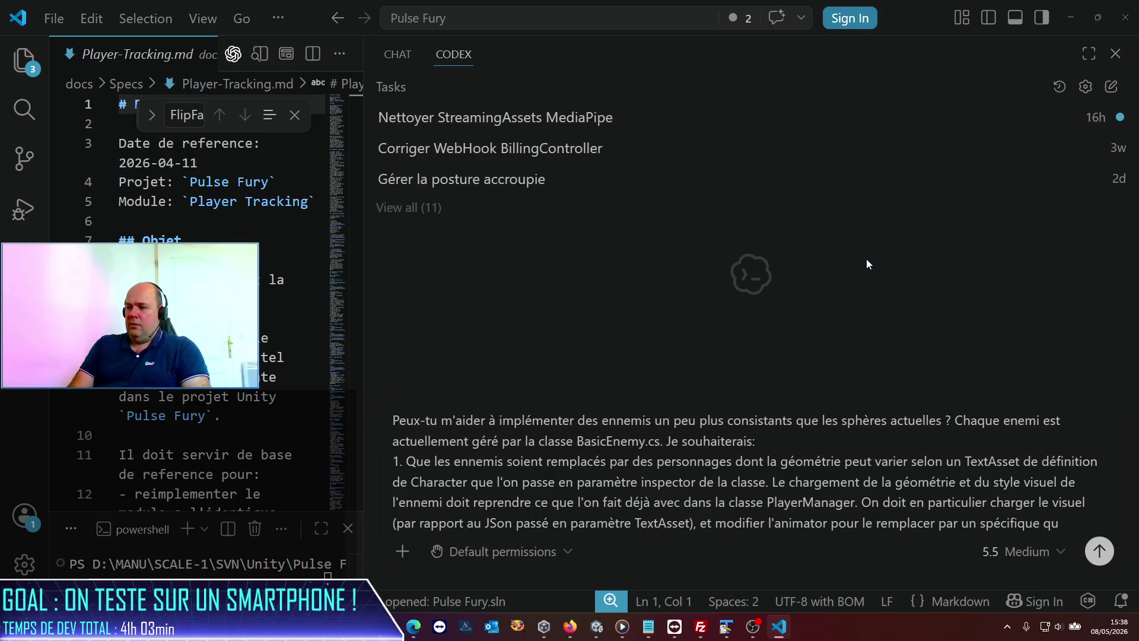
key(BackSpace)
key(BackSpace)
text(précisé e)
text(n paramètre)
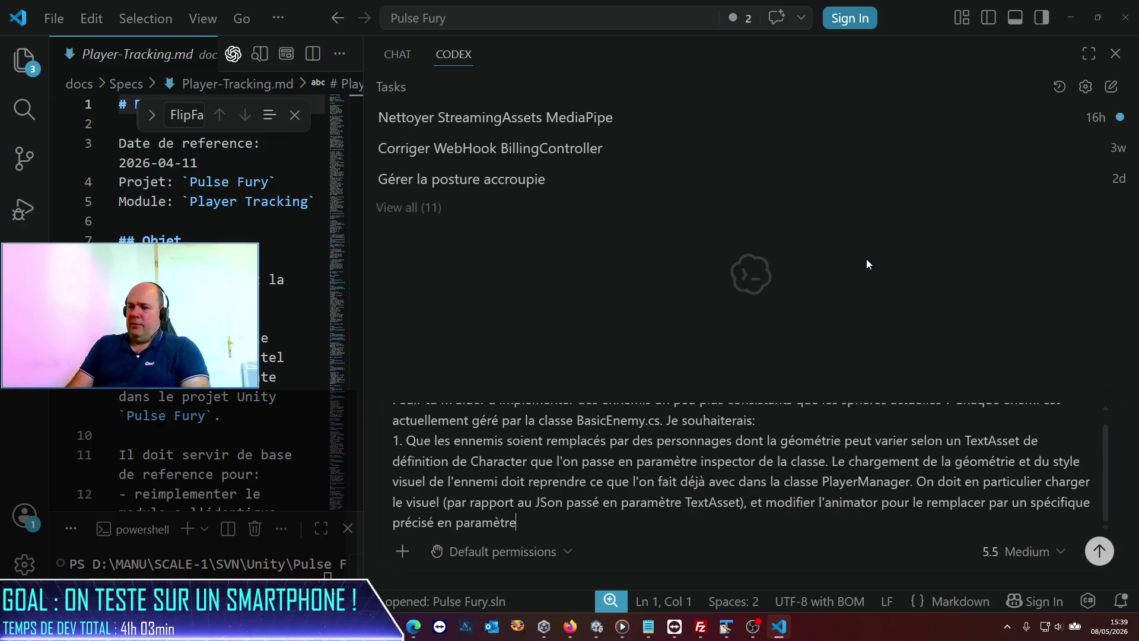
- Begin numbered point 2 on a new line below the first request
key(alt+Tab)
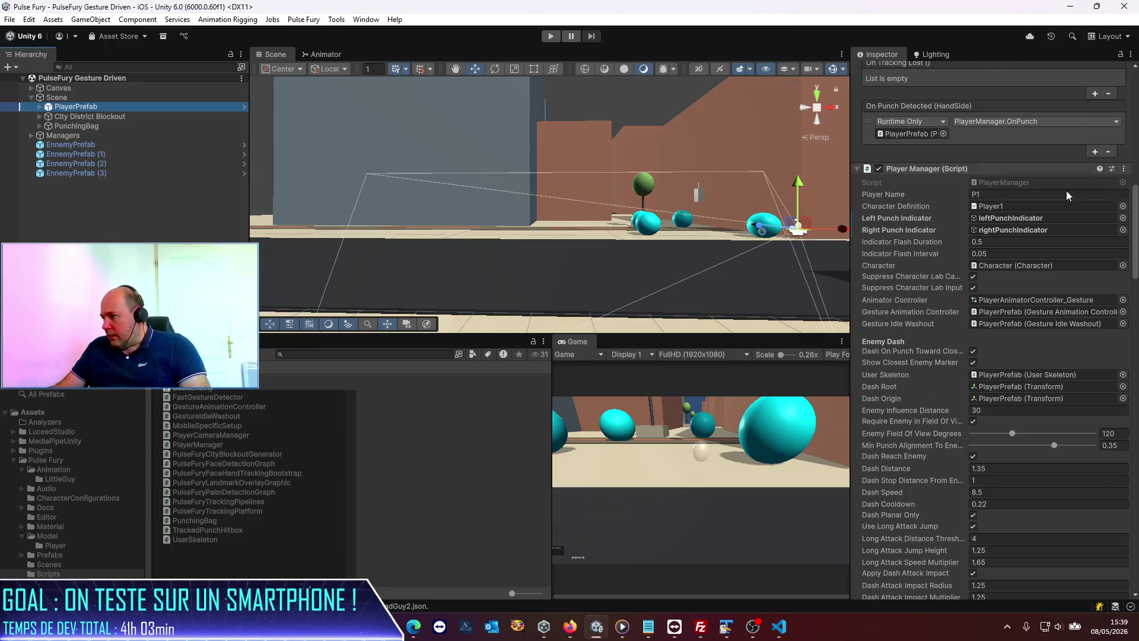
key(alt+Tab)
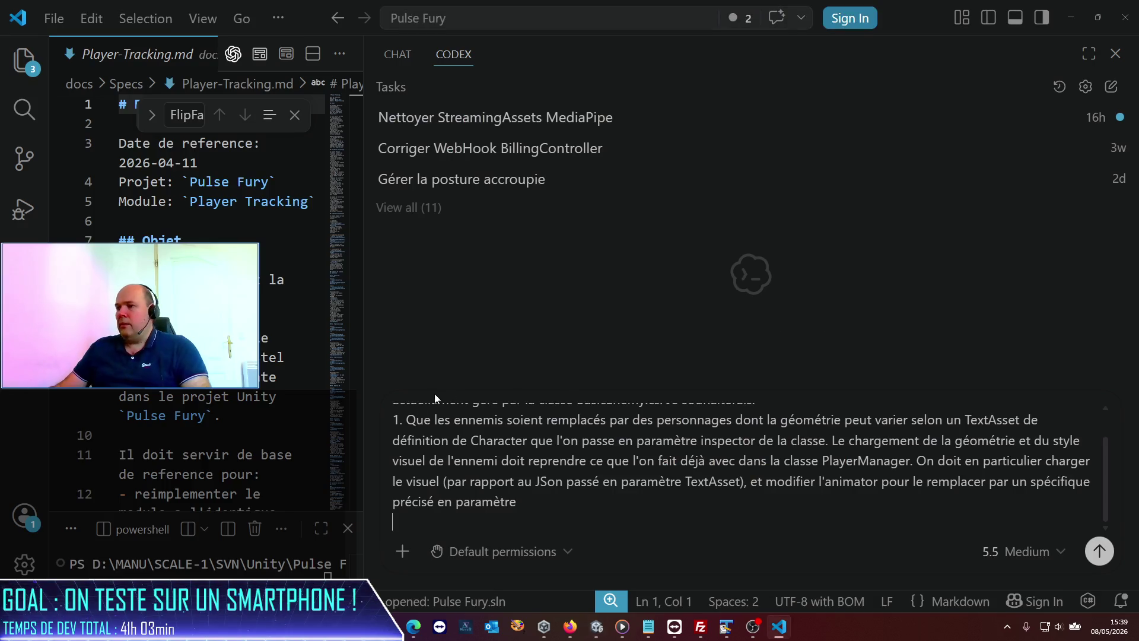
key(BackSpace)
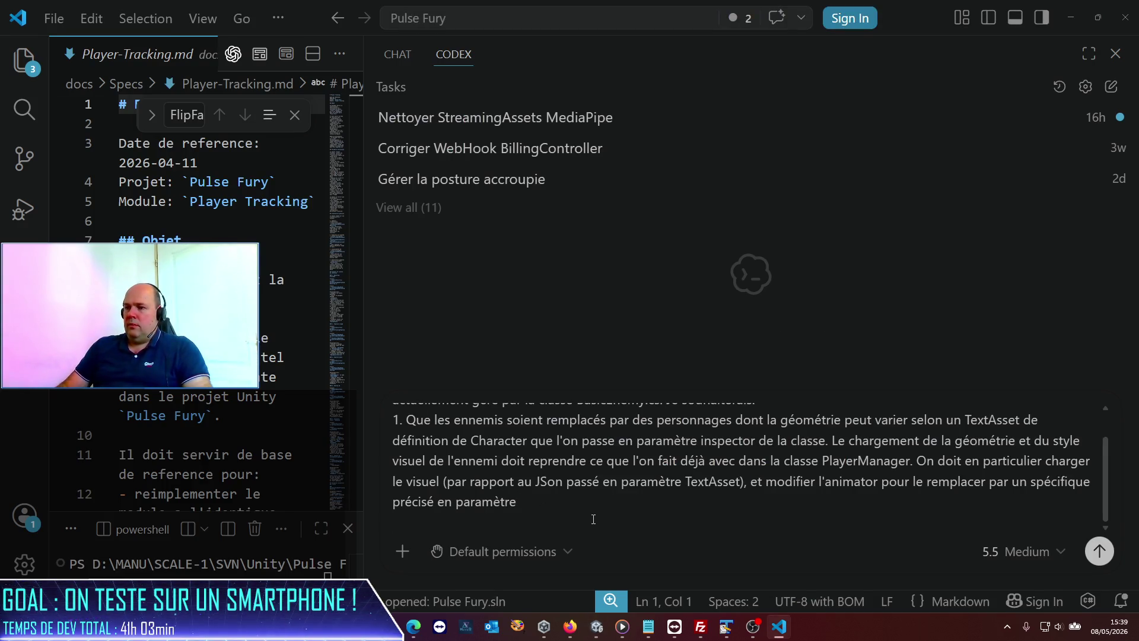
text(2. J4ao)
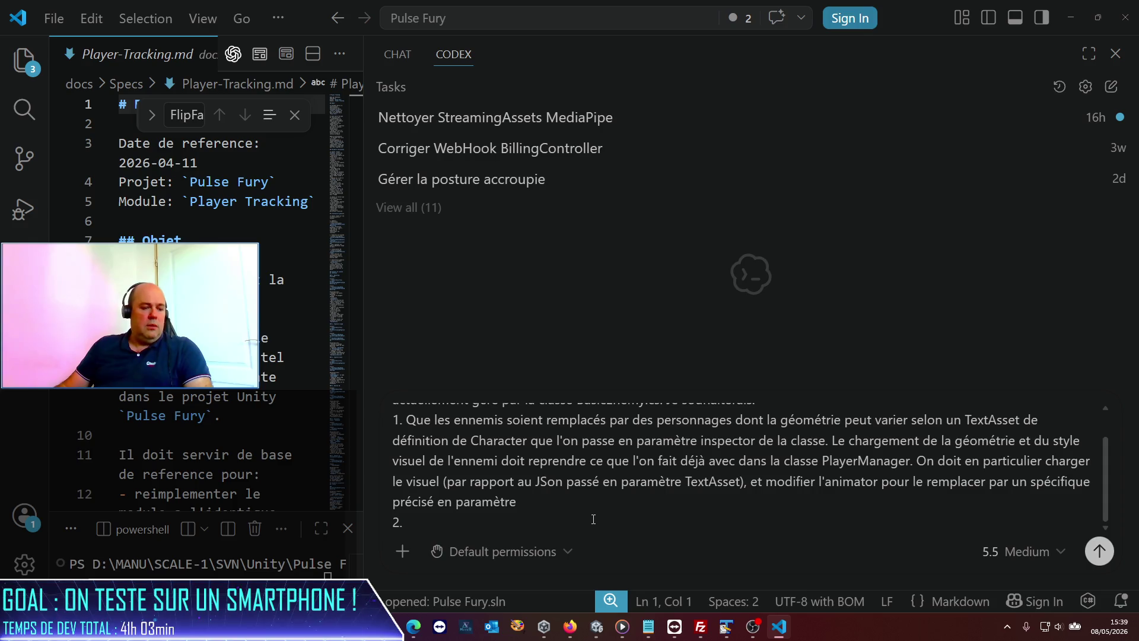
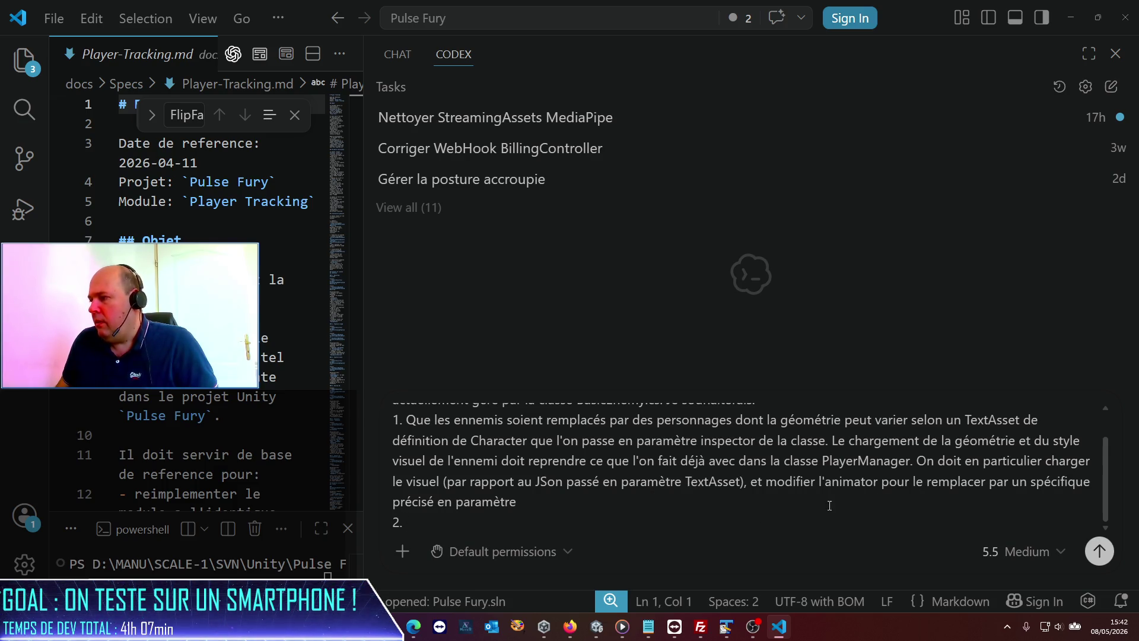
- Add "J'ai créé un animator" as point 2 of the Codex request, then bring up the remote Mac session
text( J'ai cr)
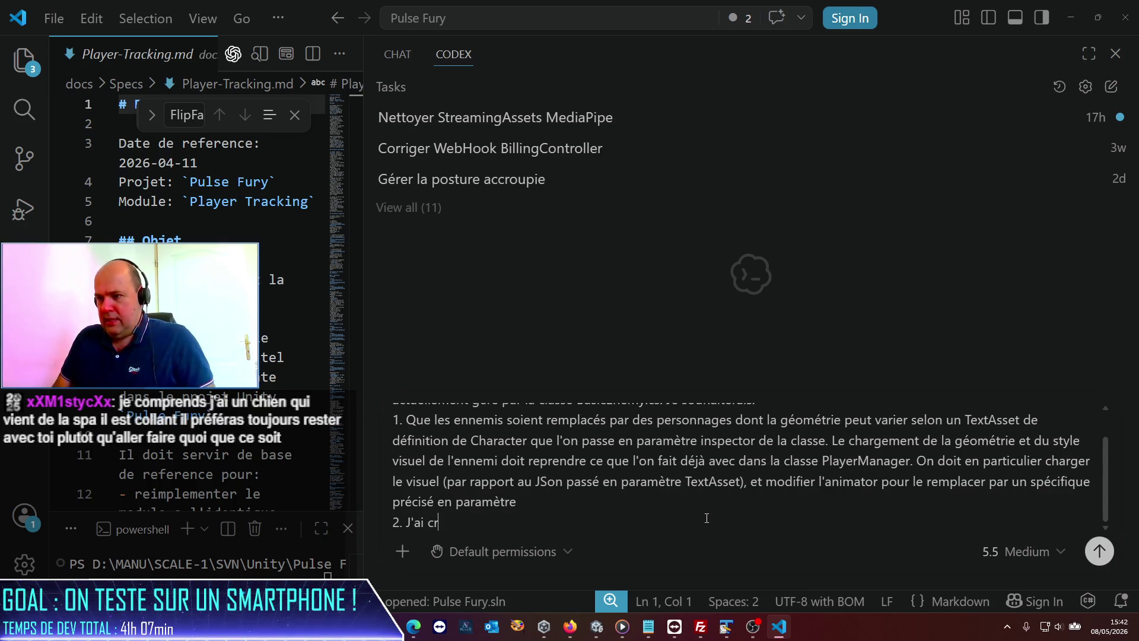
text(éé un animator)
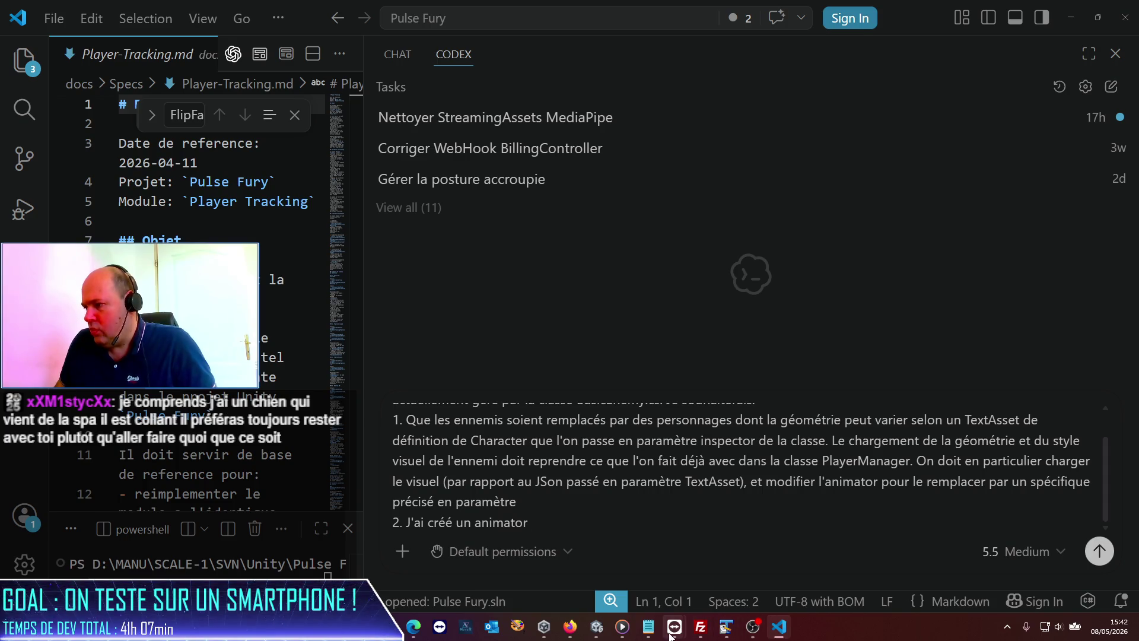
mouse_move(675, 627)
click(701, 592)
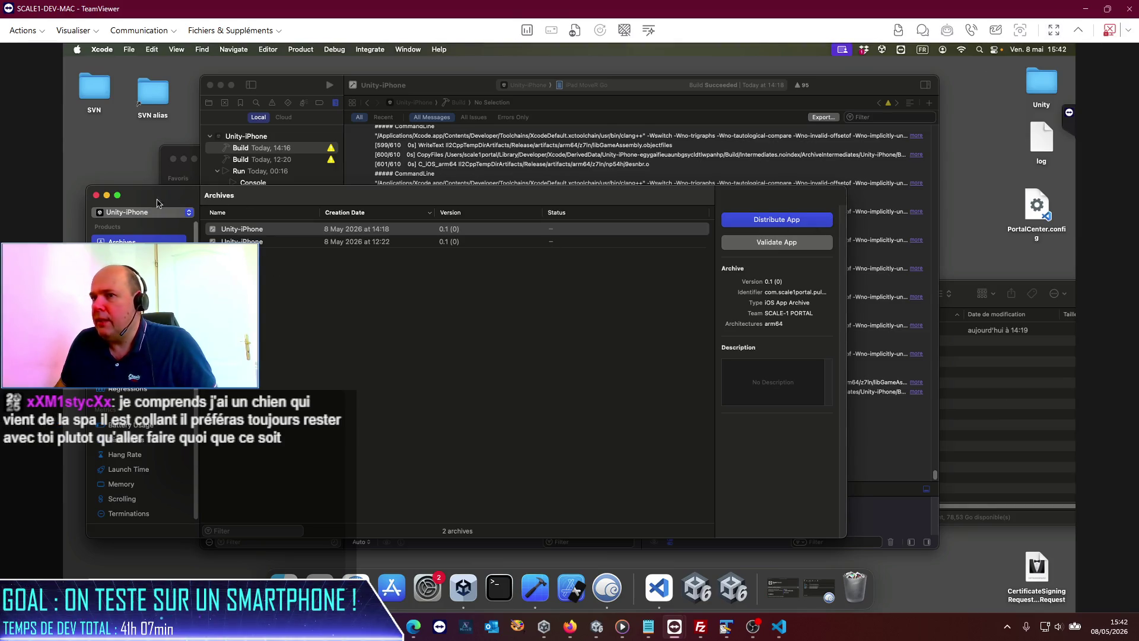
- Close the Mac's Xcode Organizer and build log, and trash the Unity-iPhone folder in PulseWeb
click(96, 196)
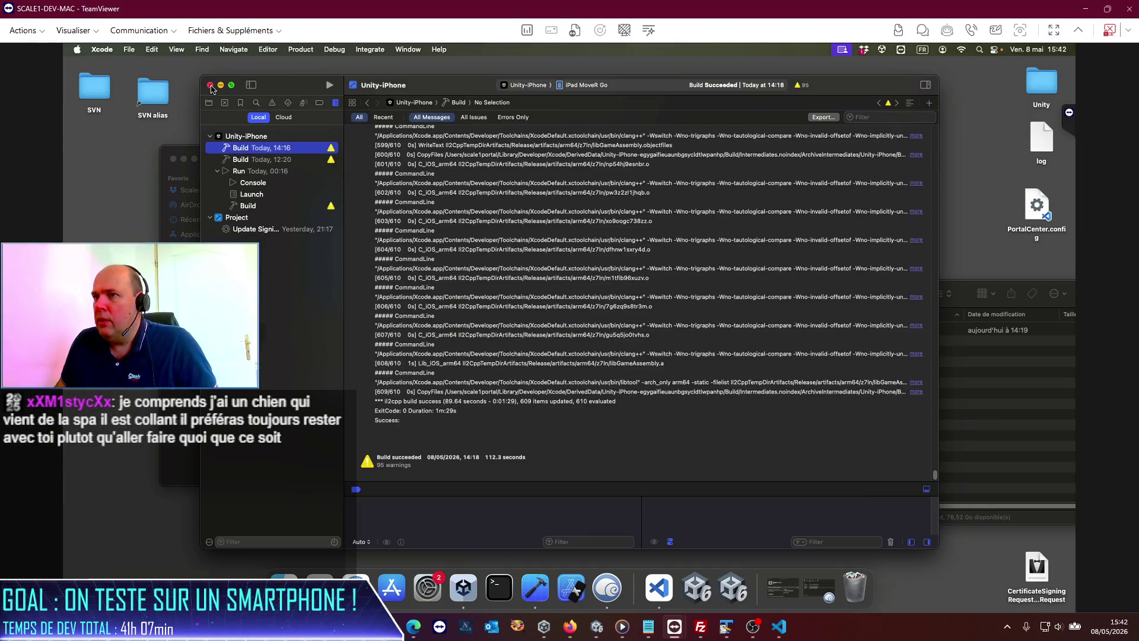
click(209, 84)
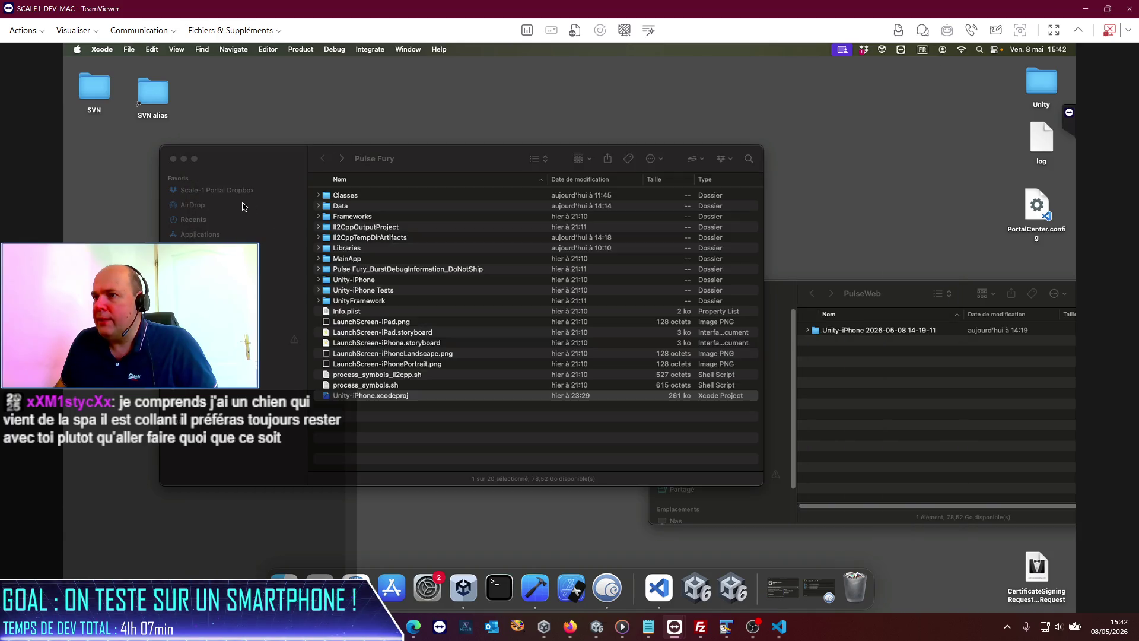
click(875, 350)
right_click(870, 331)
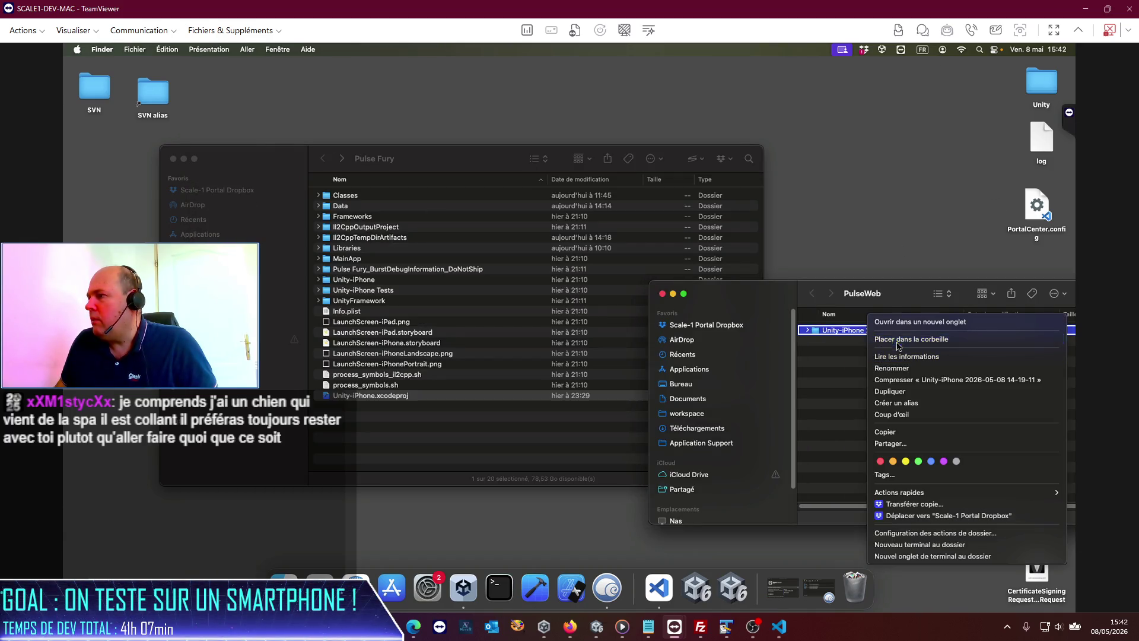
click(890, 339)
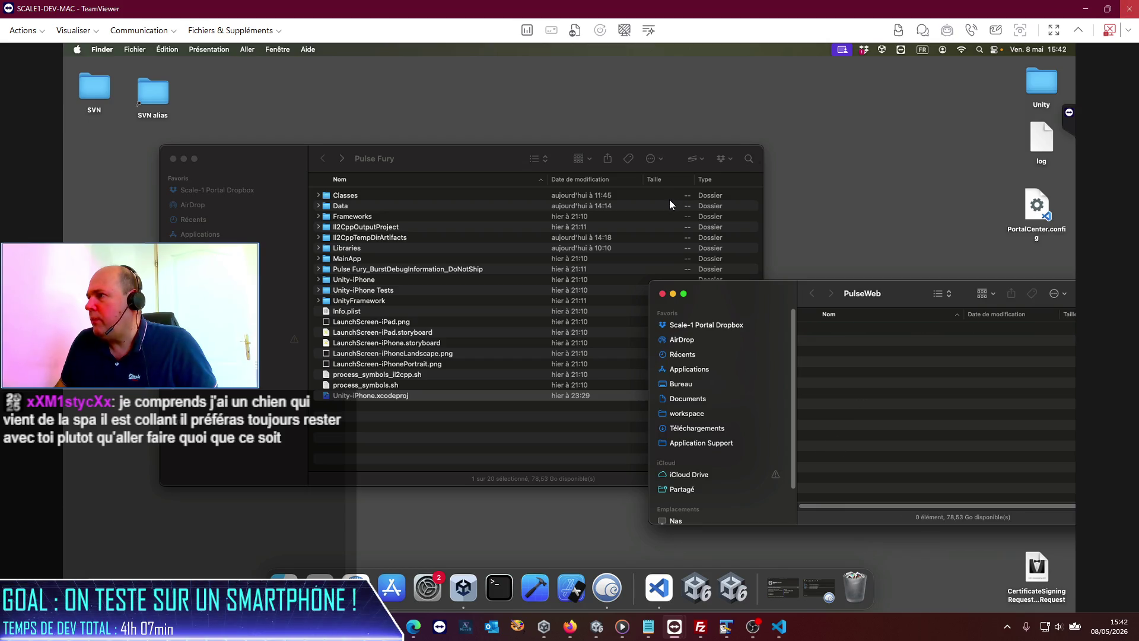
key(alt+Tab)
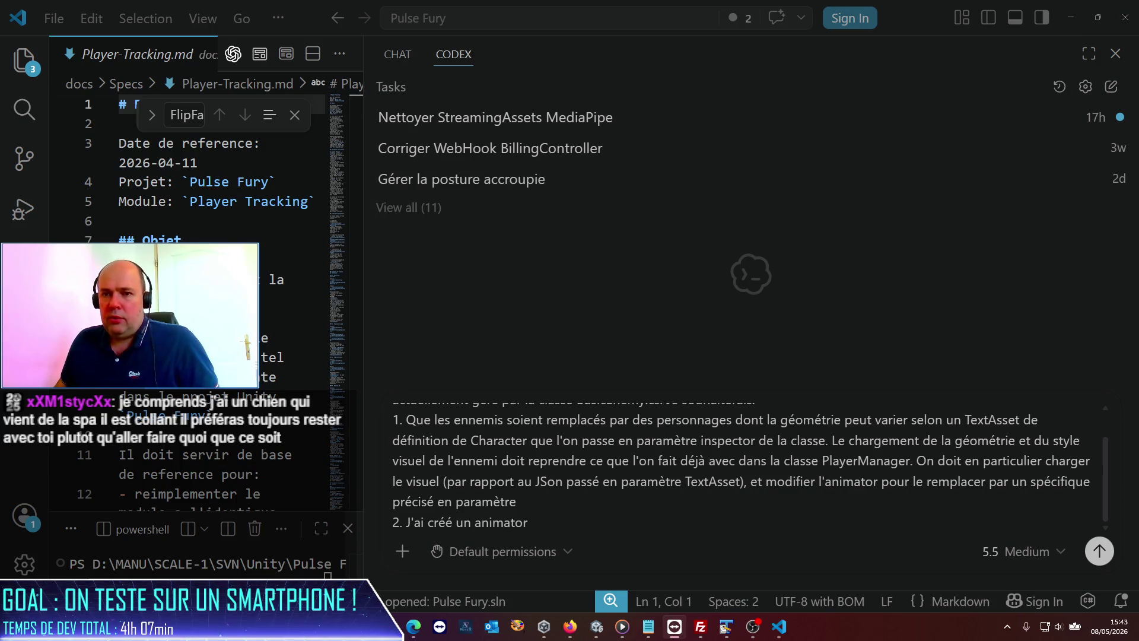
- In Unity, browse to Pulse Fury/Model/Player and select the Bad Guy Animator controller
mouse_move(728, 636)
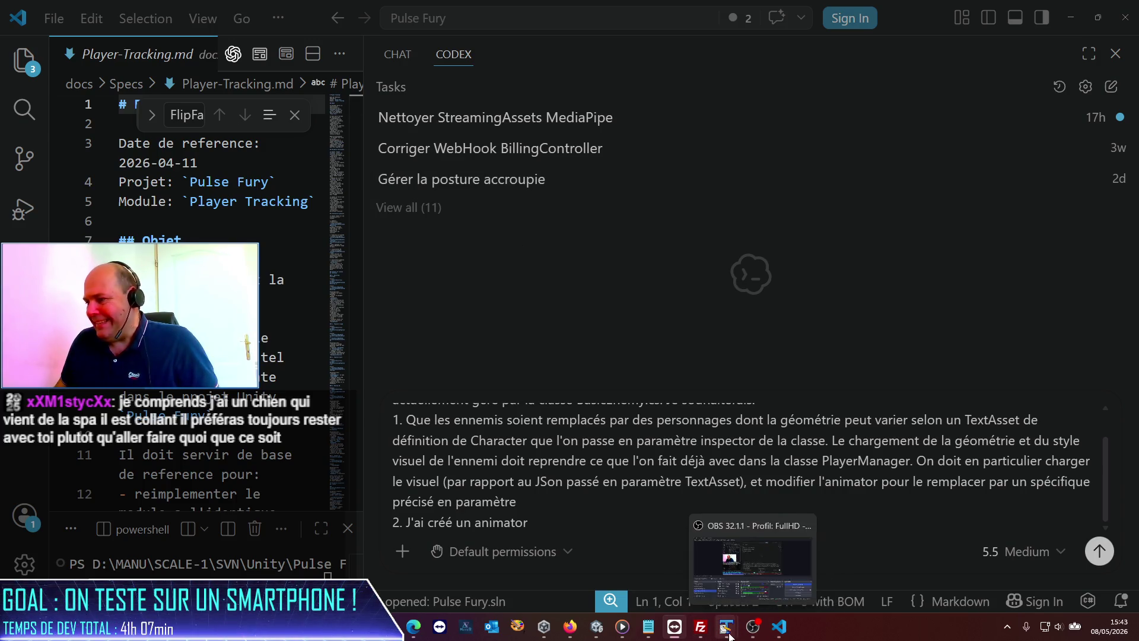
click(598, 634)
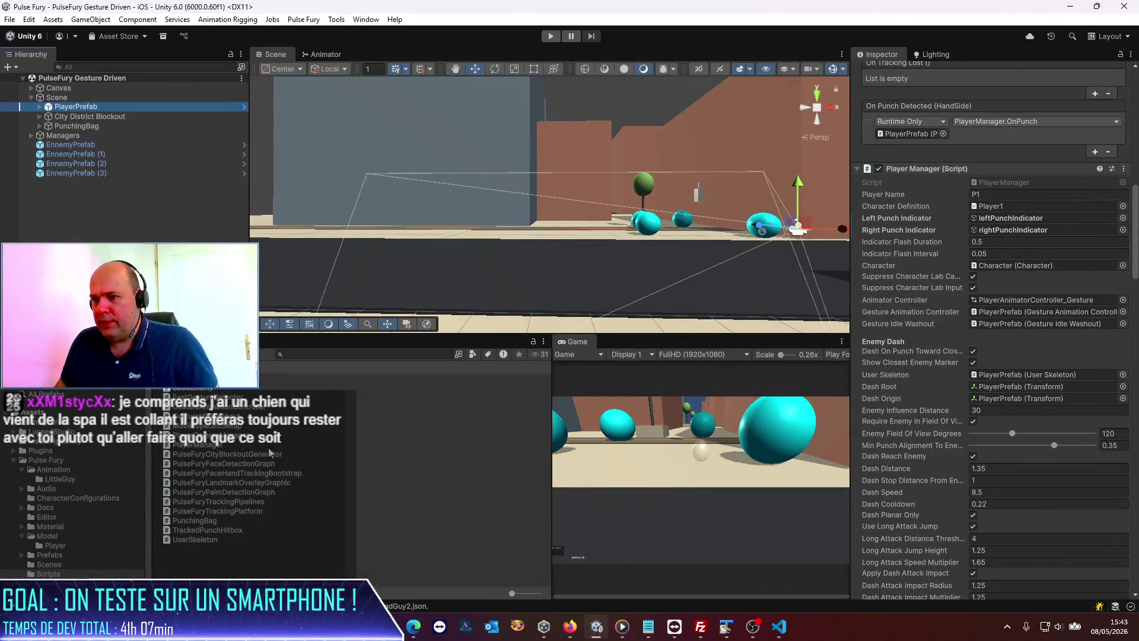
click(54, 469)
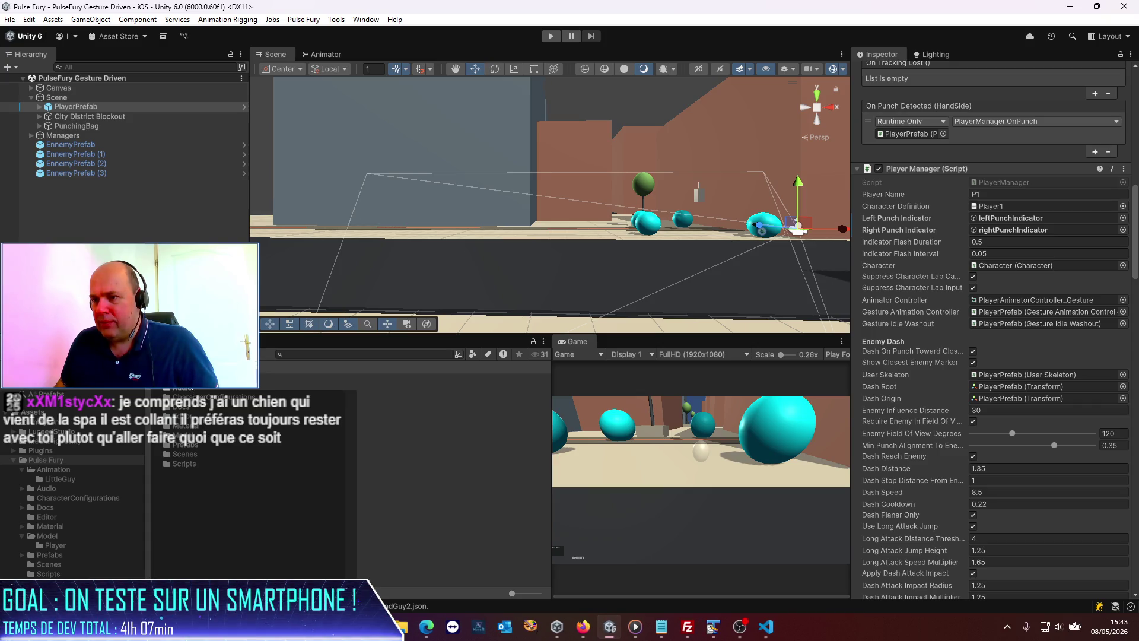
key(Down)
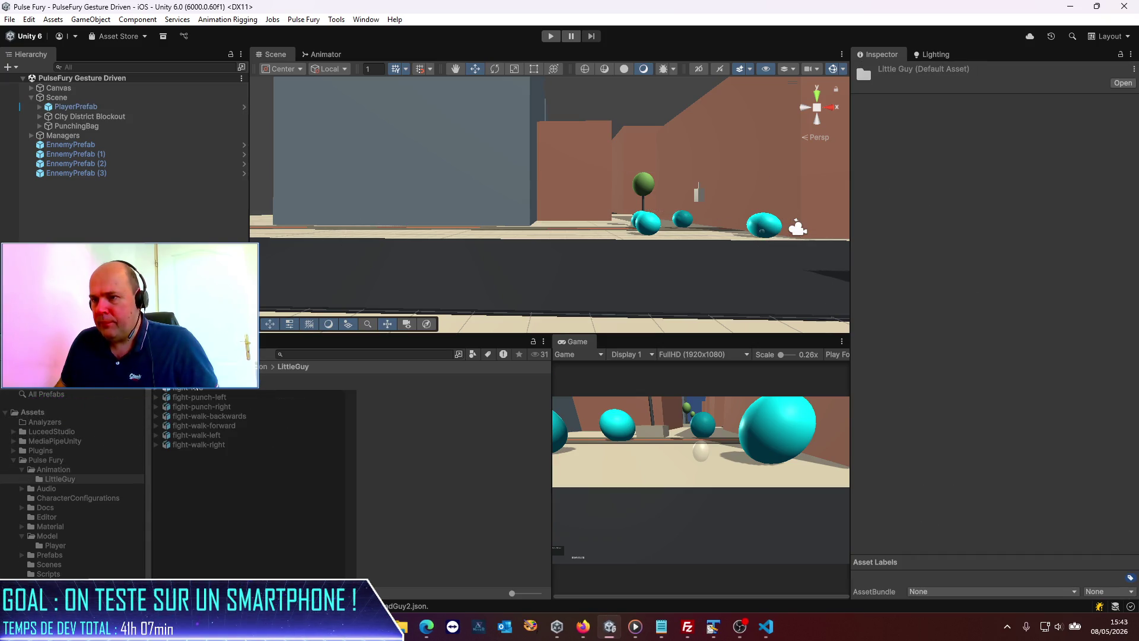
key(Up)
key(Up)
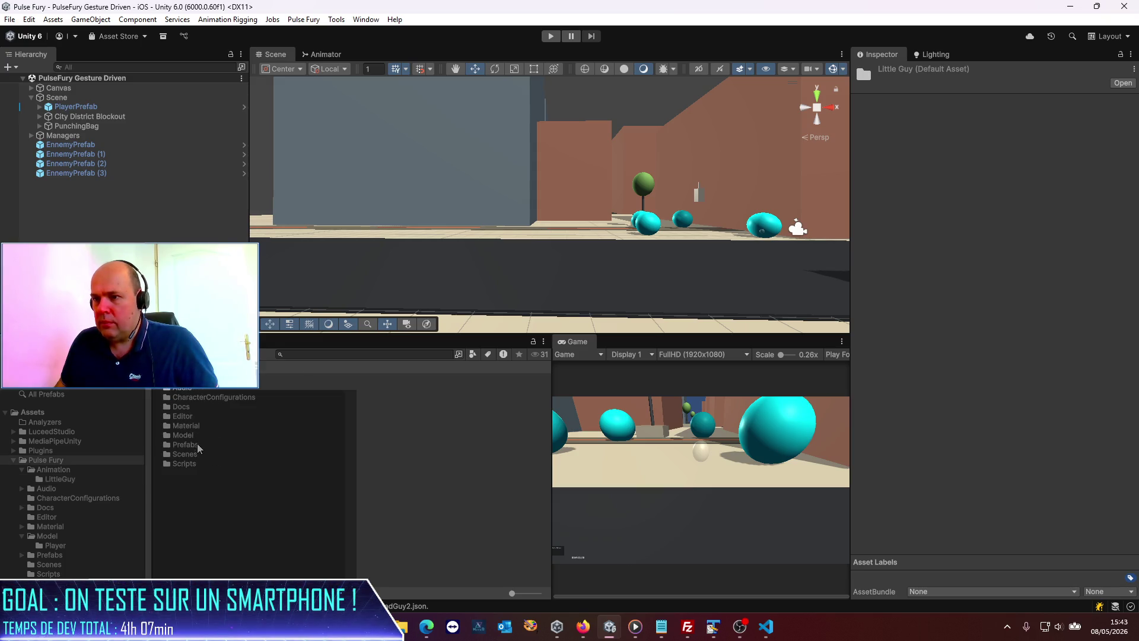
double_click(191, 431)
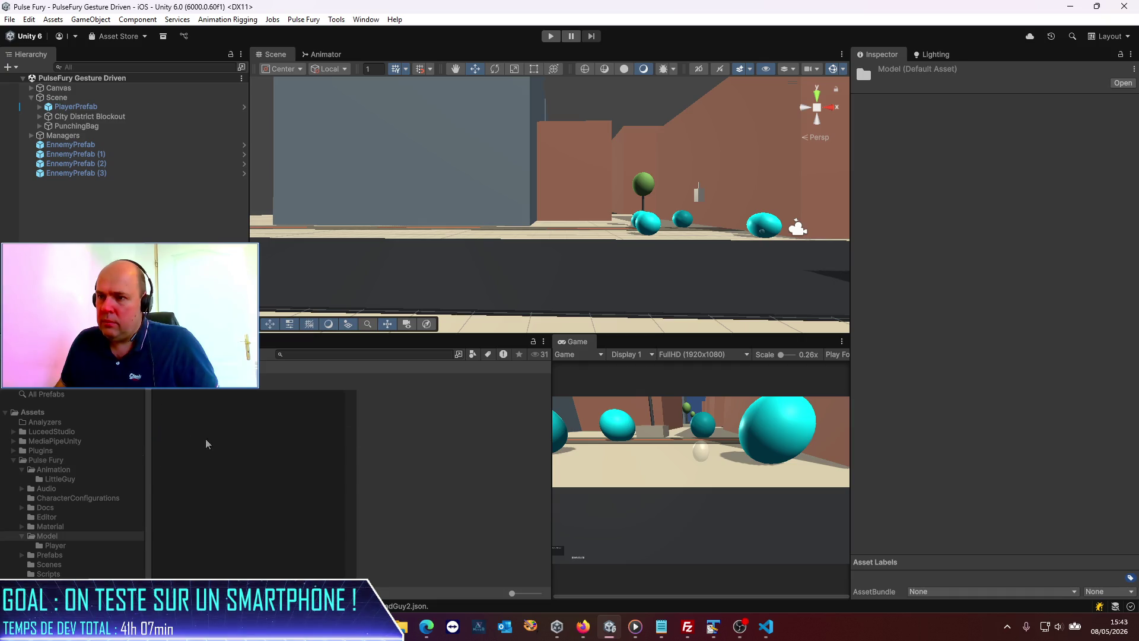
double_click(178, 378)
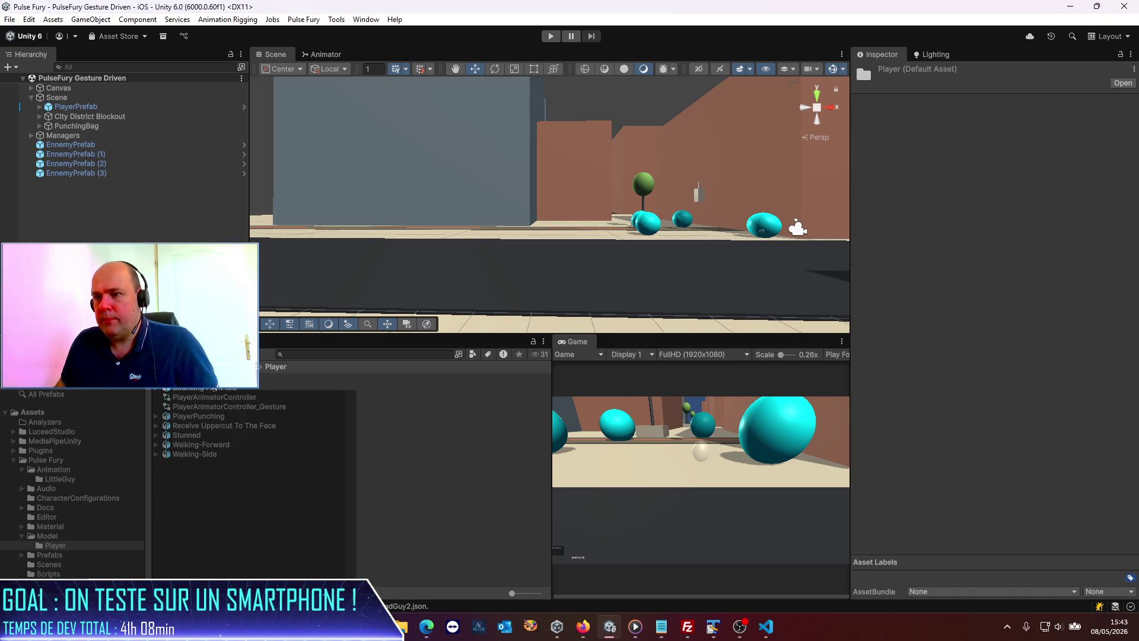
click(226, 377)
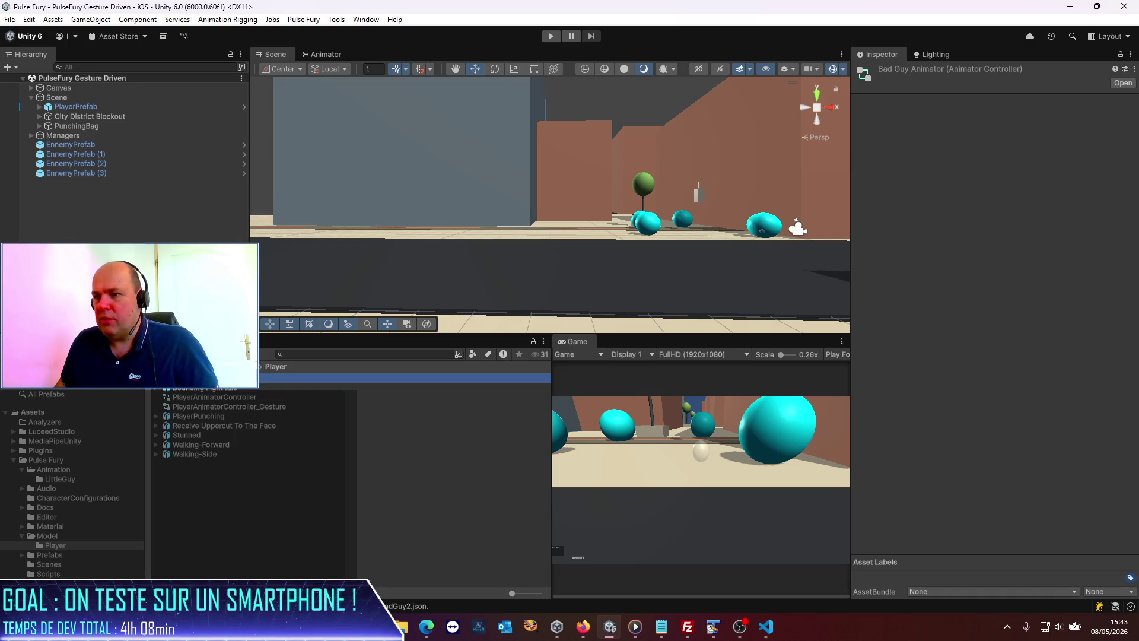
- Create a new folder inside the Pulse Fury assets folder
click(46, 460)
right_click(215, 491)
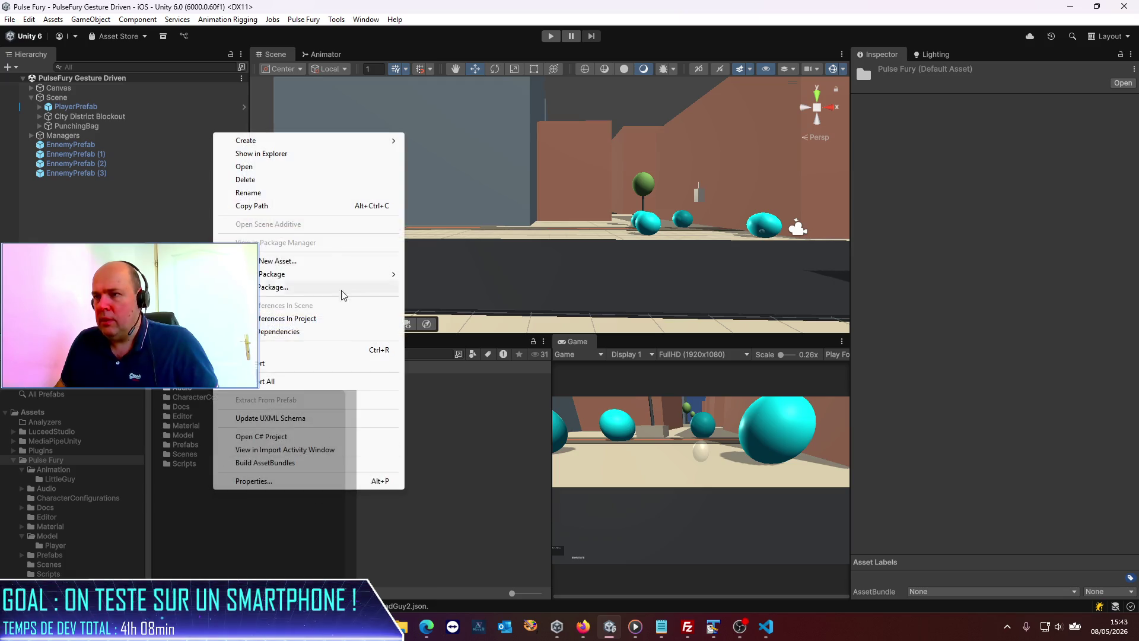
mouse_move(282, 141)
click(504, 141)
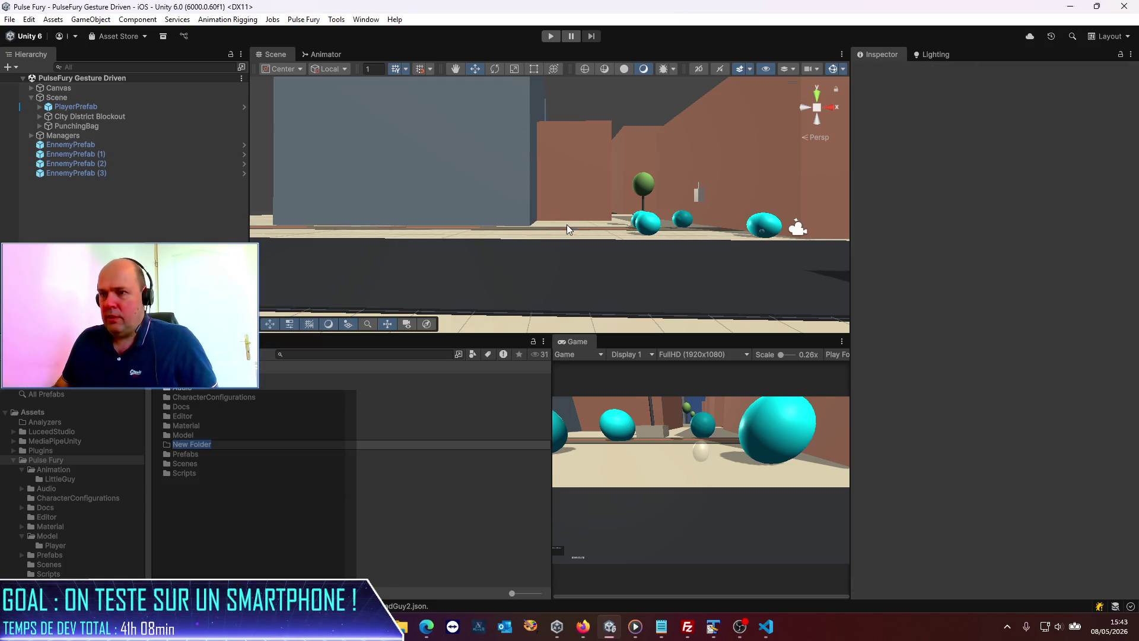
- Name the folder Animator and take the three animator controllers out of Model/Player
text(Animator)
key(Return)
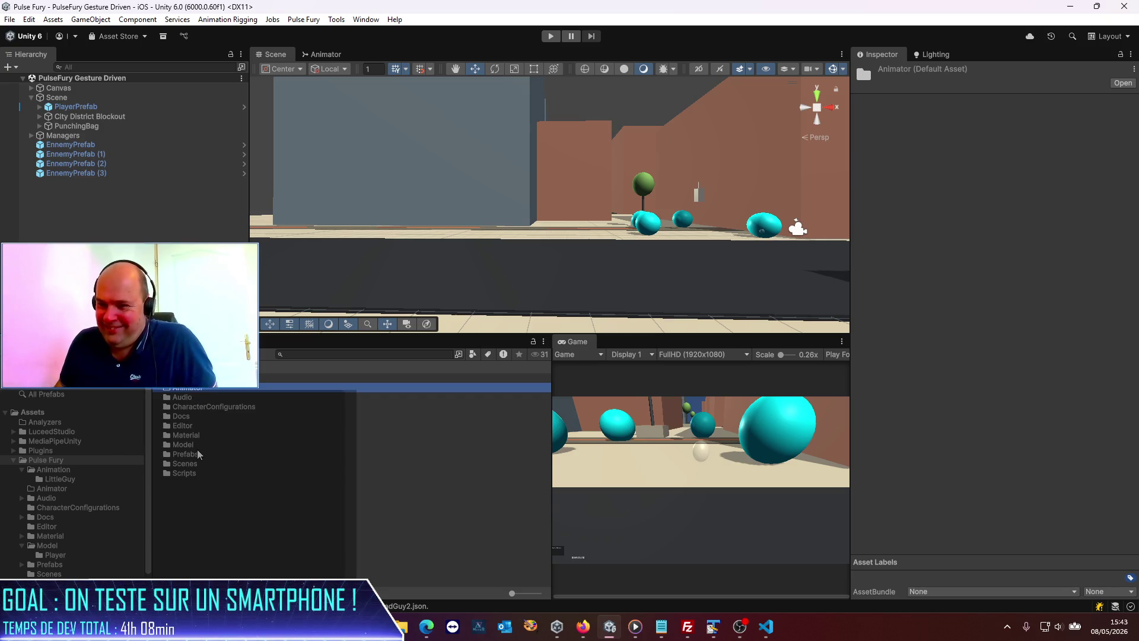
click(56, 555)
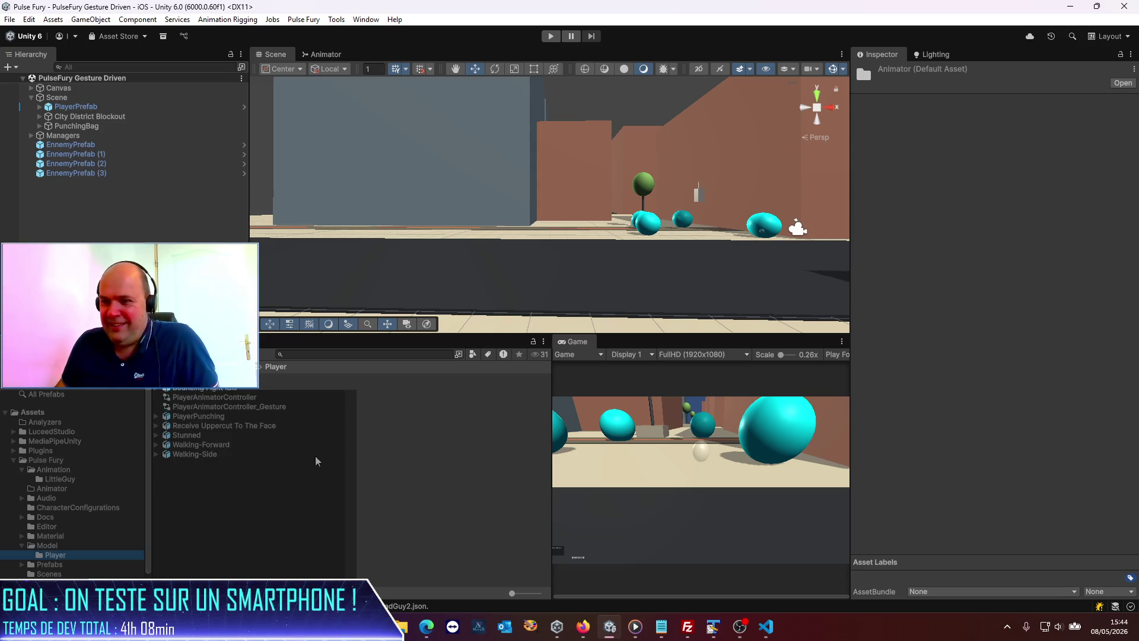
click(238, 377)
shift+click(222, 406)
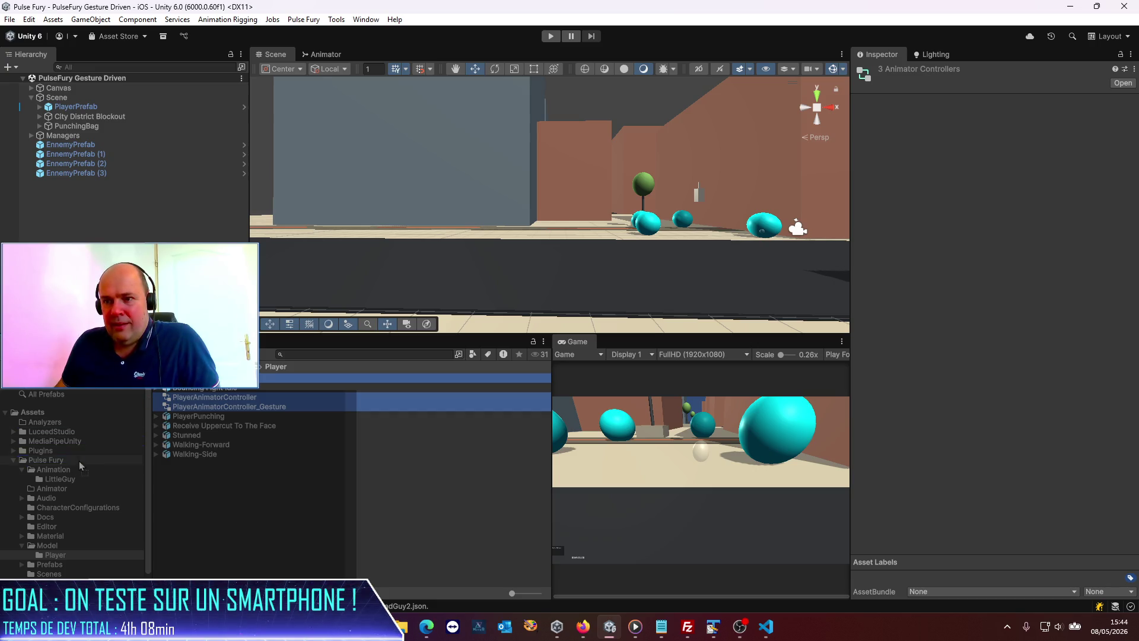
key(Delete)
- Open the Animator folder and inspect the moved Bad Guy Animator controller there
click(53, 489)
click(225, 476)
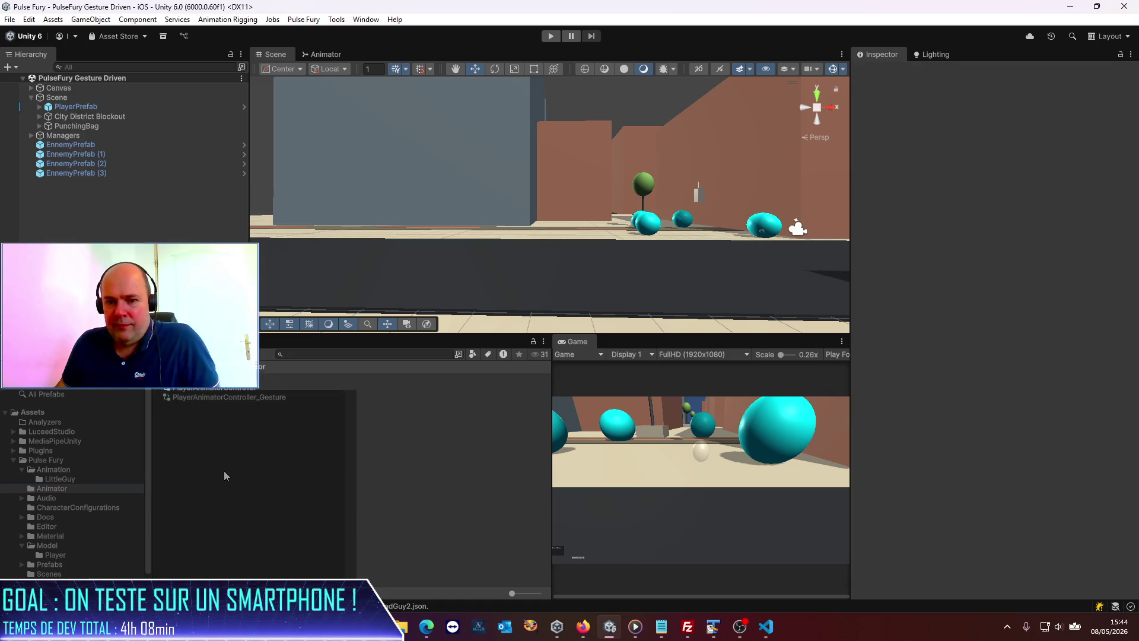
click(196, 378)
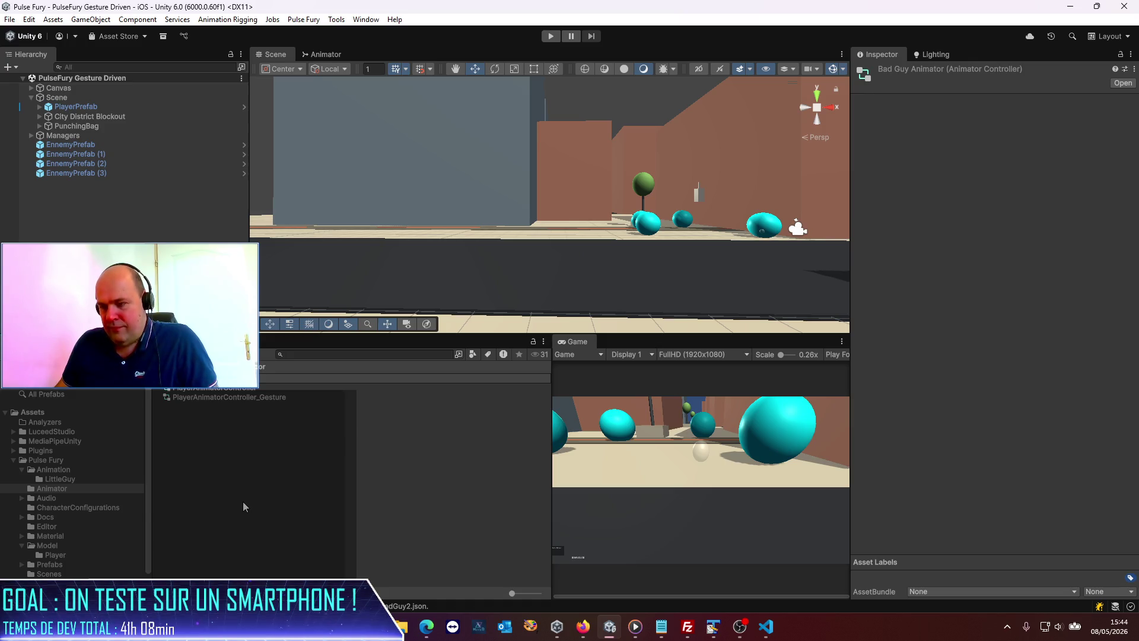
click(767, 632)
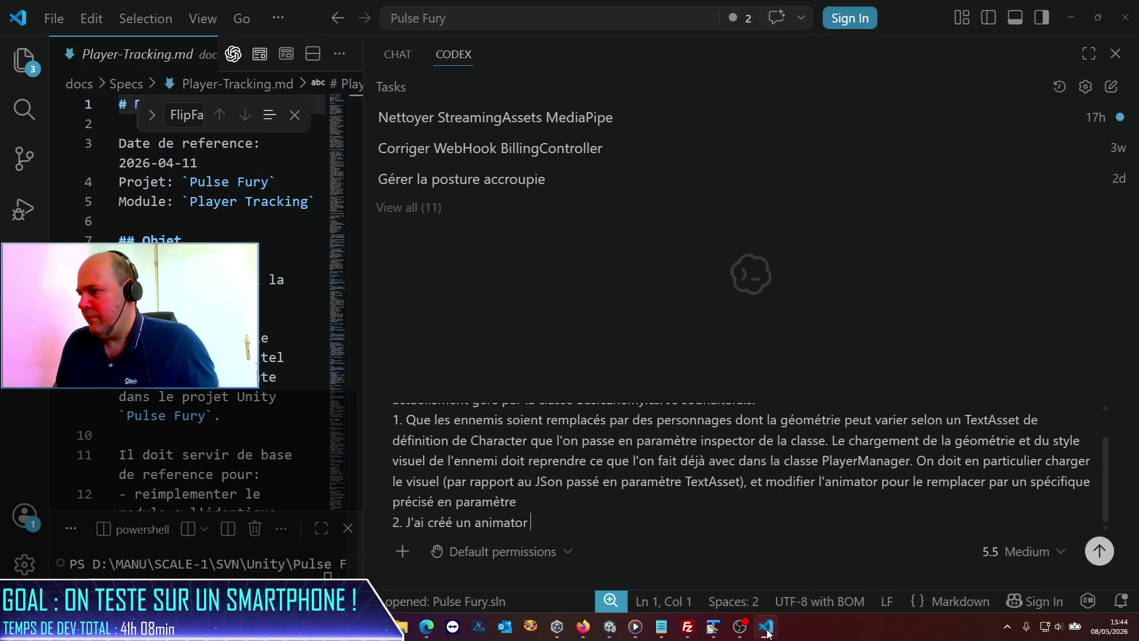
- Write that BadGuyAnimator is stored in Assets/Pulse Fury/Animator with animations for PunchLeft, PunchRight
text(BadGuyAnimator)
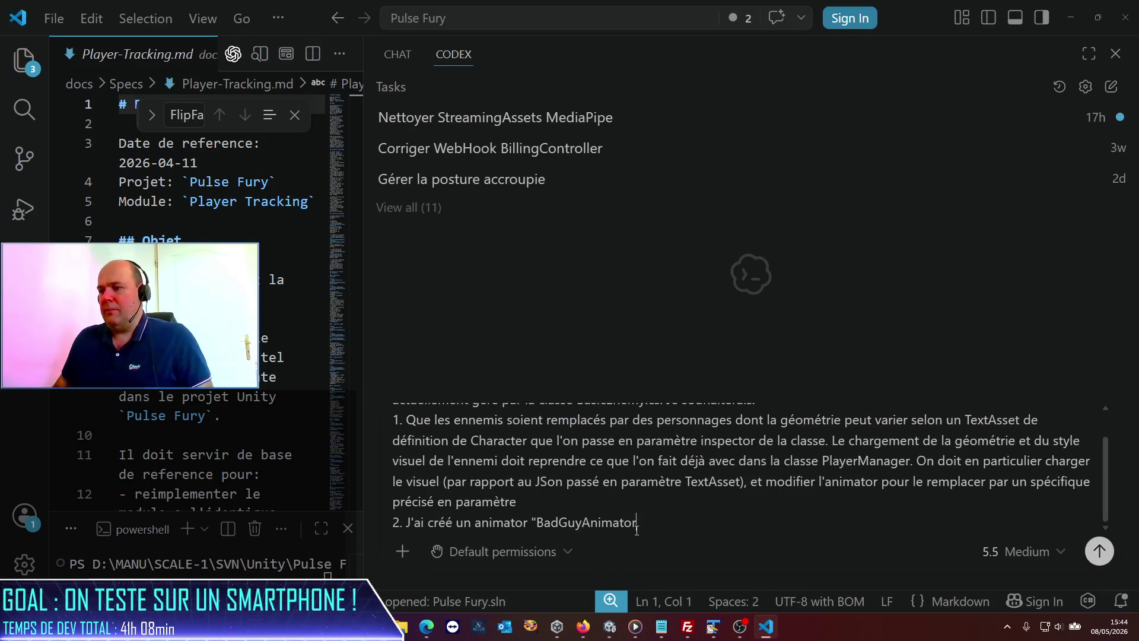
text(" stocké dans)
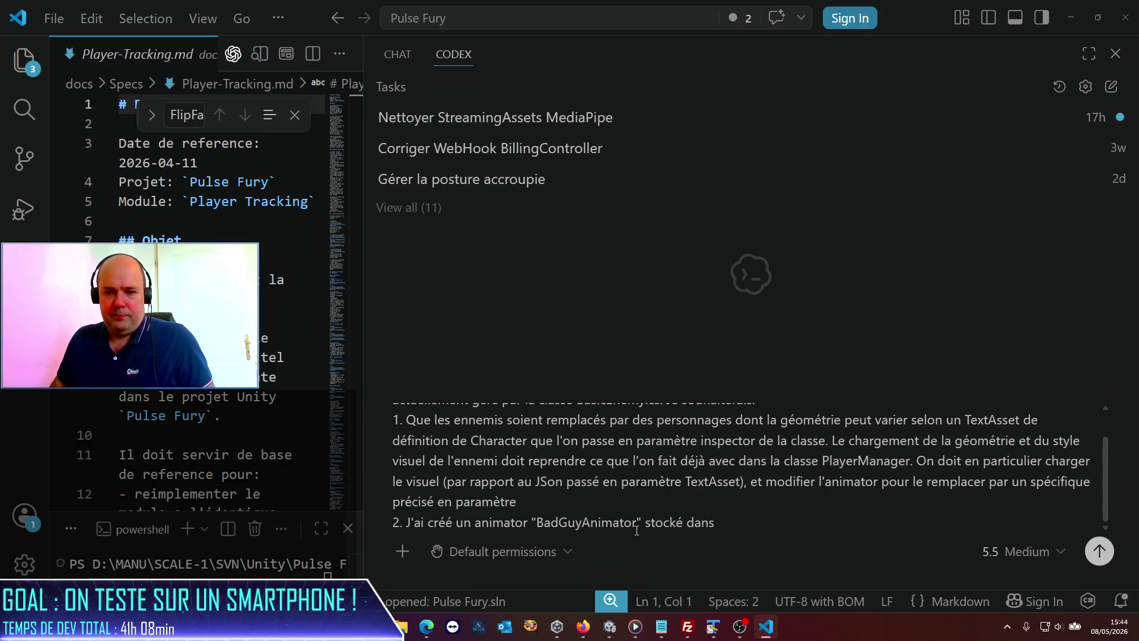
key(alt+Tab)
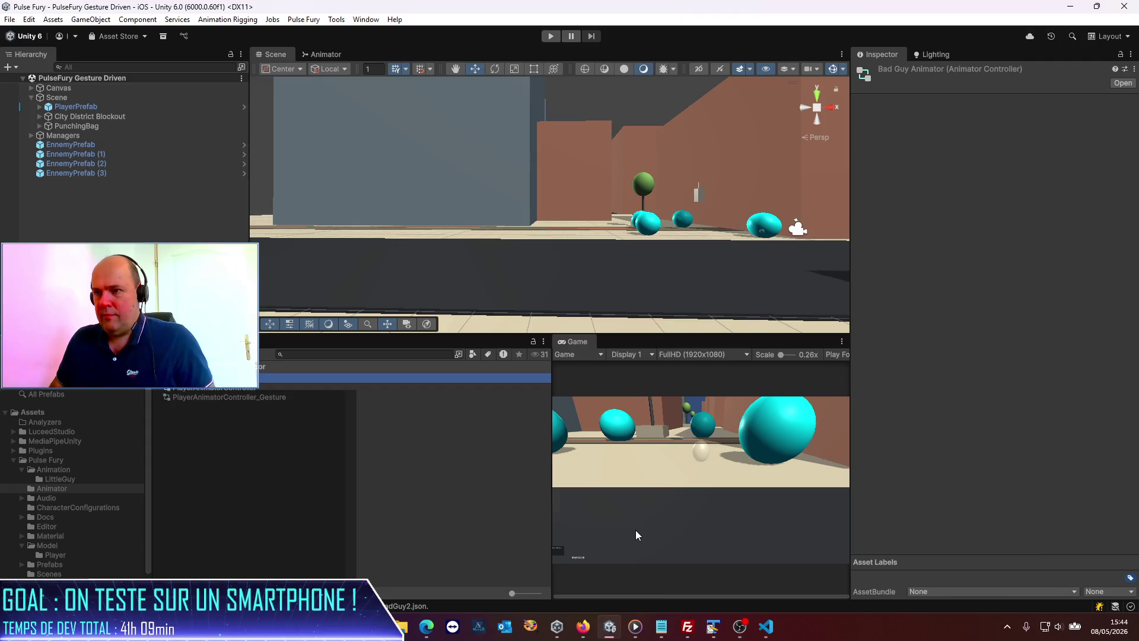
key(alt+Tab)
text(Asse)
text(ts/P)
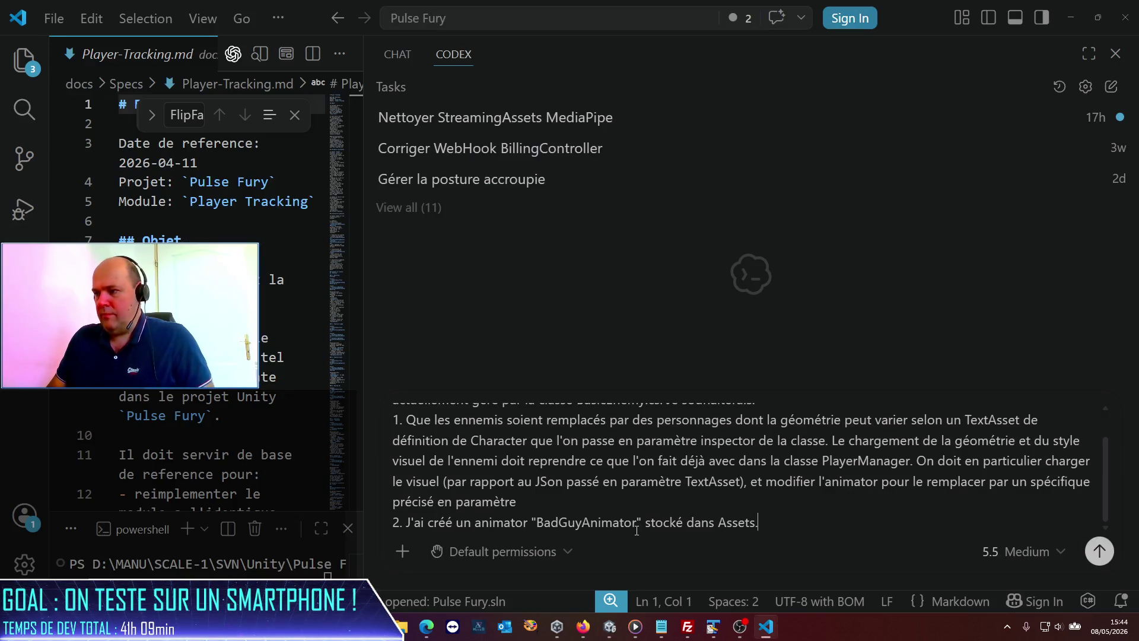
text(uls)
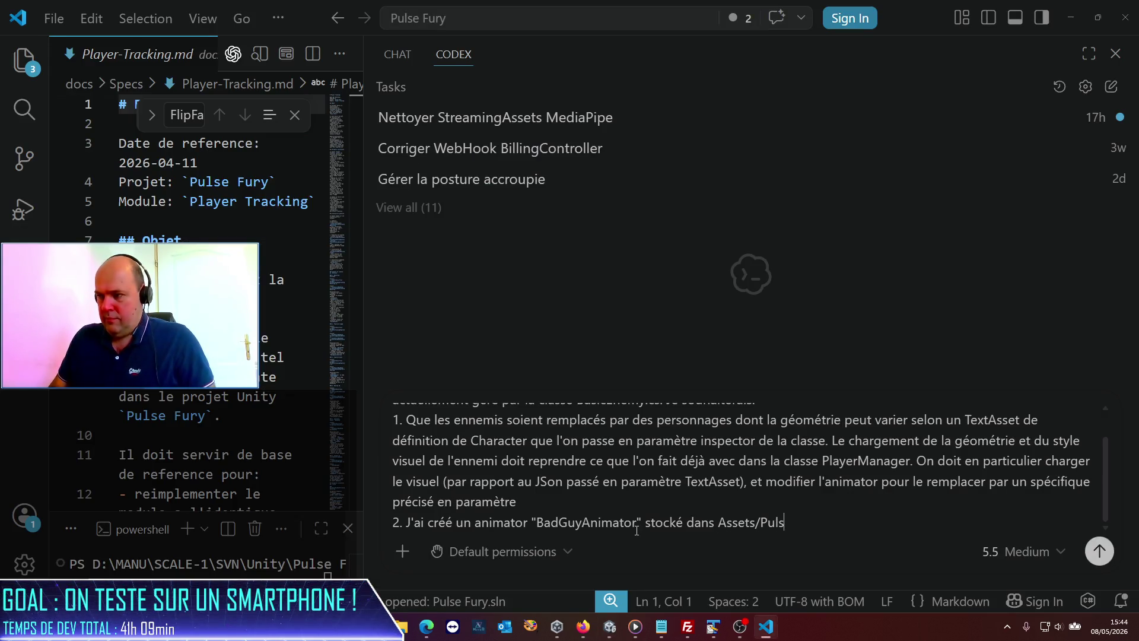
text(e Fury/)
key(alt+Tab)
key(alt+Tab)
text(Animator. )
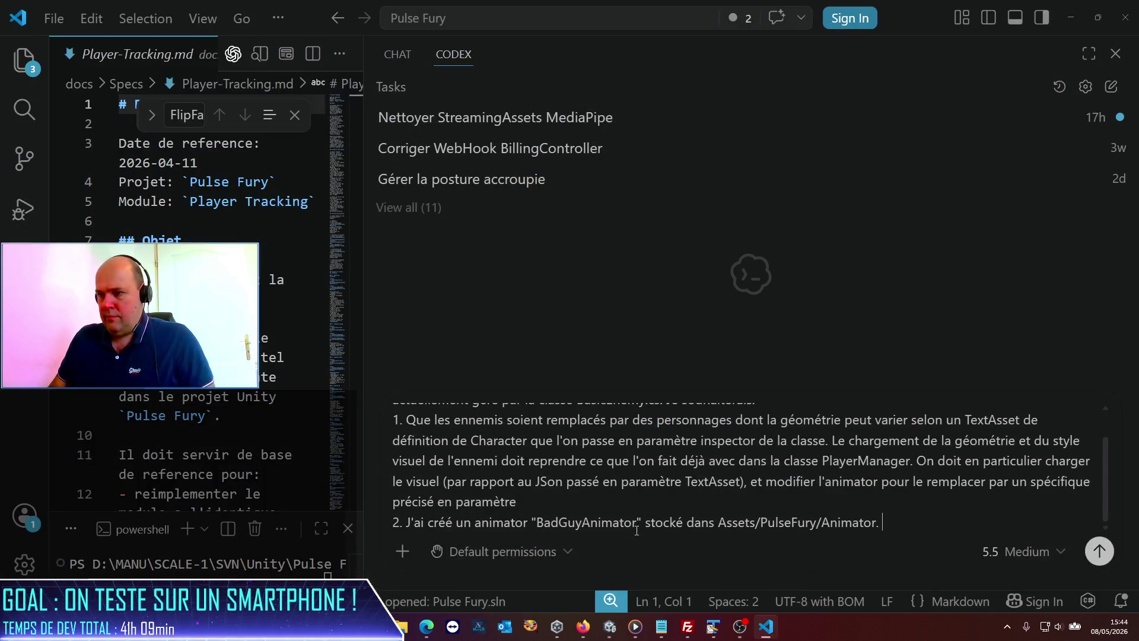
text(Il contient d)
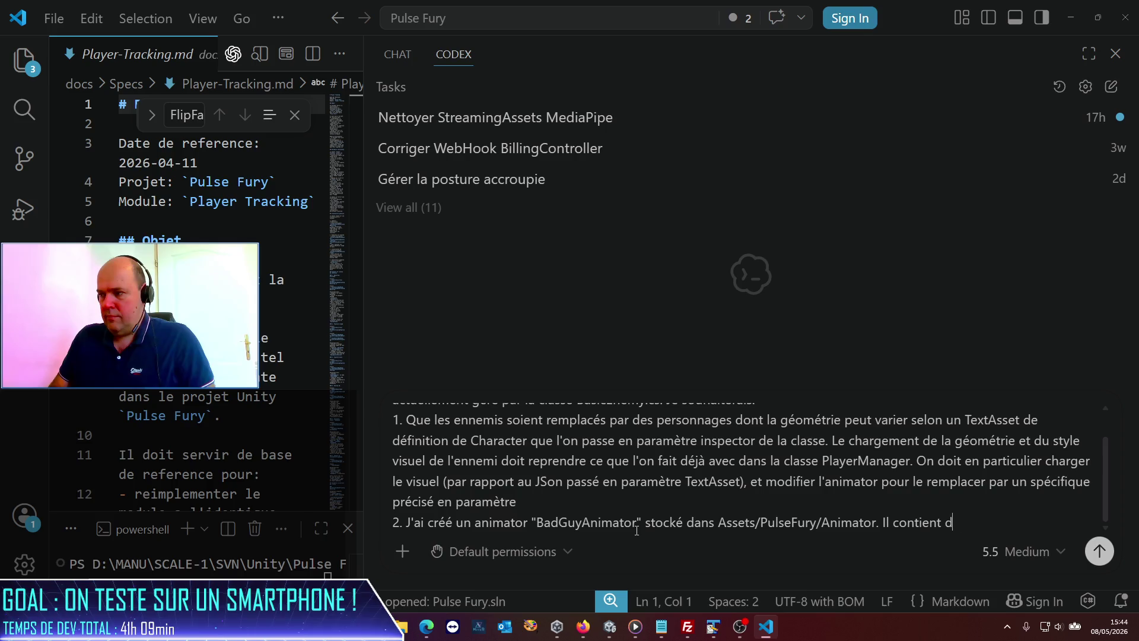
text(es définition d'a)
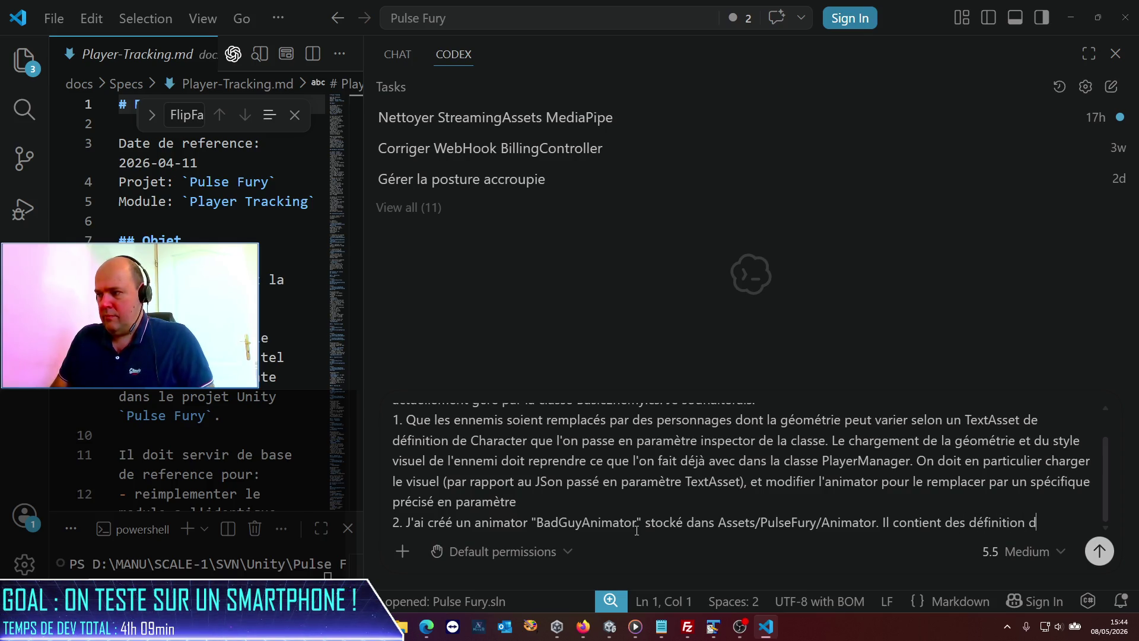
key(BackSpace)
key(BackSpace)
key(BackSpace)
text(s d'anm)
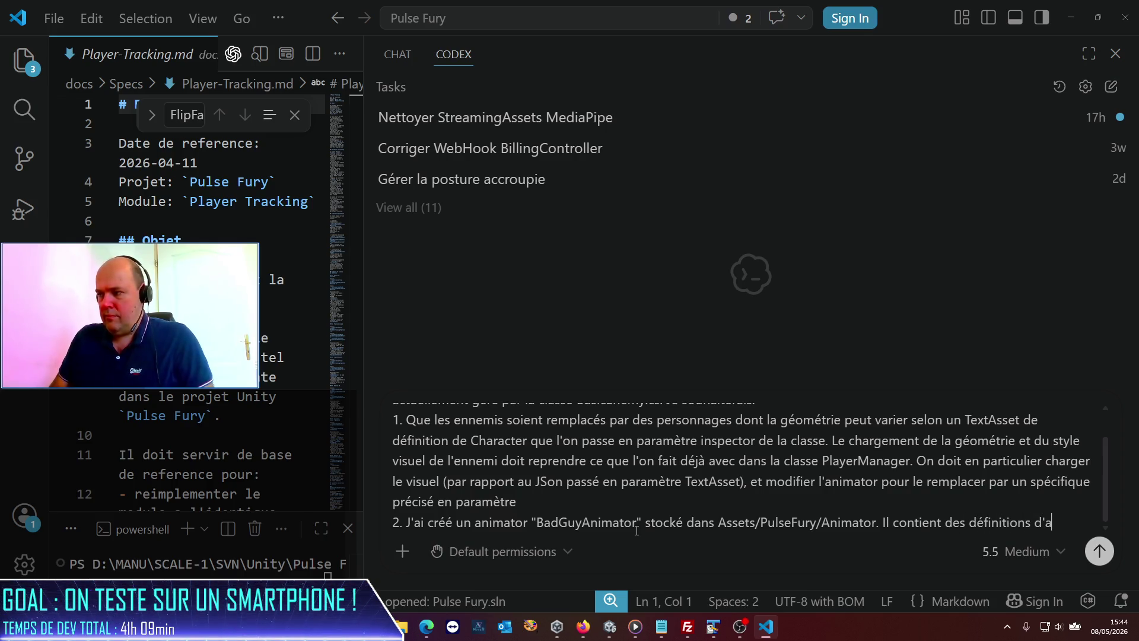
key(BackSpace)
text(imation )
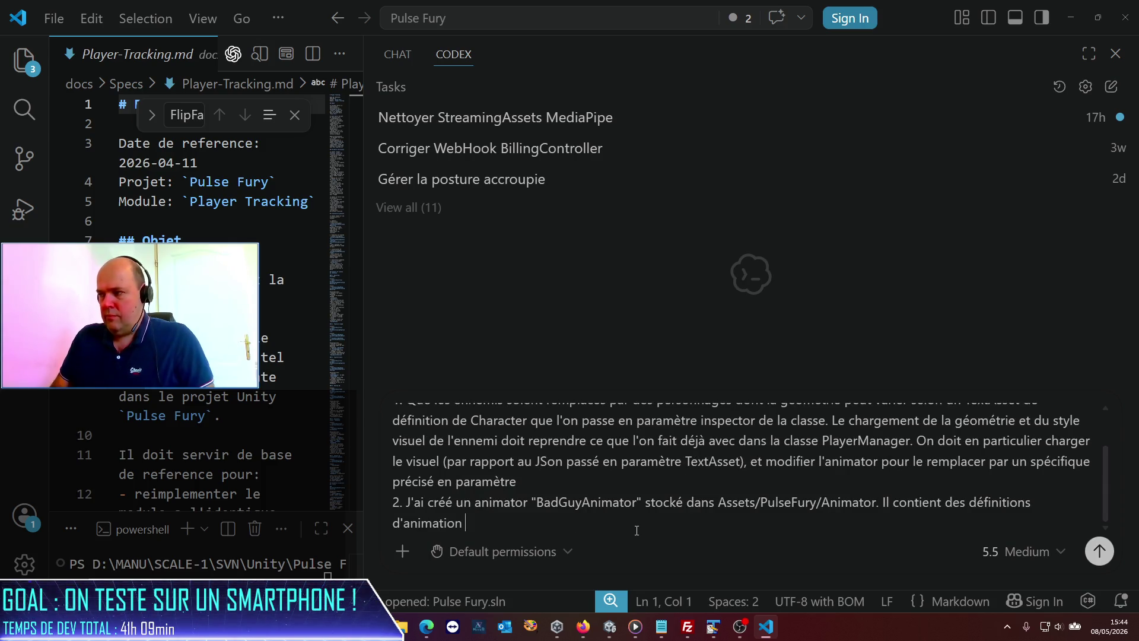
text(pour Punch)
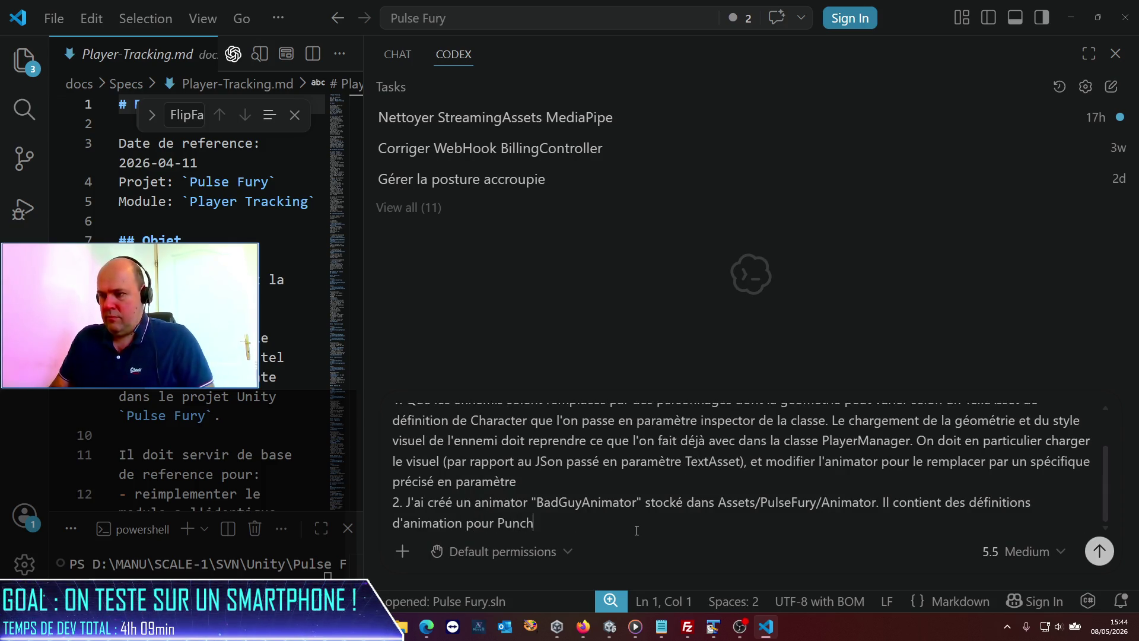
text(Left, Pu)
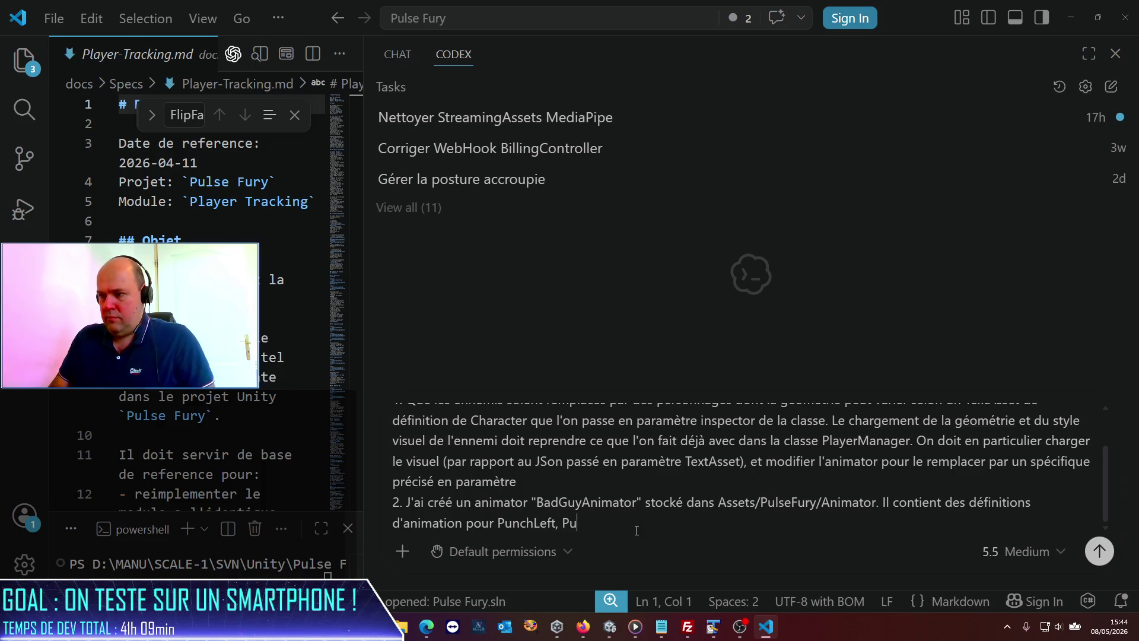
text(nchRight,)
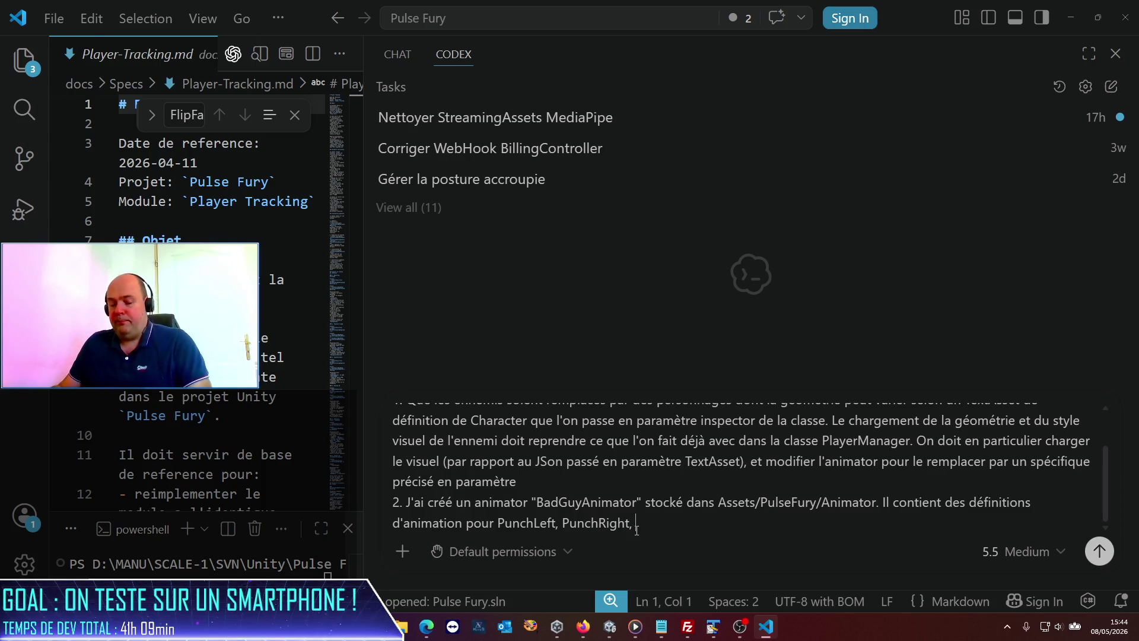
- Finish point 2 with Idle and Walk left/right/forward/backward, noting it will manage enemies
key(alt+Tab)
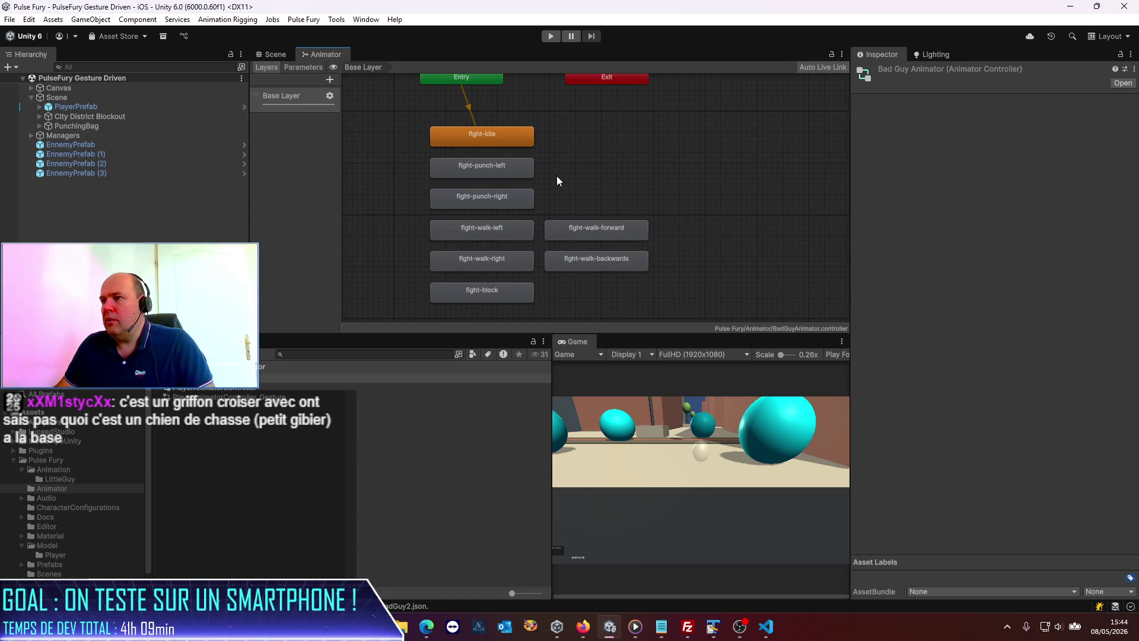
key(alt+Tab)
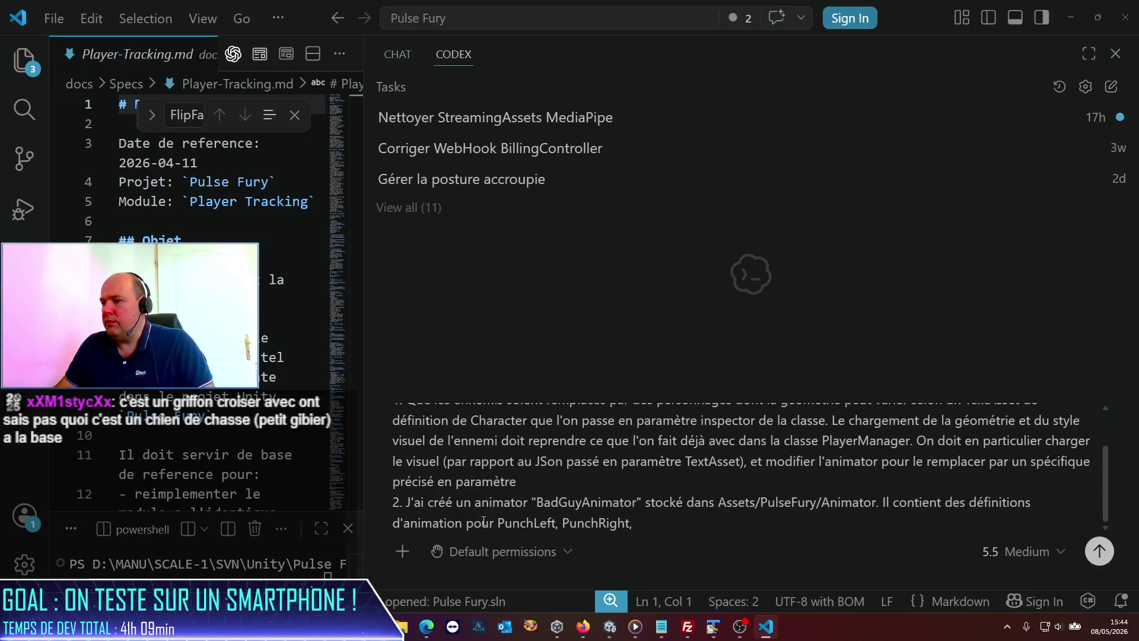
text(;)
key(BackSpace)
key(BackSpace)
text(, )
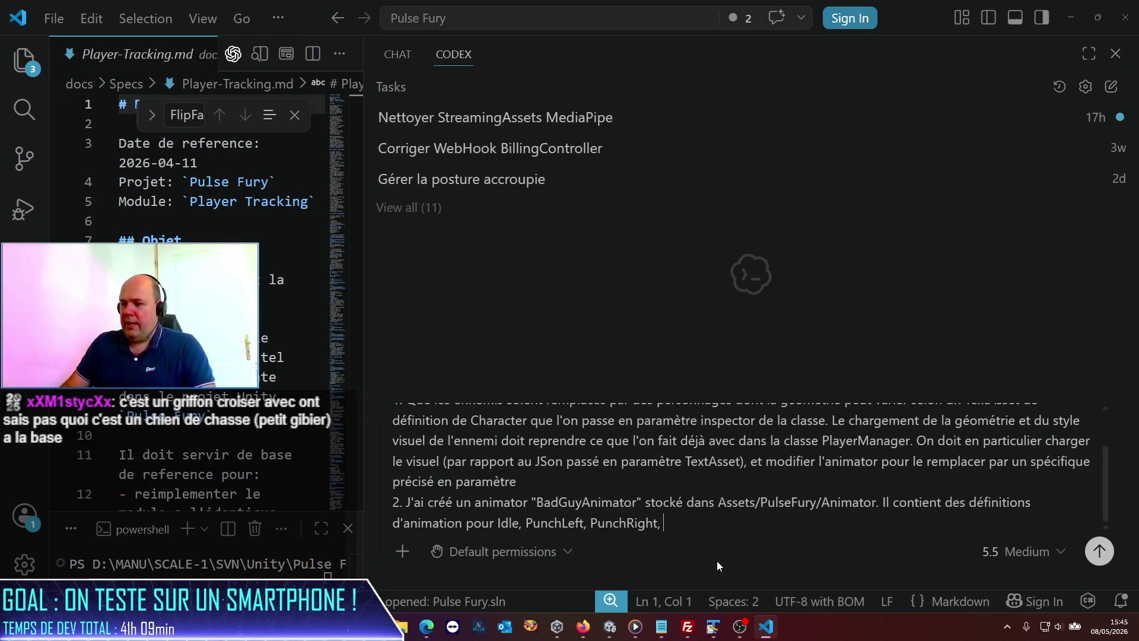
text(Walk)
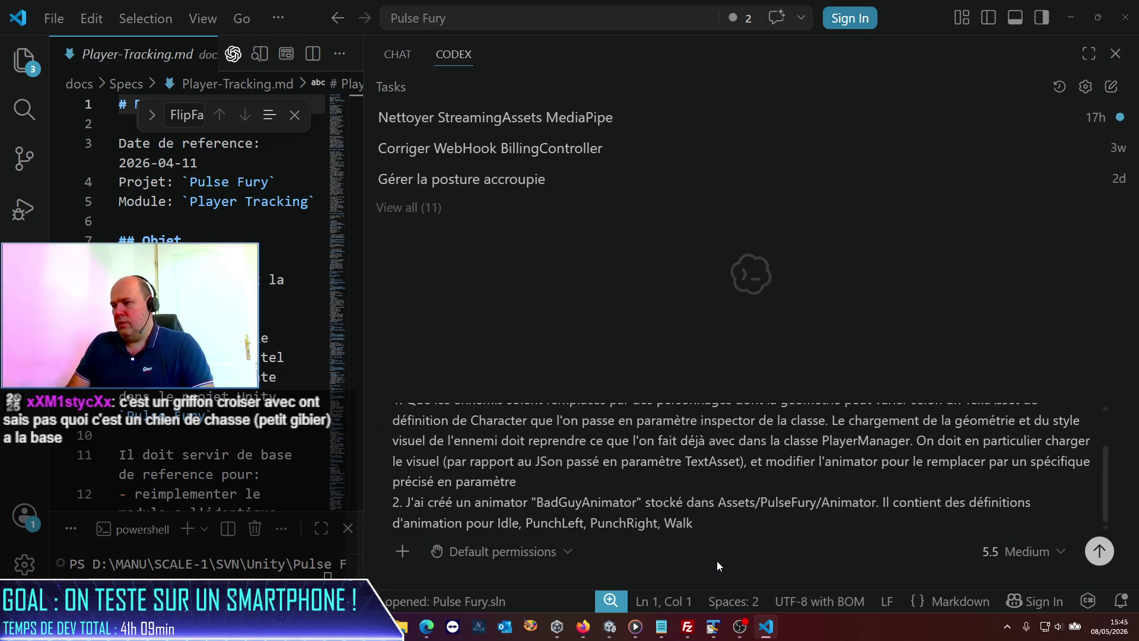
text( left/ri)
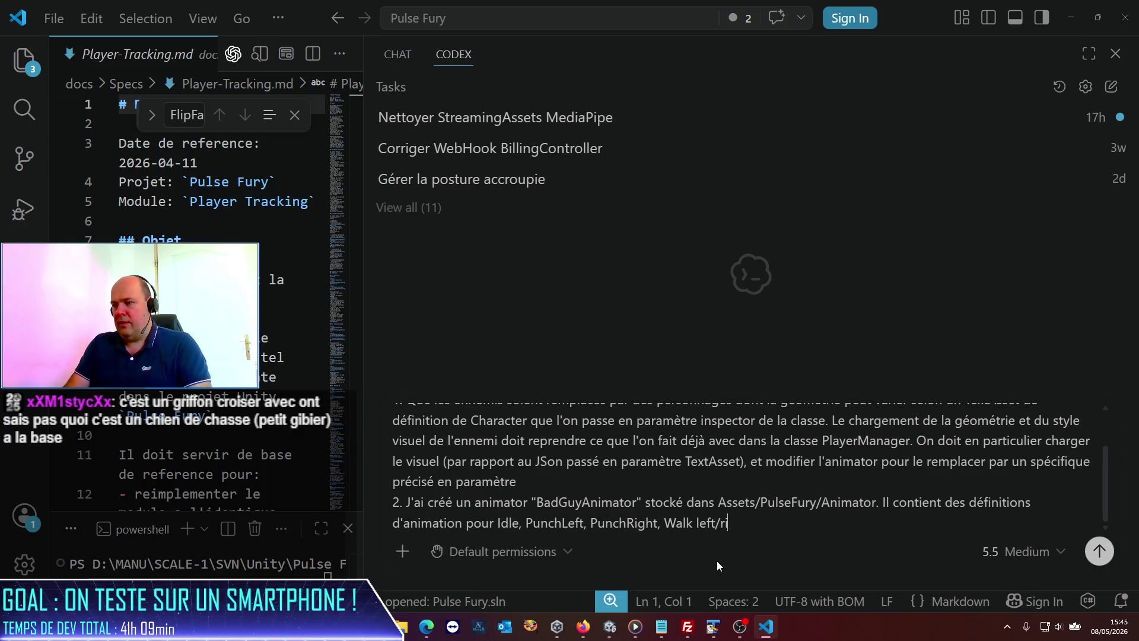
text(ght/fo)
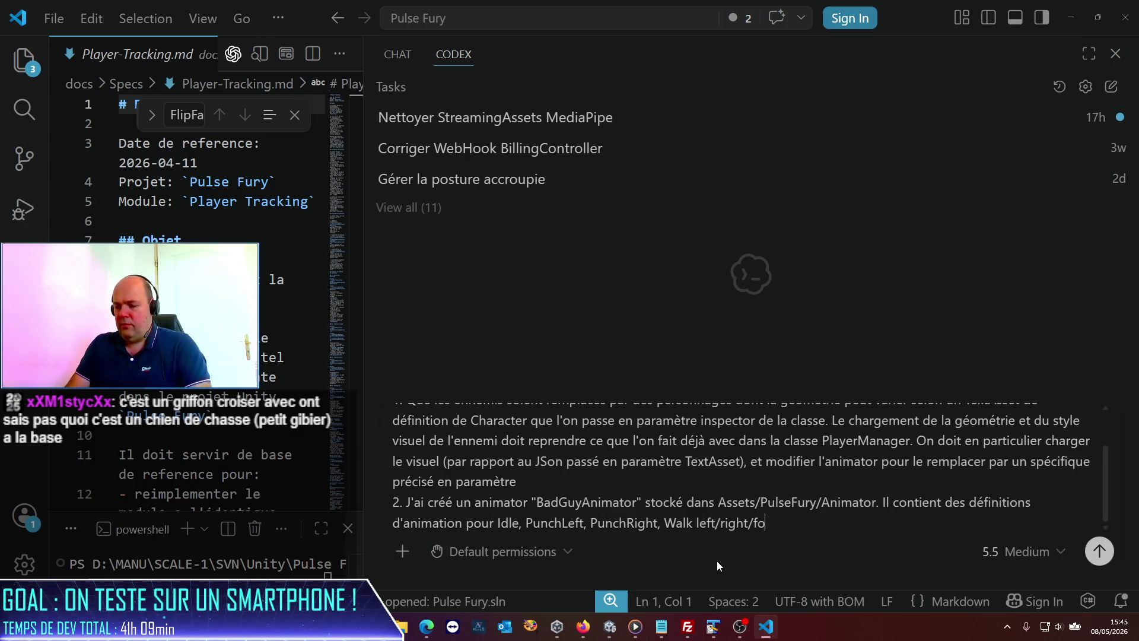
text(rward/back)
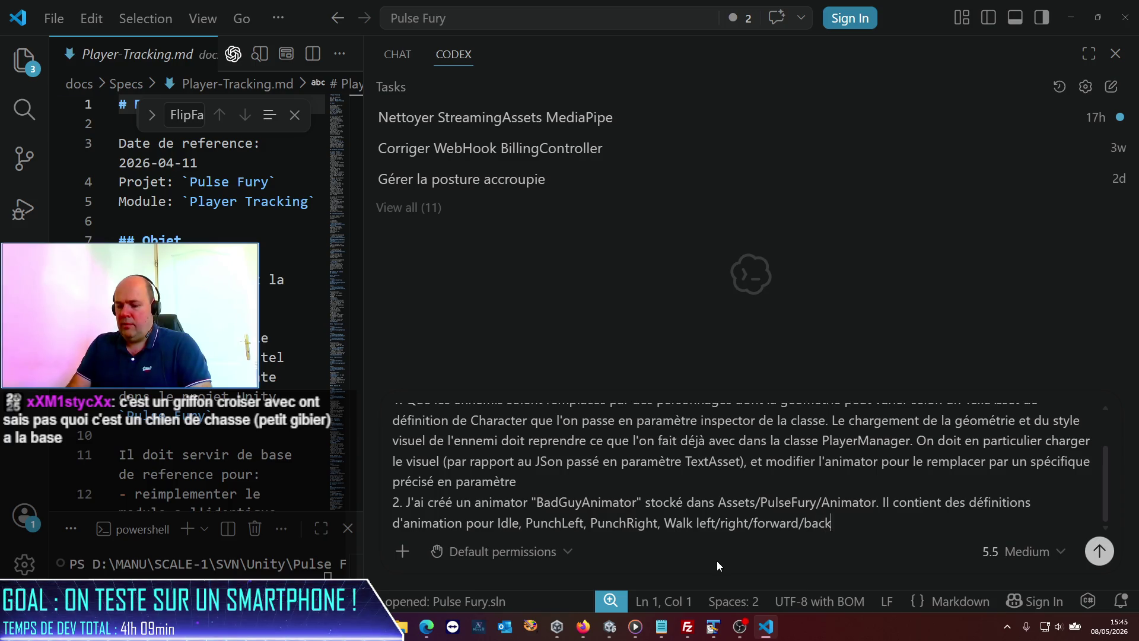
text(ward. C'e)
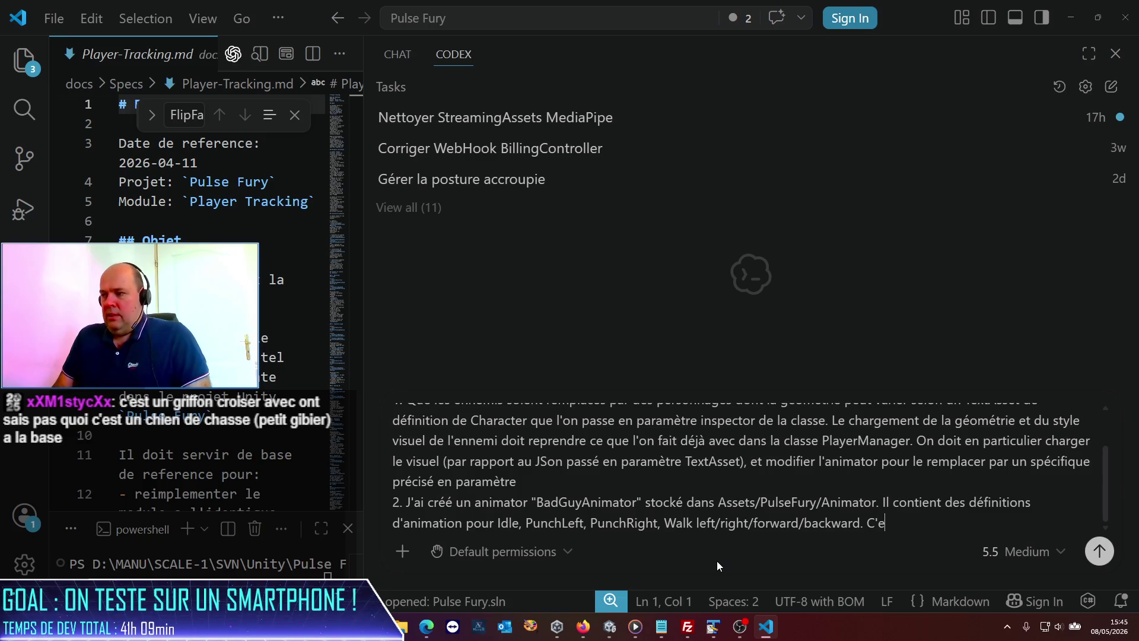
key(BackSpace)
key(BackSpace)
key(BackSpace)
text(Ikl)
key(BackSpace)
key(BackSpace)
key(BackSpace)
text(l sera utilisé pour la gestion des )
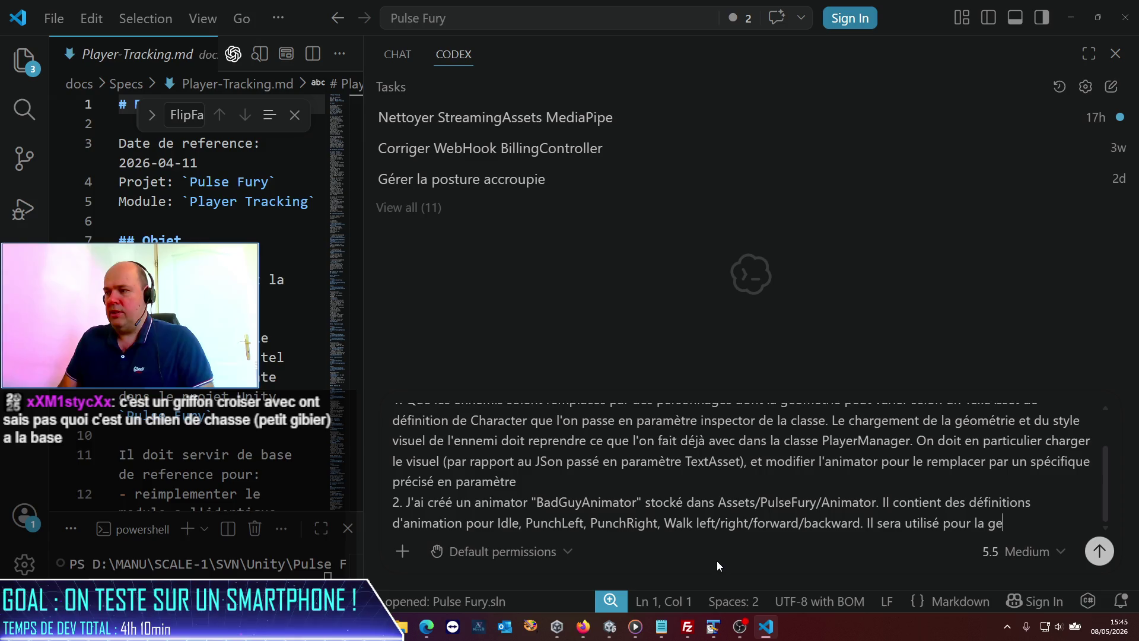
text(ennemis.)
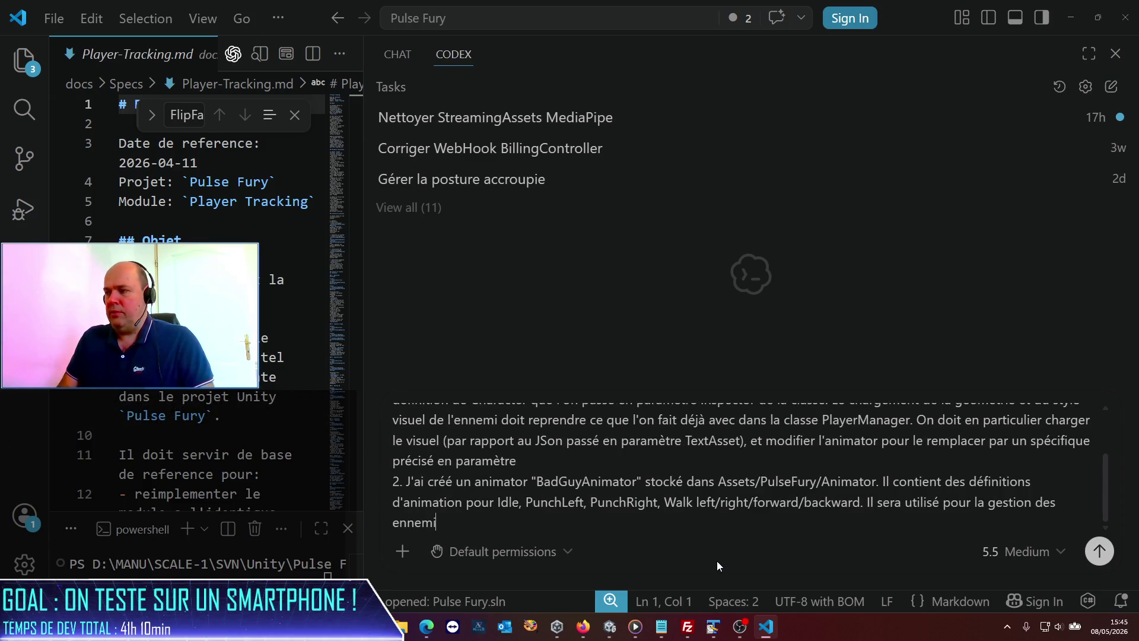
key(shift+Return)
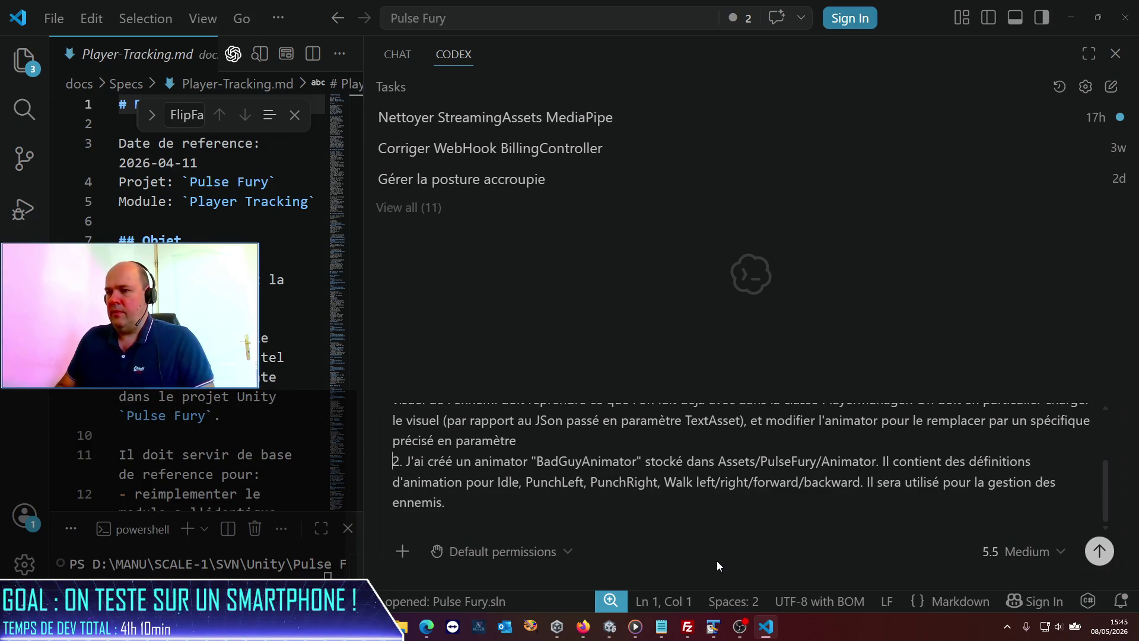
key(shift+Return)
key(shift+Return)
- Type "3. Les ennemis doivent" on the new line of the Codex prompt
text(3. Les ennemis doi)
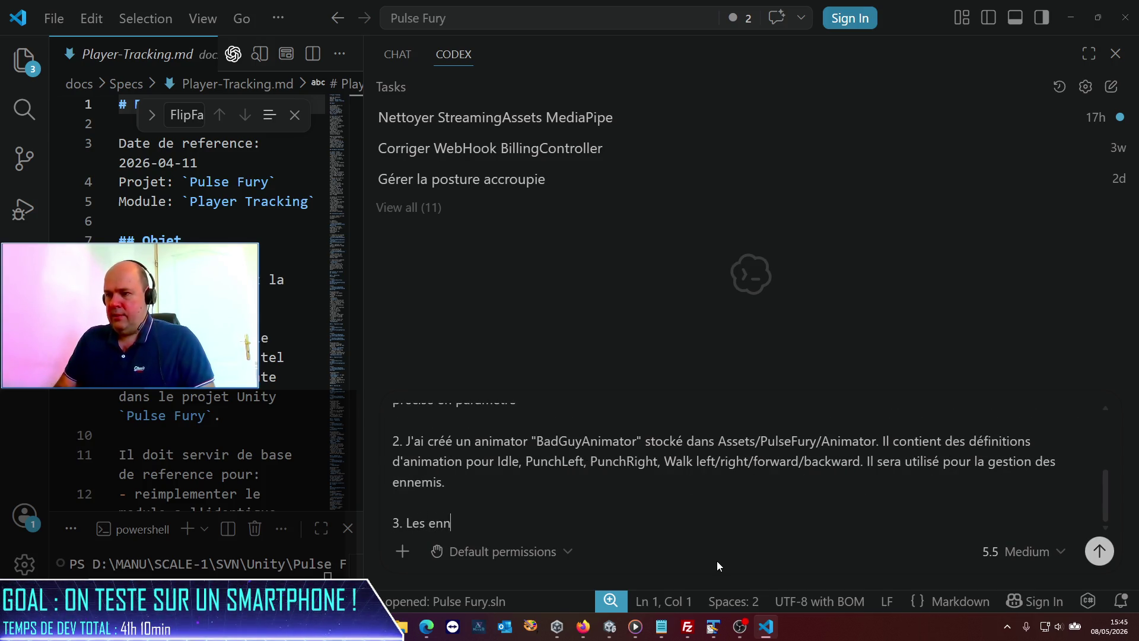
text(vent)
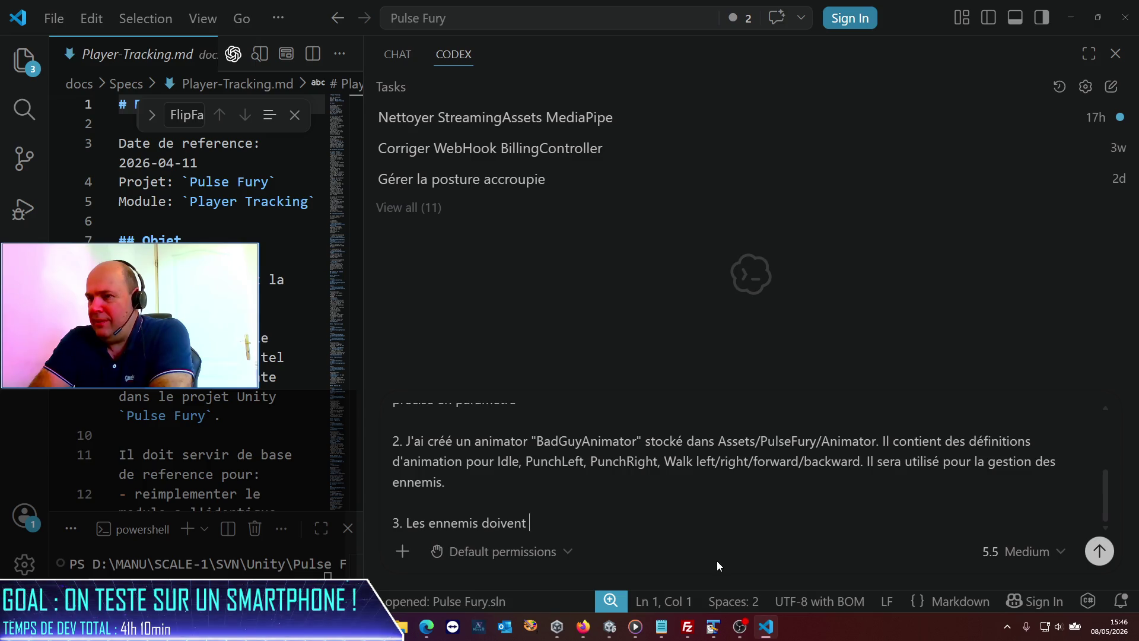
- Write that enemies must react to Player hits like the spheres, but need health points
text(ré)
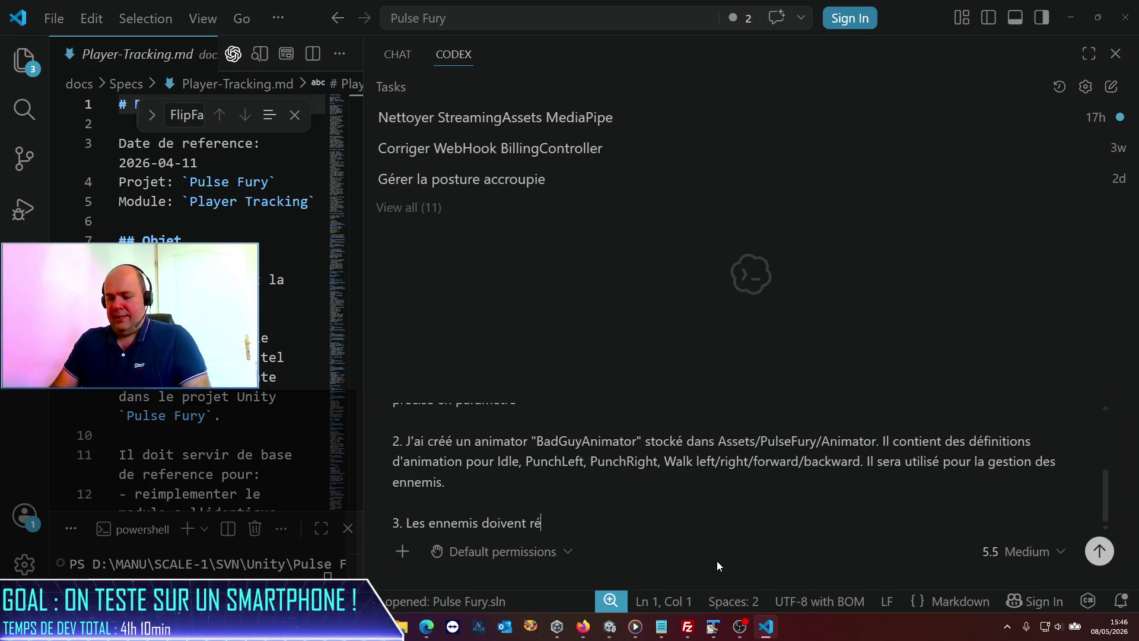
key(BackSpace)
key(BackSpace)
text(réagir )
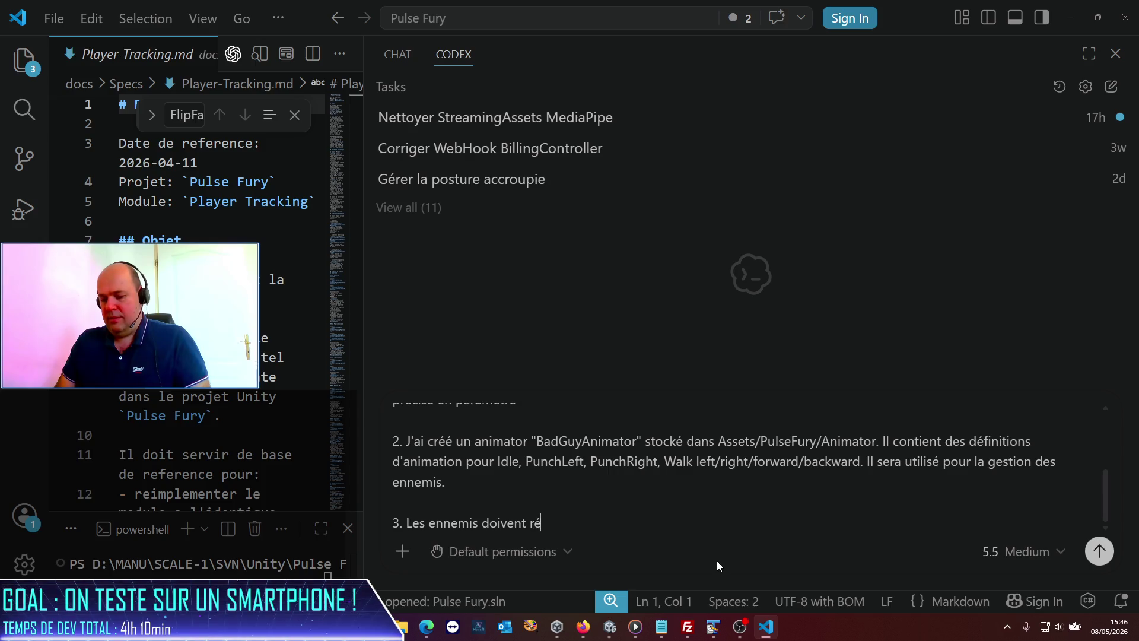
text(aux )
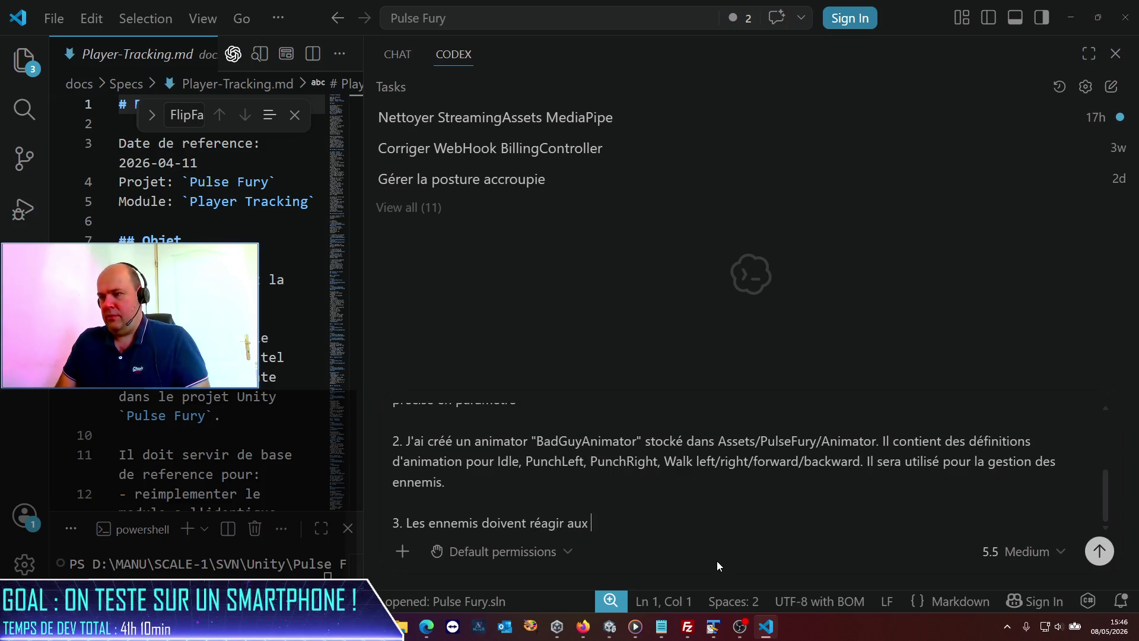
text(impacts )
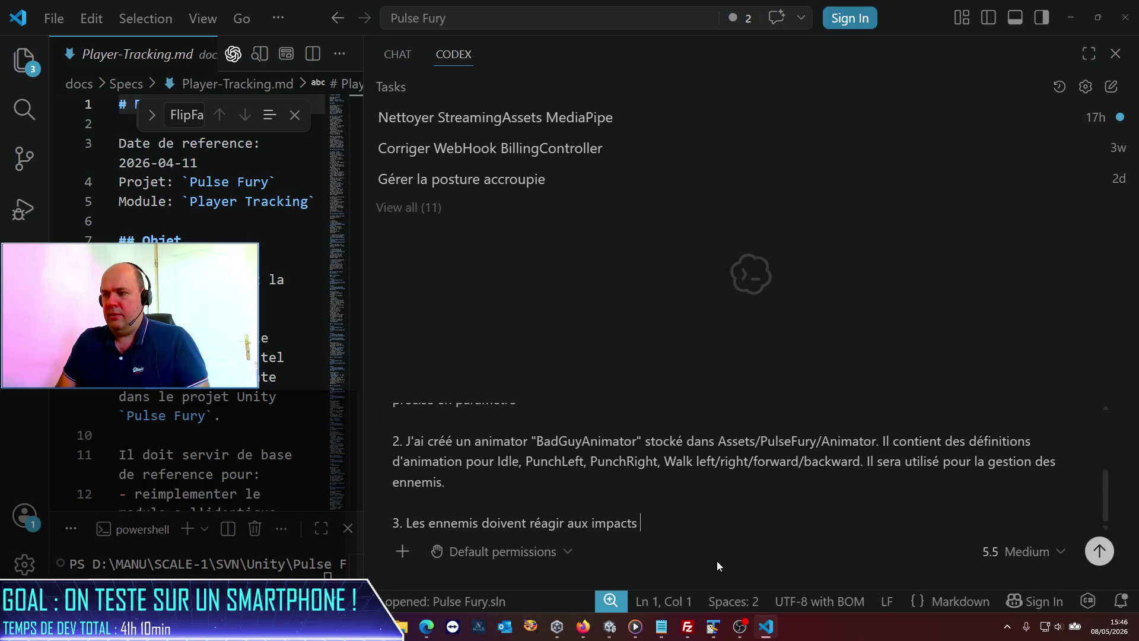
text(de coup d'un )
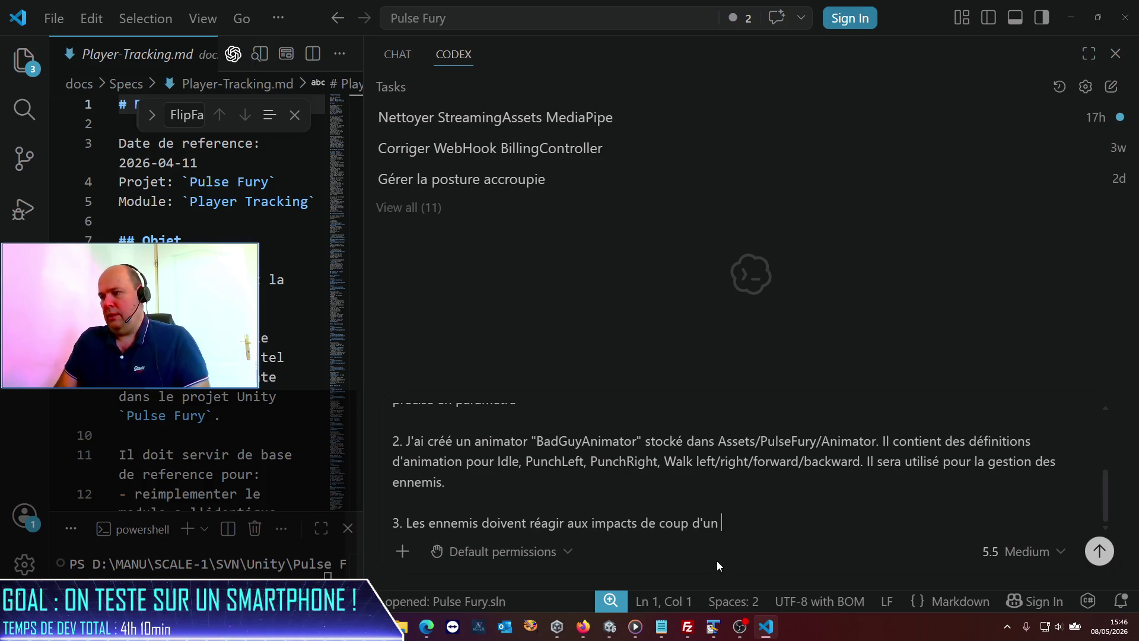
text(Player, )
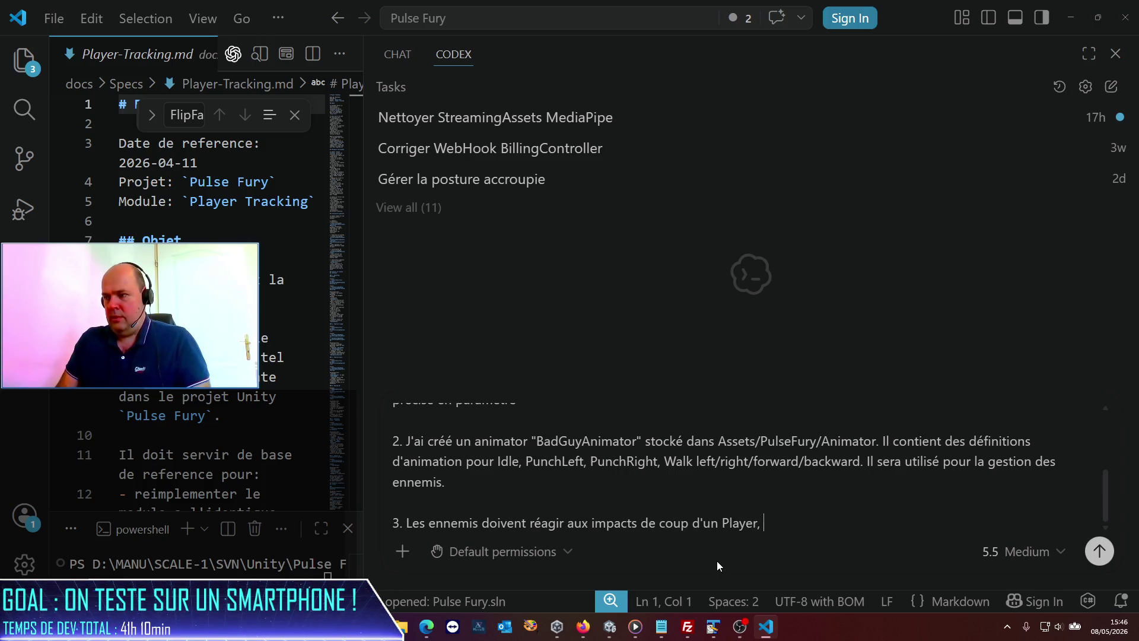
text(comme c'est le c)
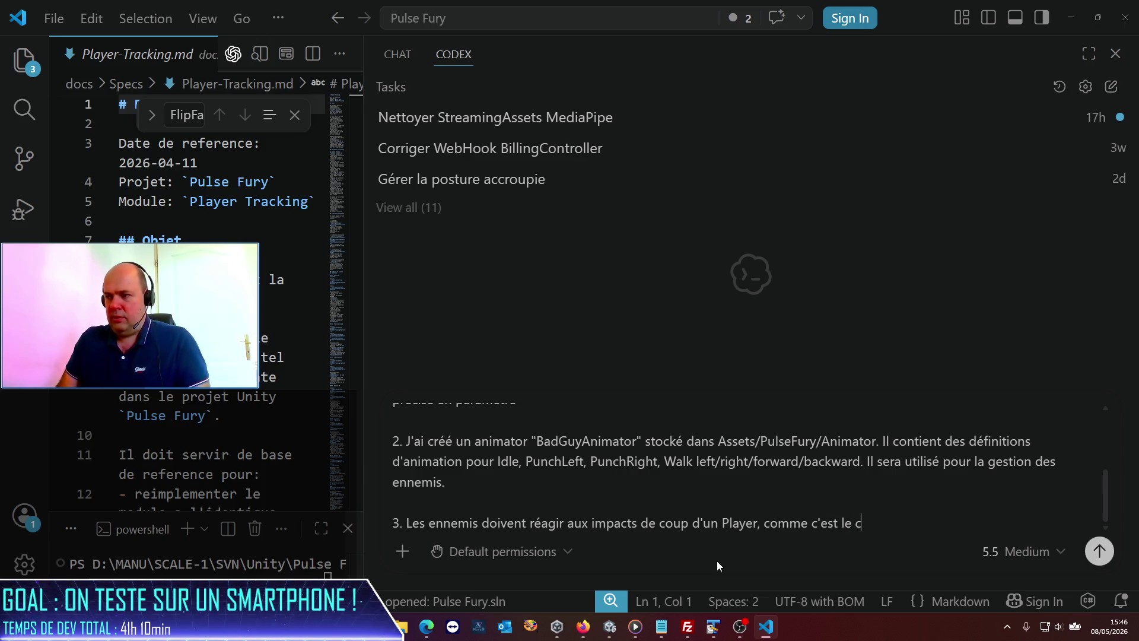
text(as actuellement )
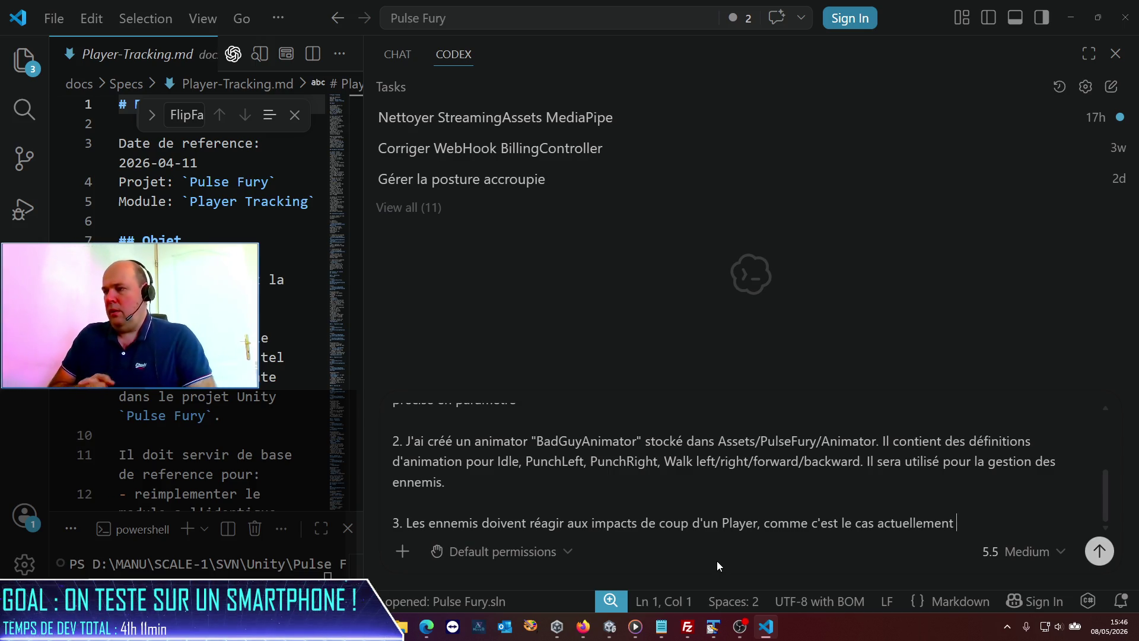
text(pour les sp)
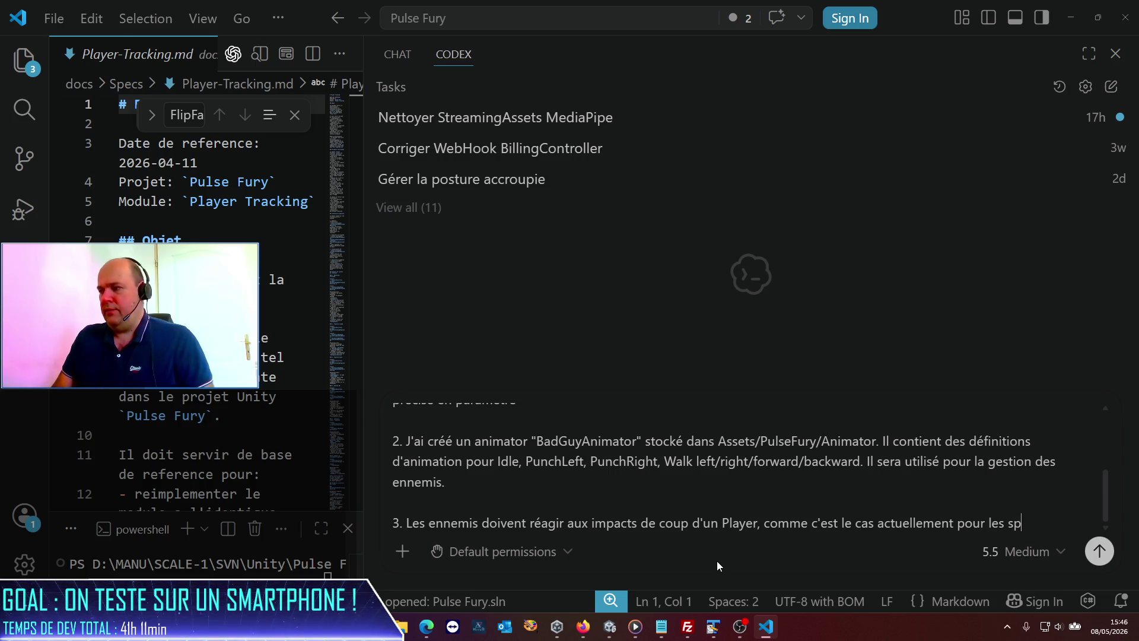
text(heres. Néanoi)
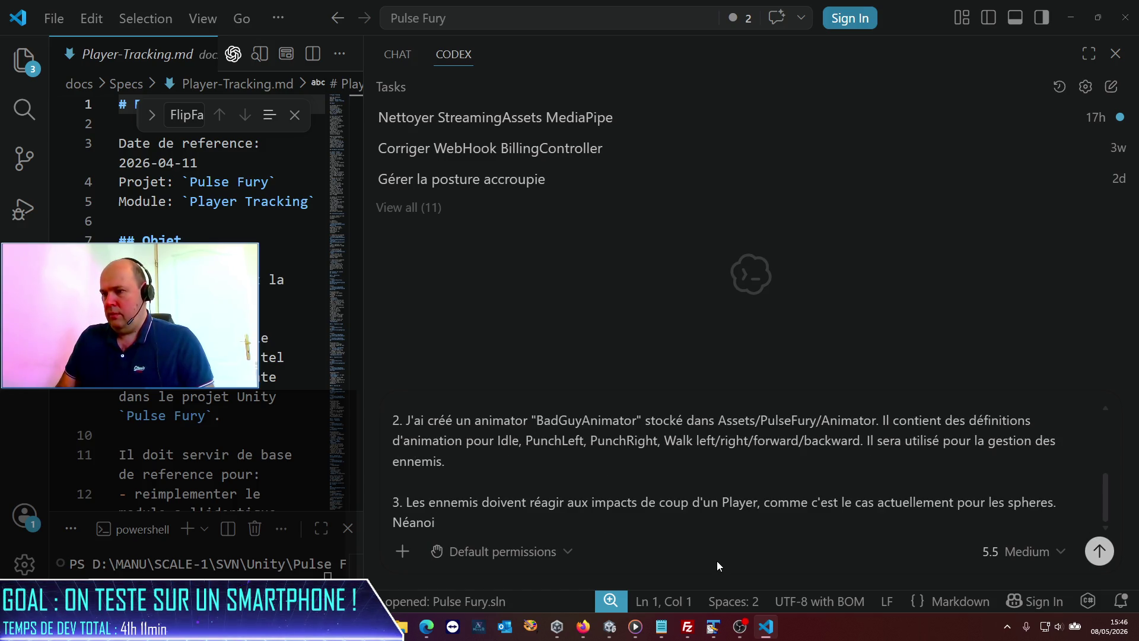
key(BackSpace)
key(BackSpace)
key(BackSpace)
text(nmoins, il v)
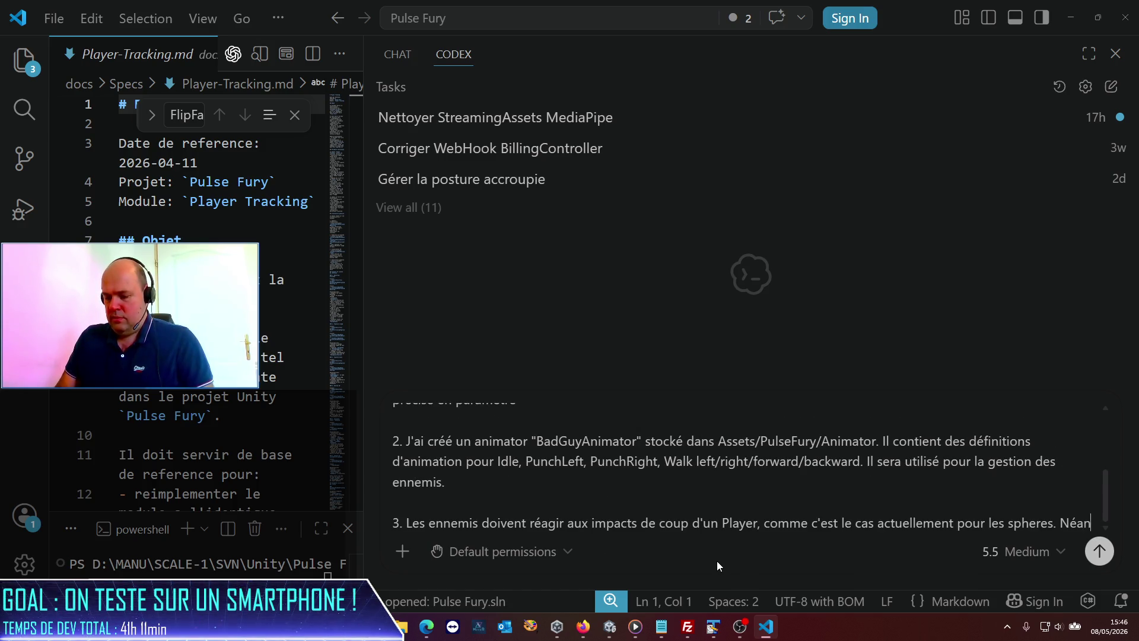
key(BackSpace)
text(f)
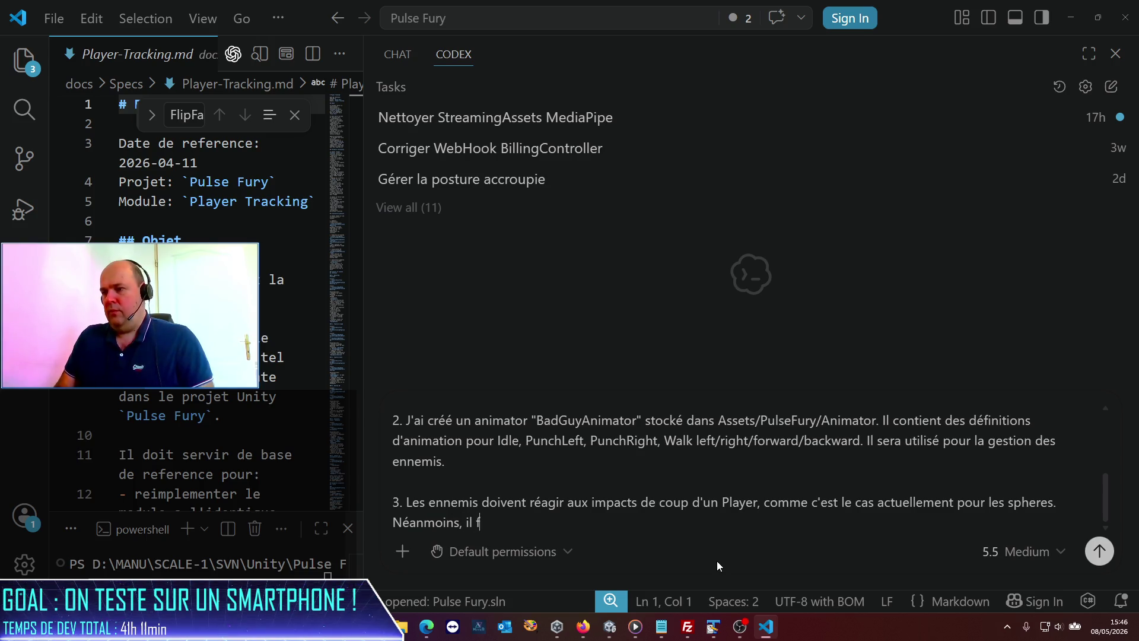
text(aut ajouter u)
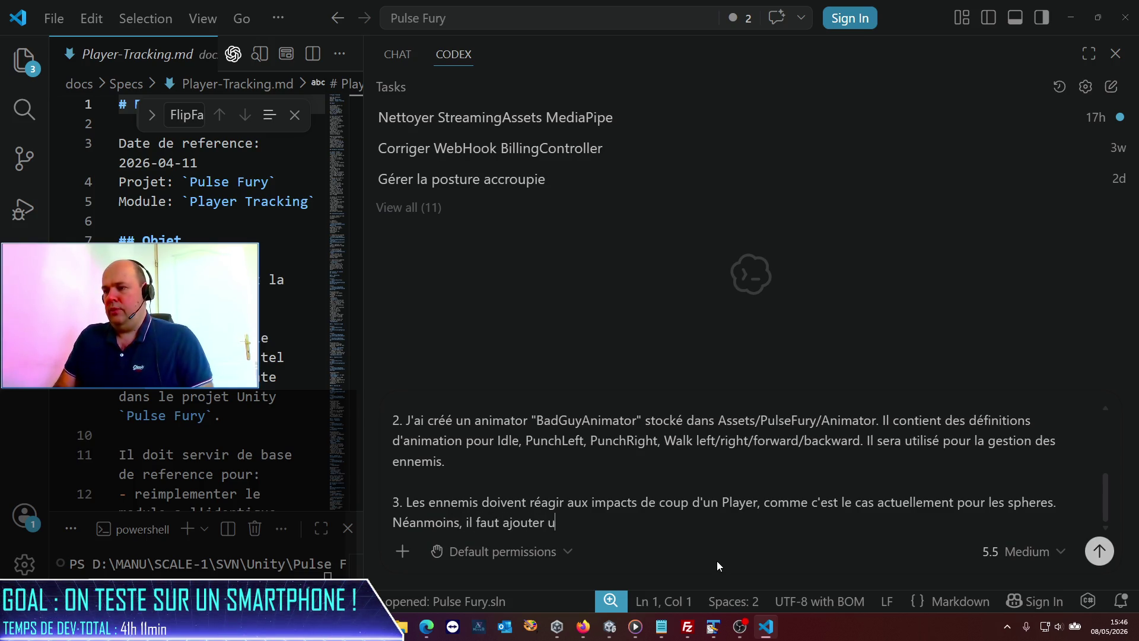
text(ne gestion de point)
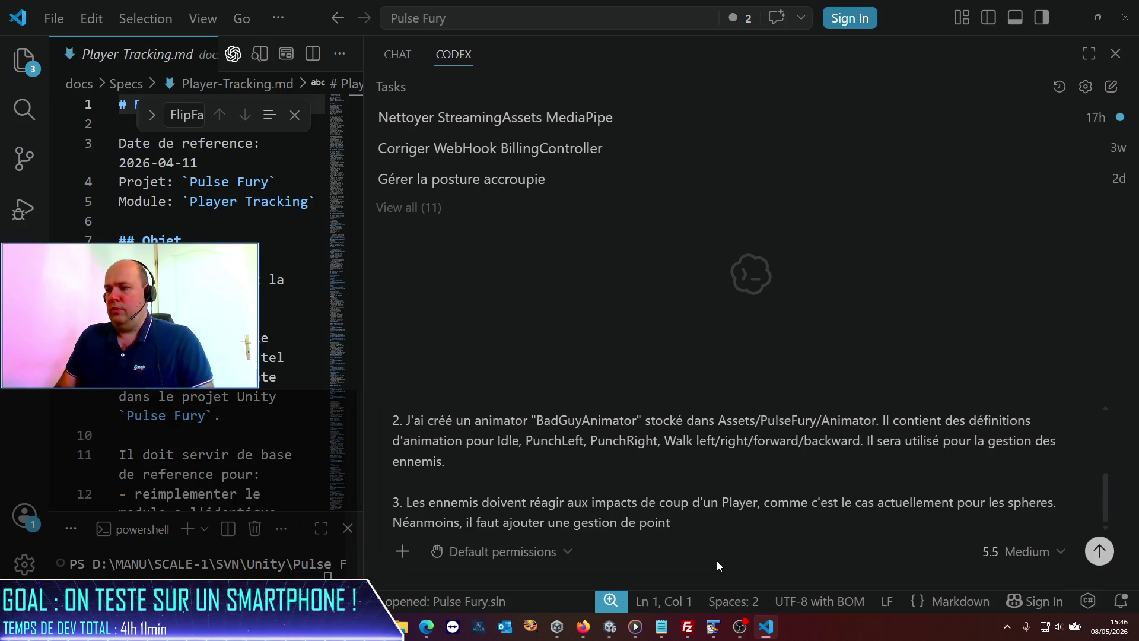
text(s de vie, et une)
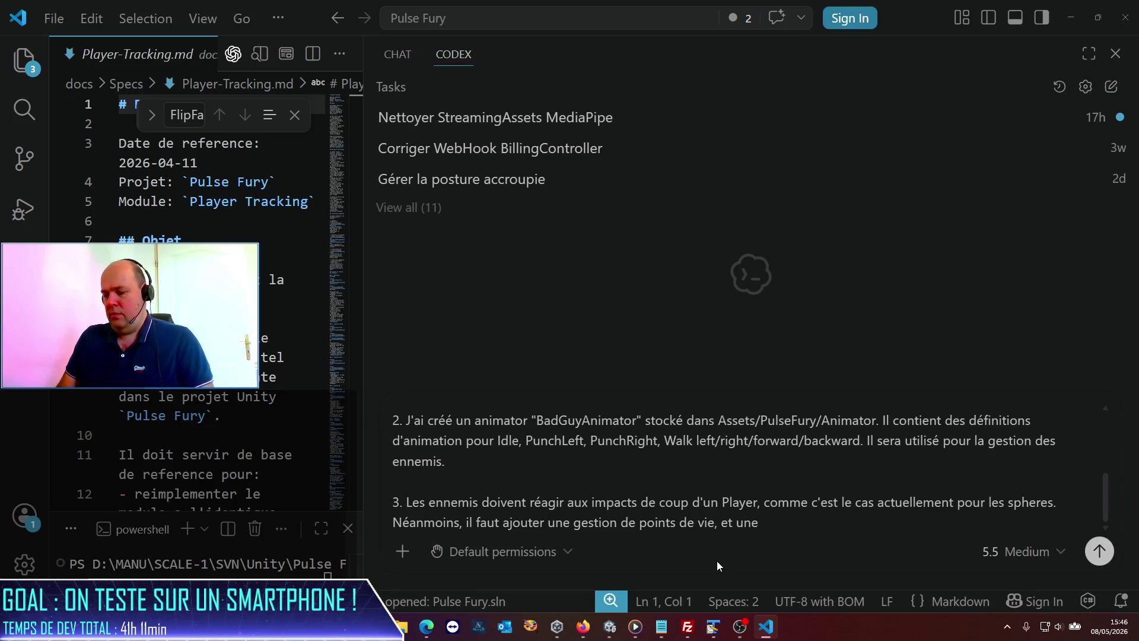
text( mort du)
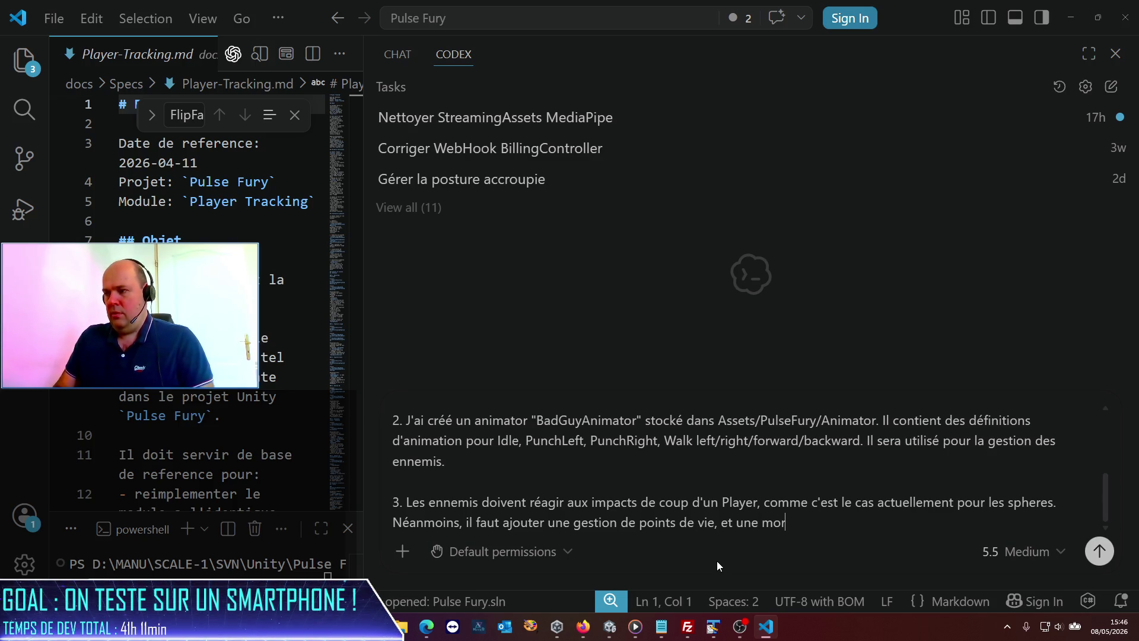
- Add enemy death, note the animations will go in the animator, and begin point 4 on global logic
key(BackSpace)
key(BackSpace)
key(BackSpace)
text(mort)
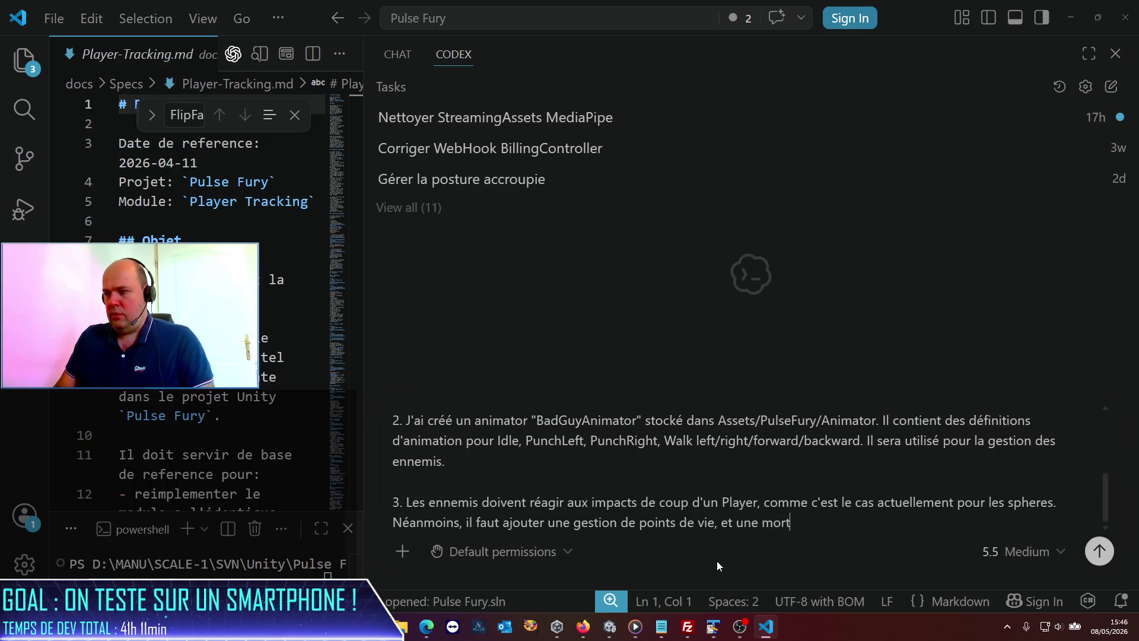
text(/fin de parti)
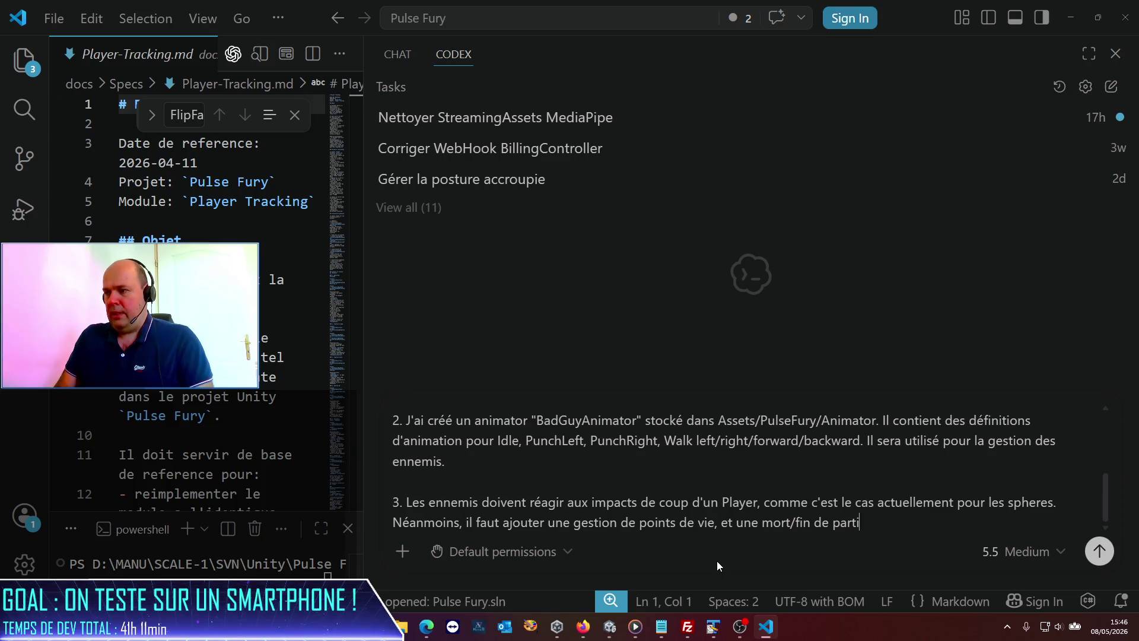
key(BackSpace)
key(BackSpace)
key(BackSpace)
text(pour l'ennemi. J'a)
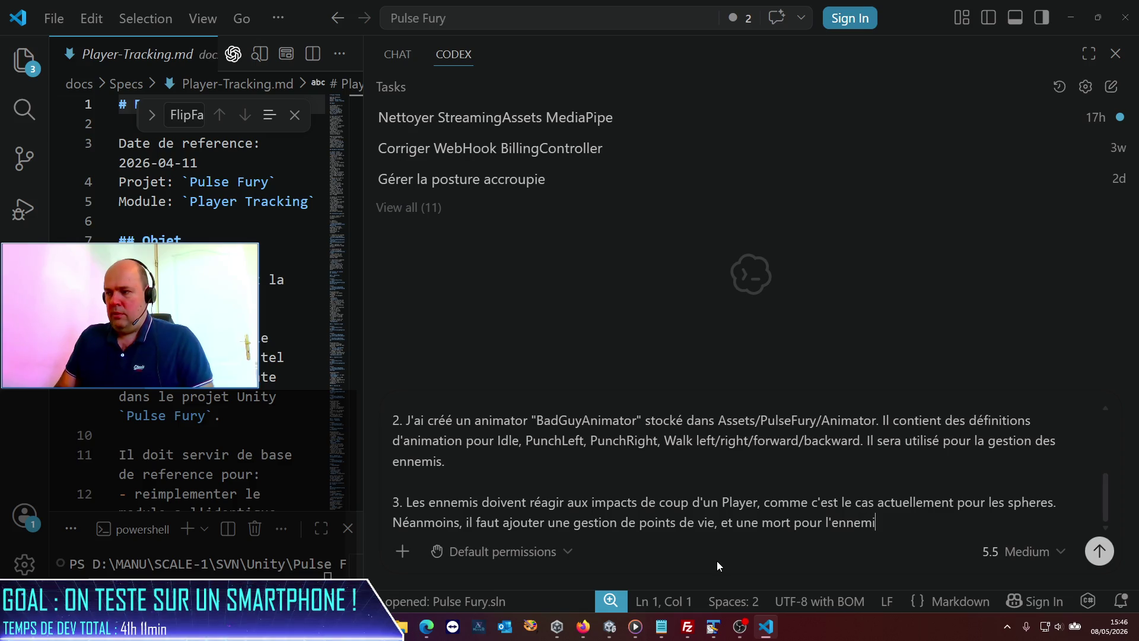
text(jout)
key(BackSpace)
key(BackSpace)
key(BackSpace)
text(jouterai les animations )
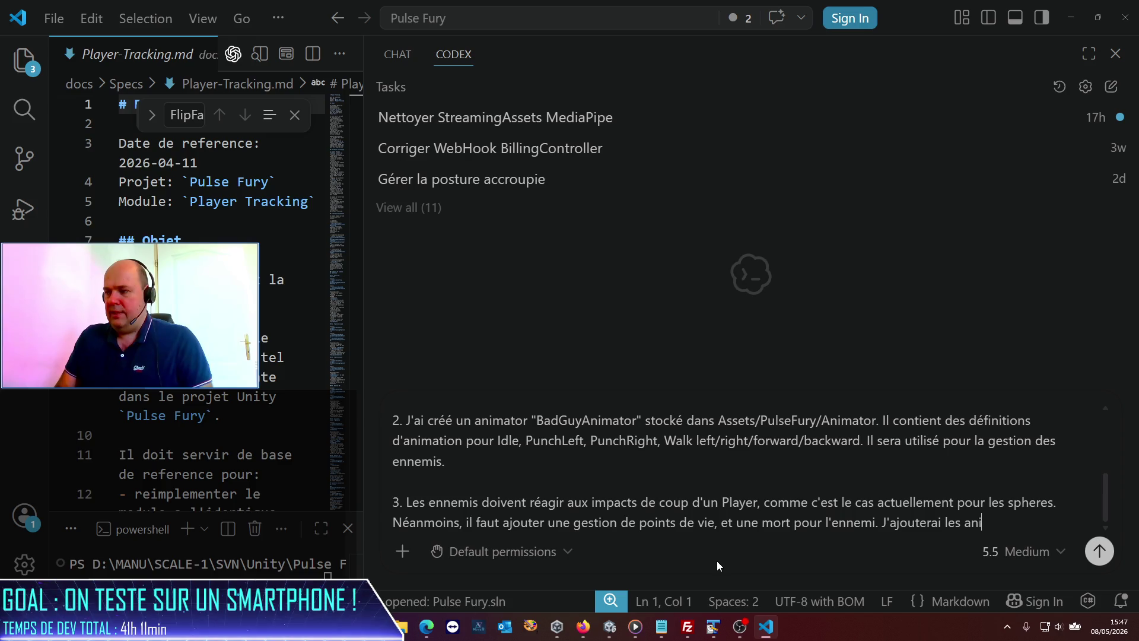
text(en conséq)
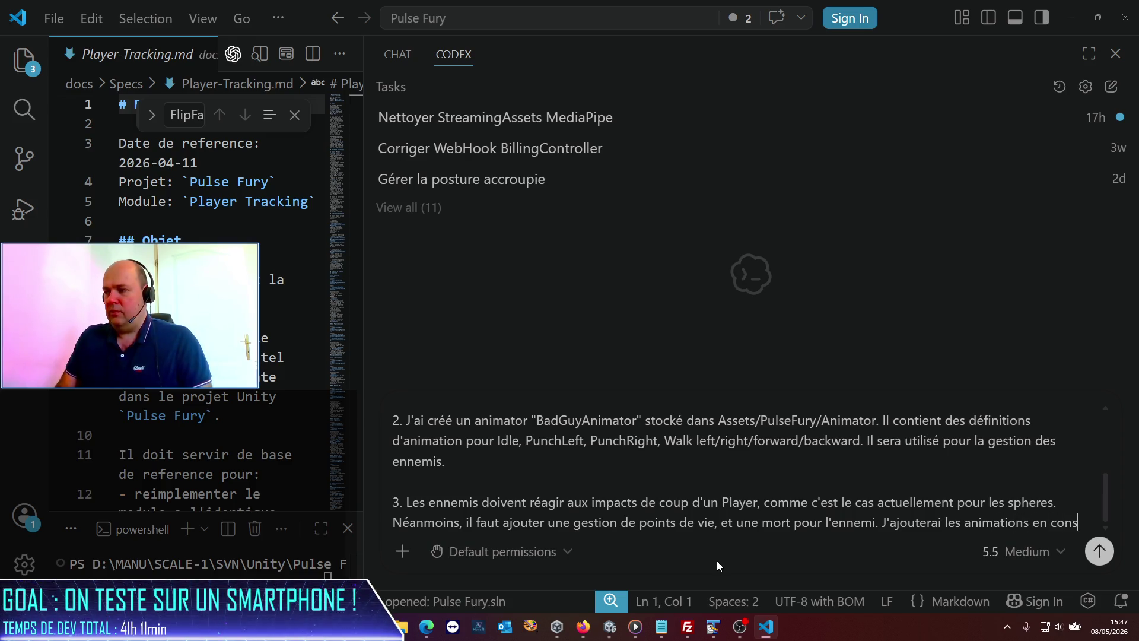
text(uence d)
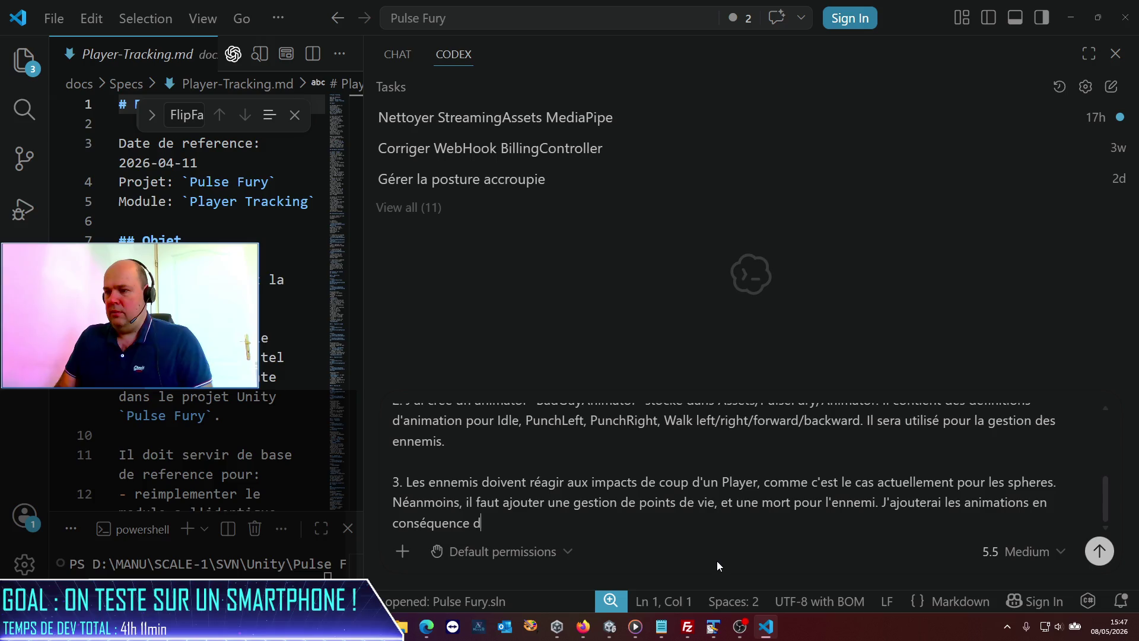
text(ans l'animator.)
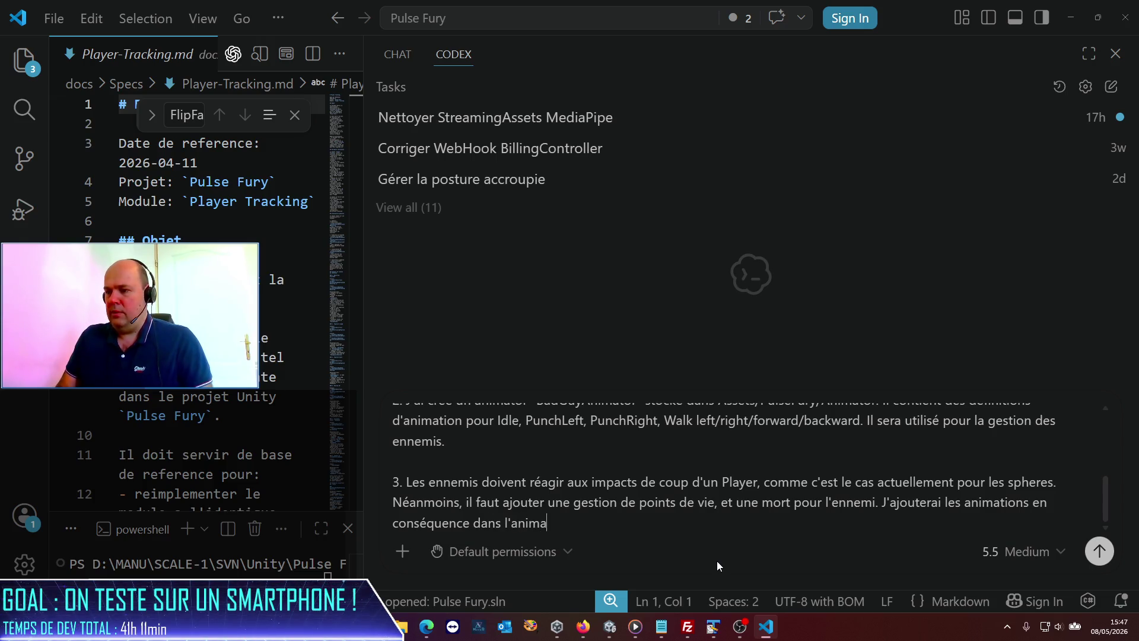
key(shift+Return)
key(shift+Return)
text(4)
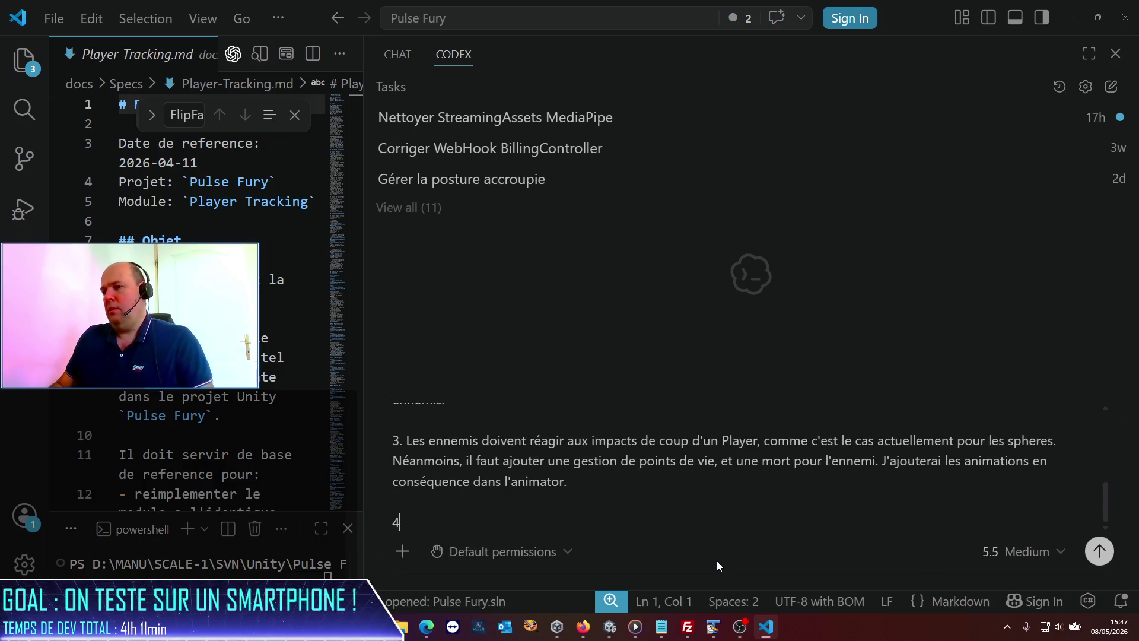
text(. Concernant l)
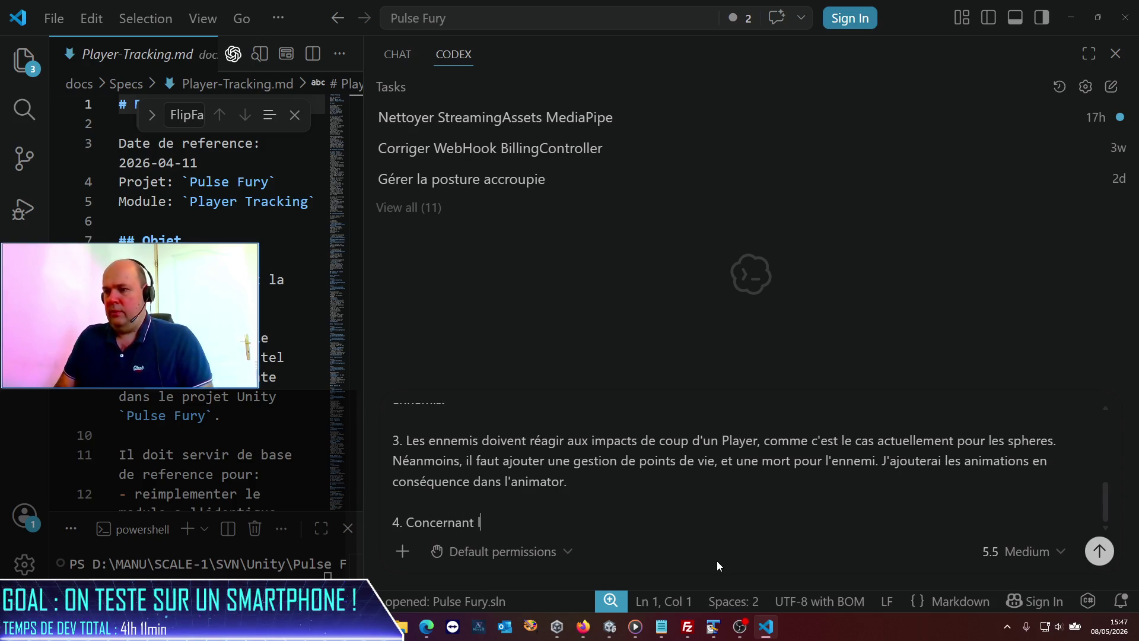
text(a logique globla)
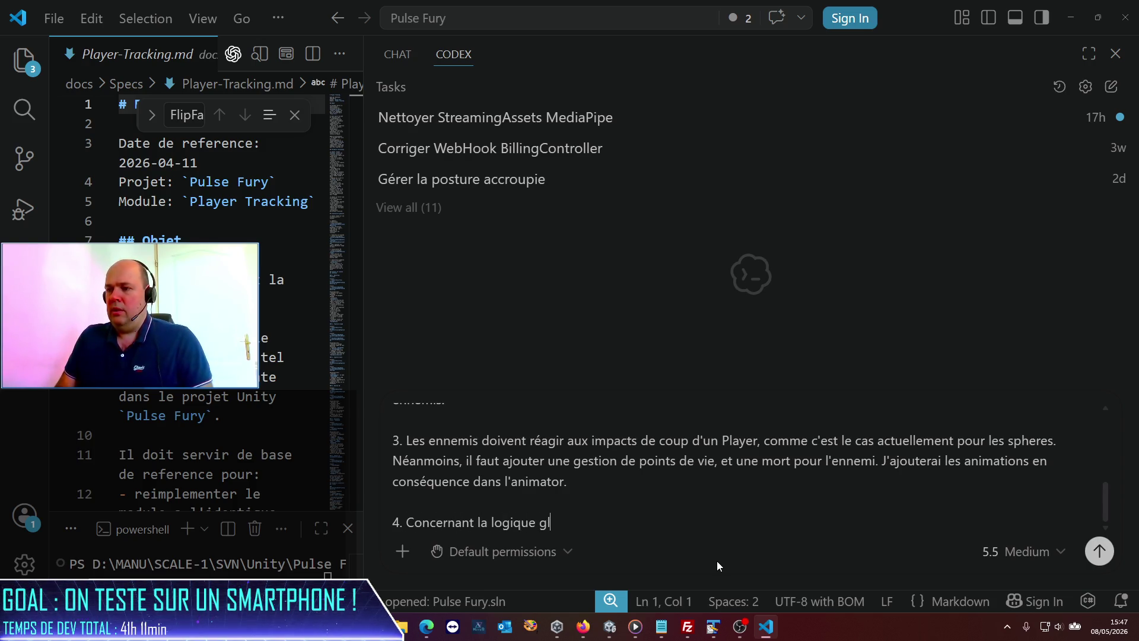
- Write that the enemies should arrive all around the player
key(BackSpace)
key(BackSpace)
key(BackSpace)
text(bale des)
key(BackSpace)
key(BackSpace)
text(des ennemis, je pense q)
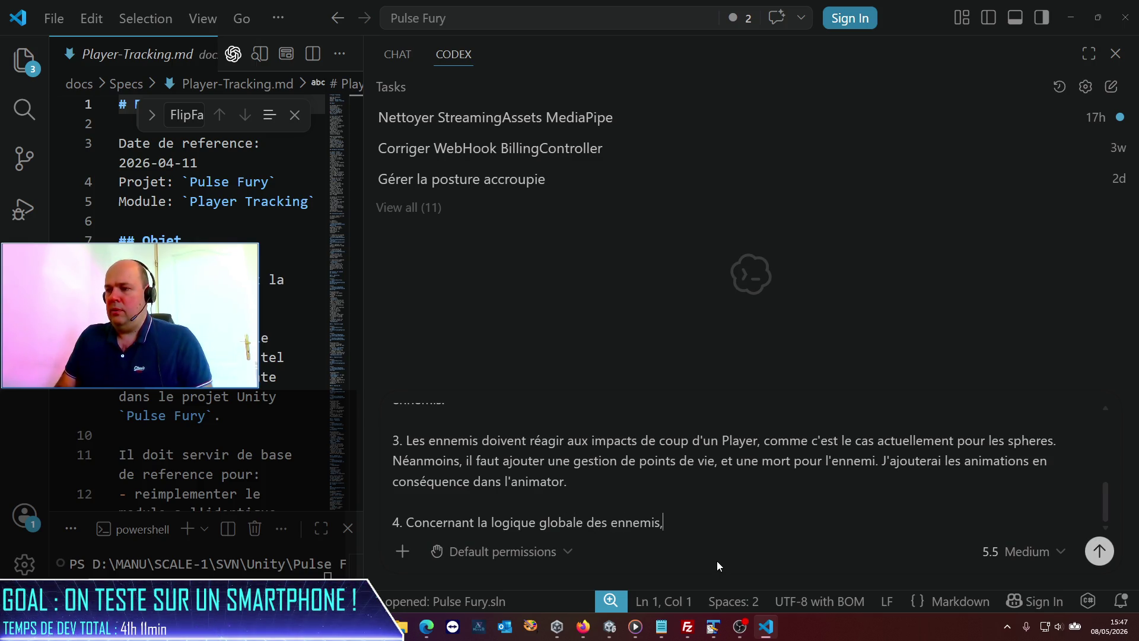
key(BackSpace)
key(BackSpace)
key(BackSpace)
key(BackSpace)
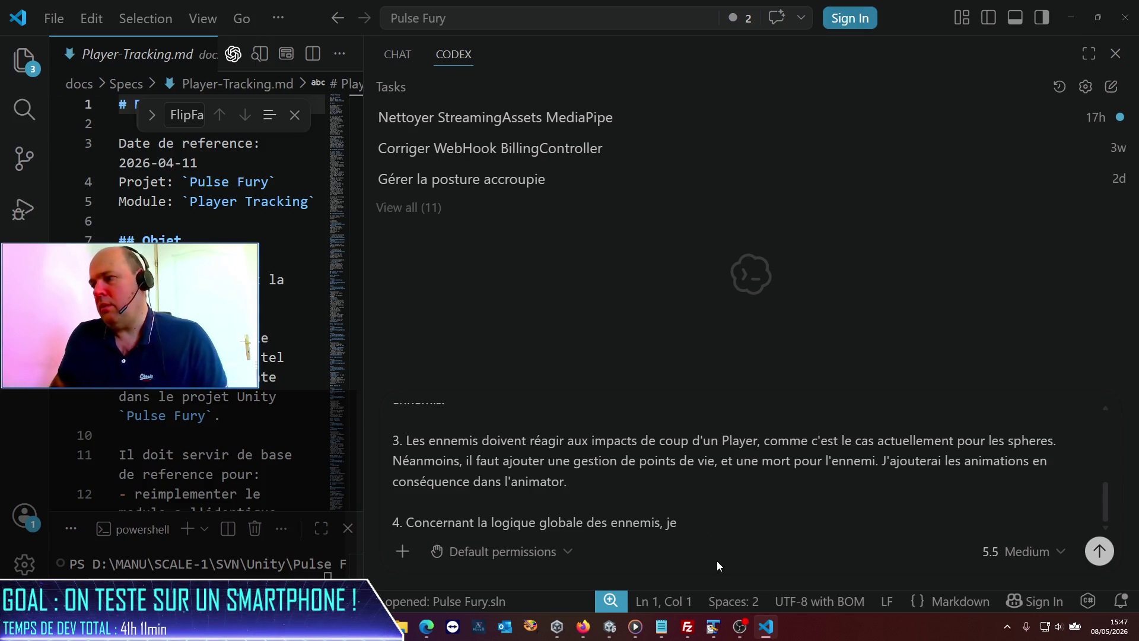
text(ils doi)
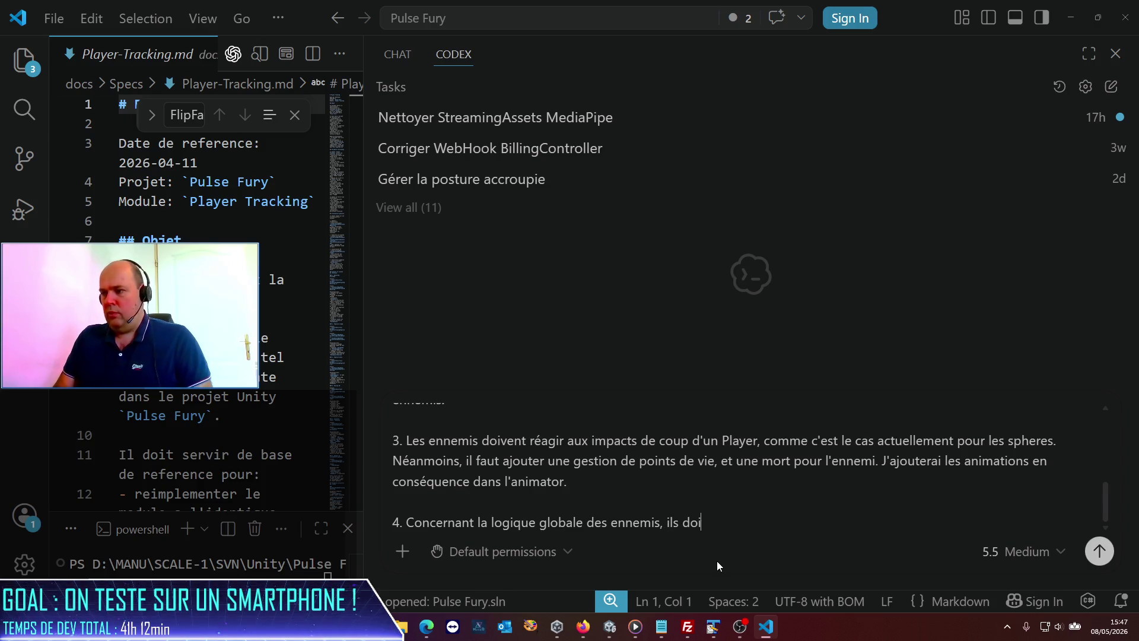
text(vent arriver en)
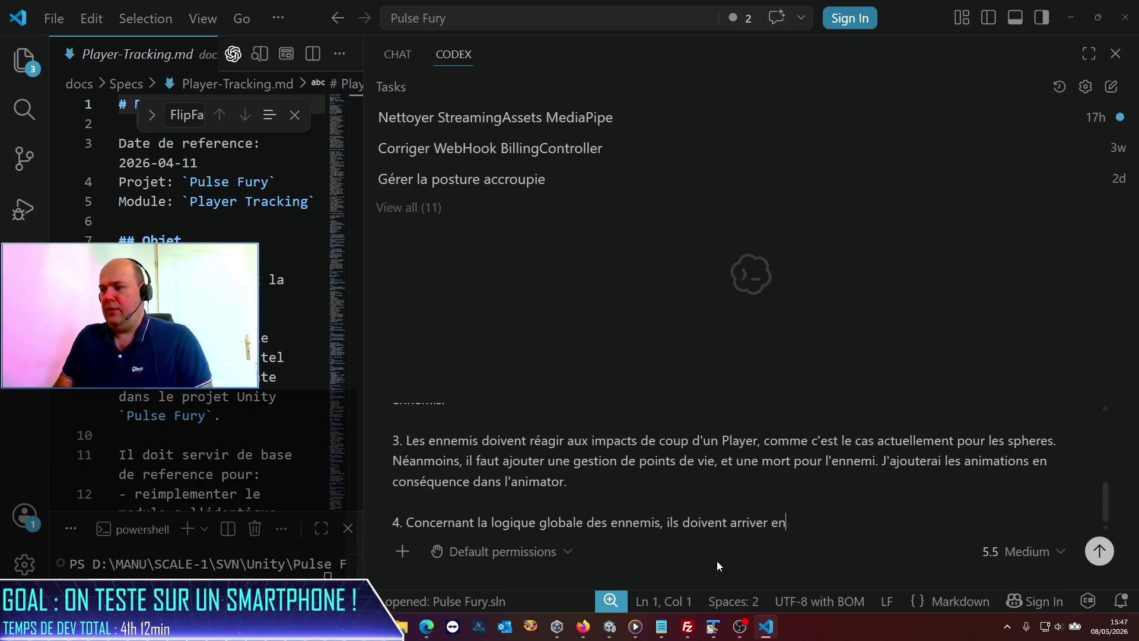
text( vague)
key(BackSpace)
key(BackSpace)
key(BackSpace)
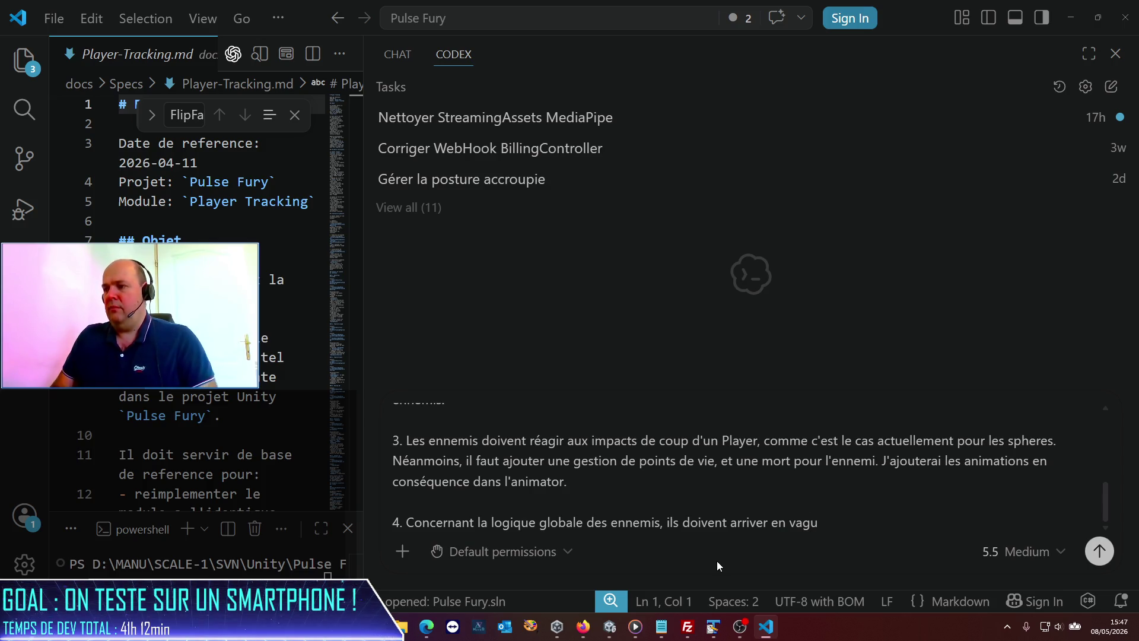
text(tout au)
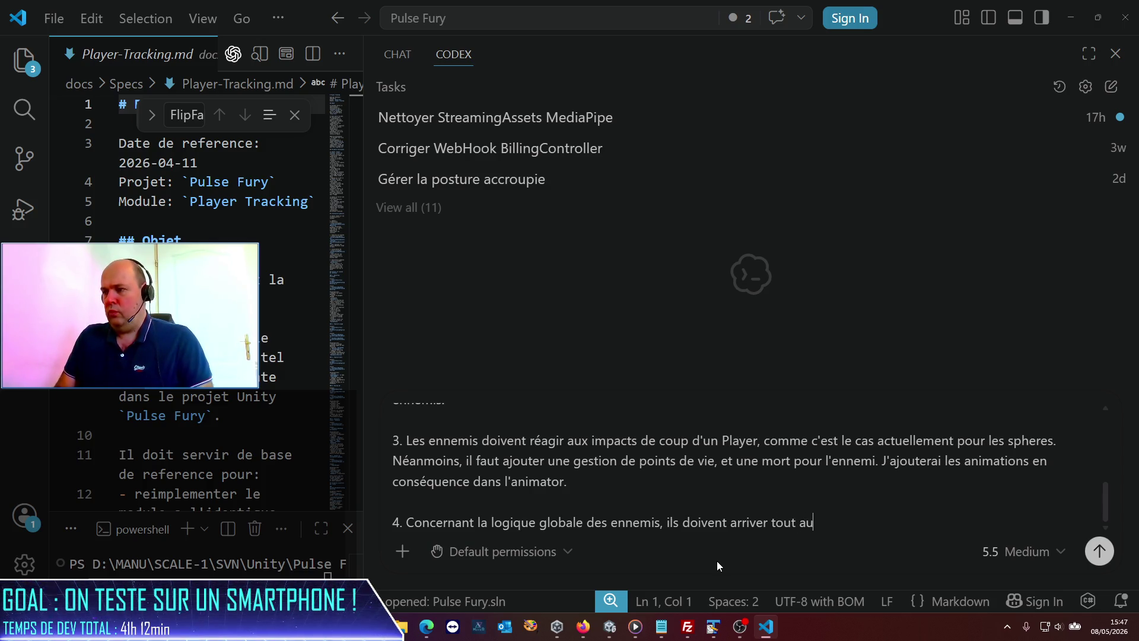
text(tour du joueur)
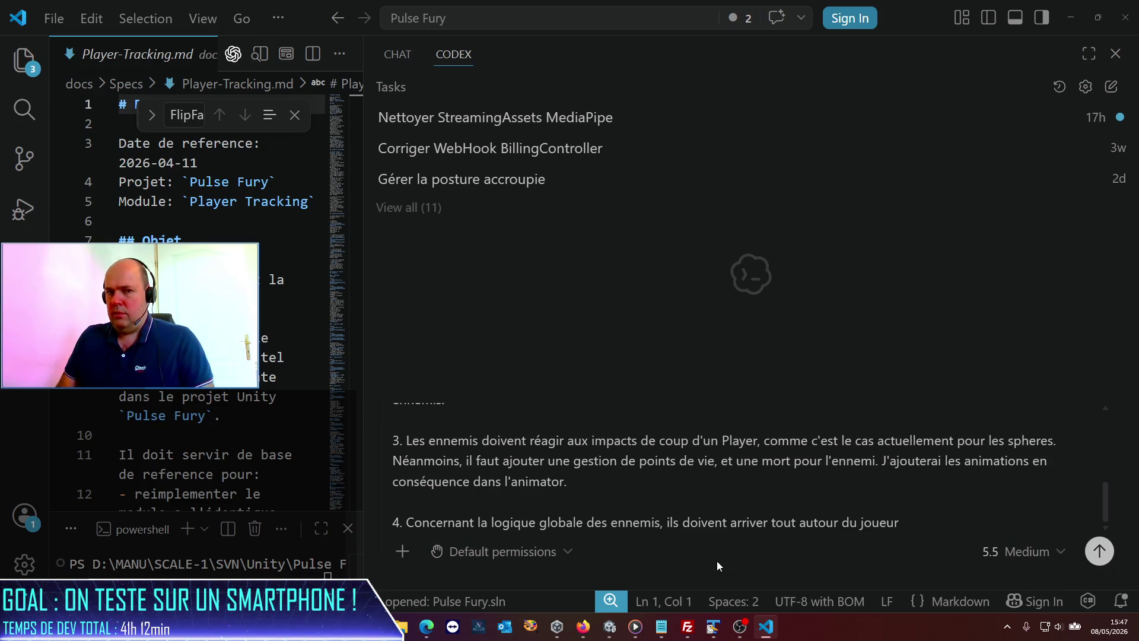
- Add an observation phase, an attack phase, and a téméraire-ou-trouillard behaviour parameter
text(.)
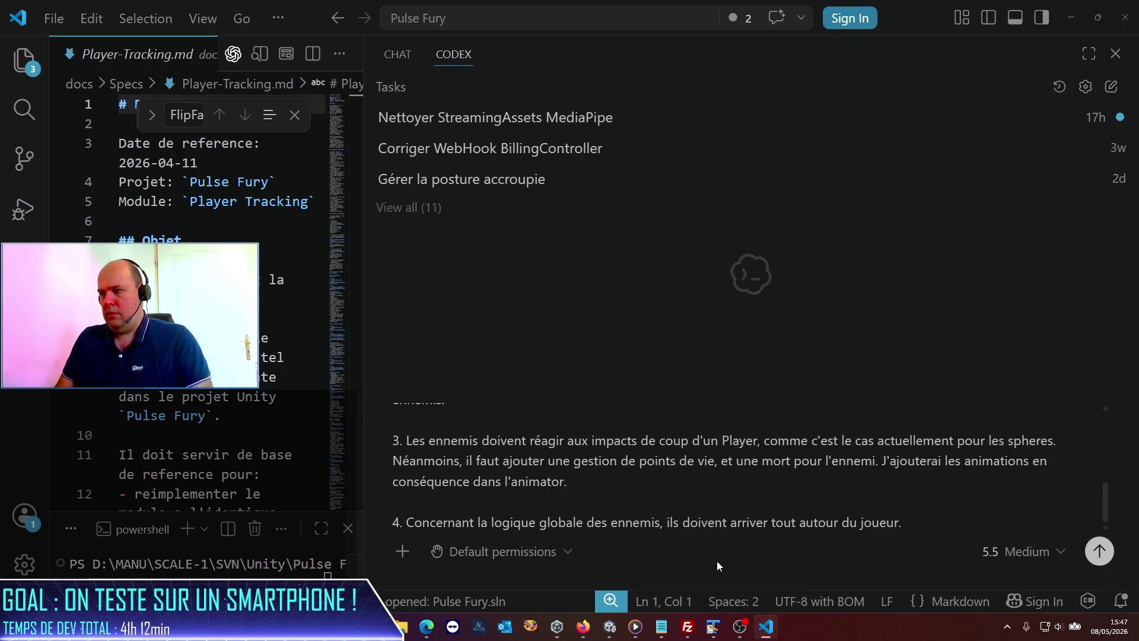
text( Une phase d'obs)
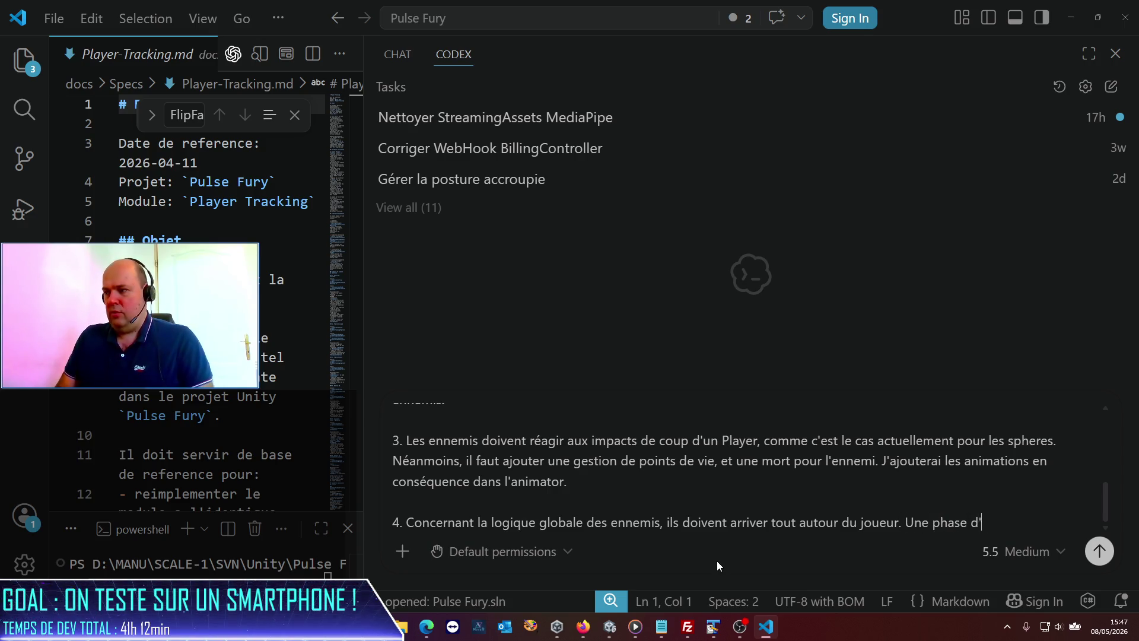
text(er)
text(v)
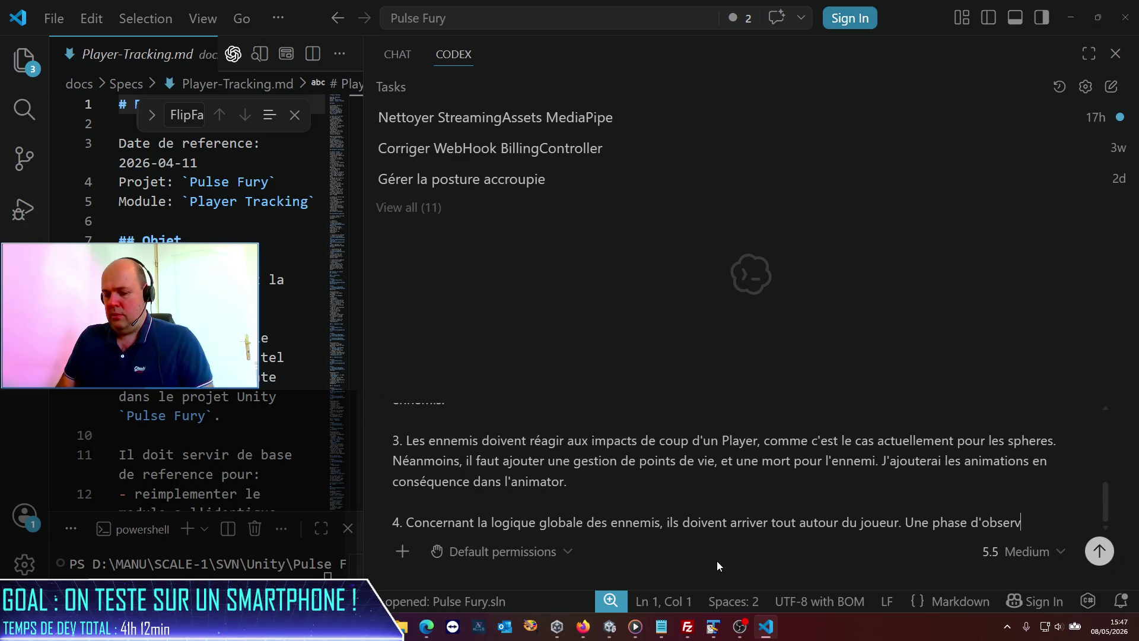
text(ation to)
key(BackSpace)
key(BackSpace)
key(BackSpace)
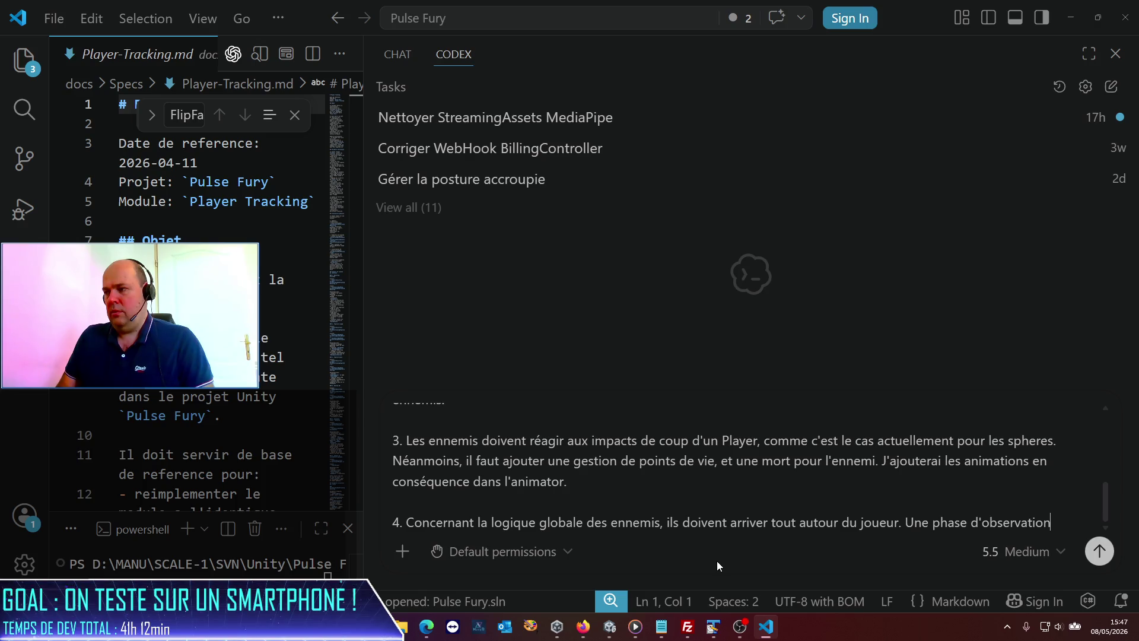
text(, une phase)
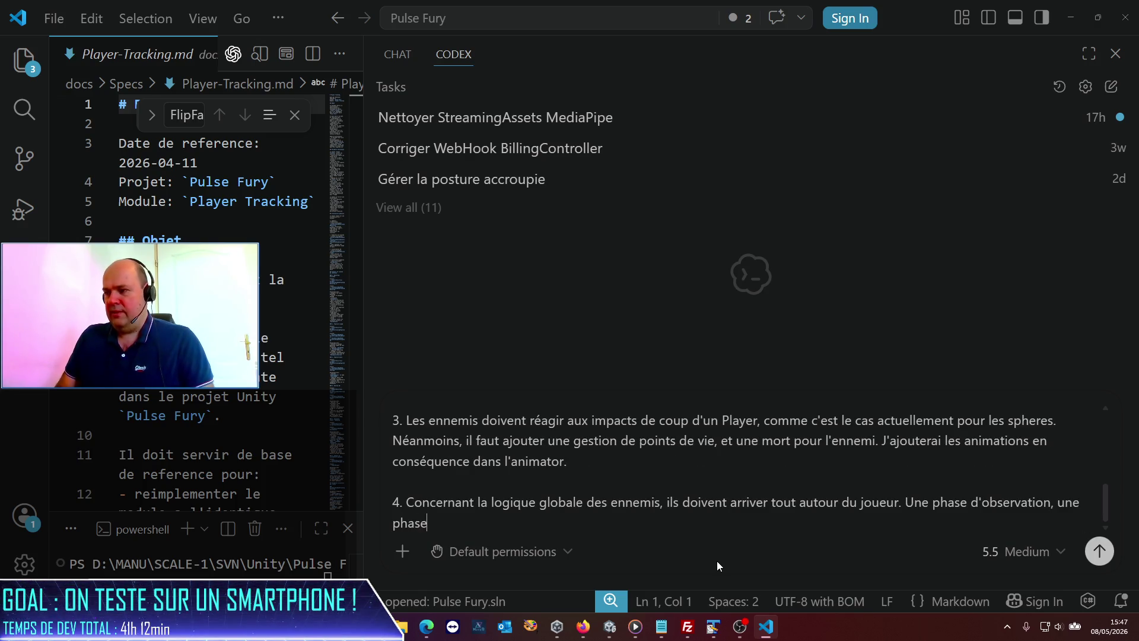
text( d'attaque)
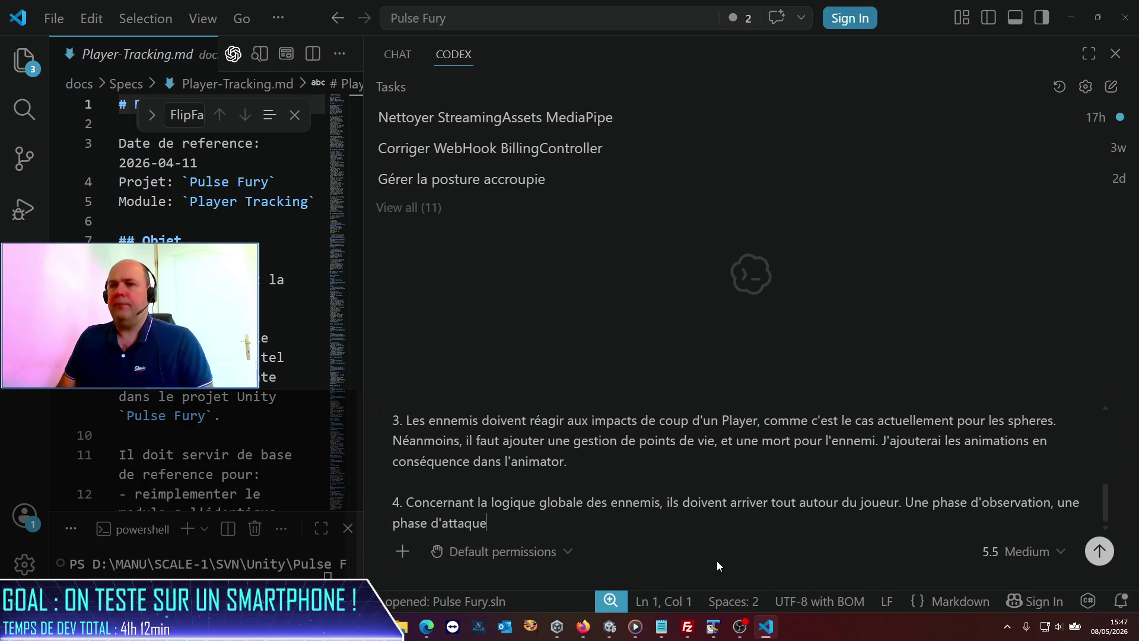
text(, peut-)
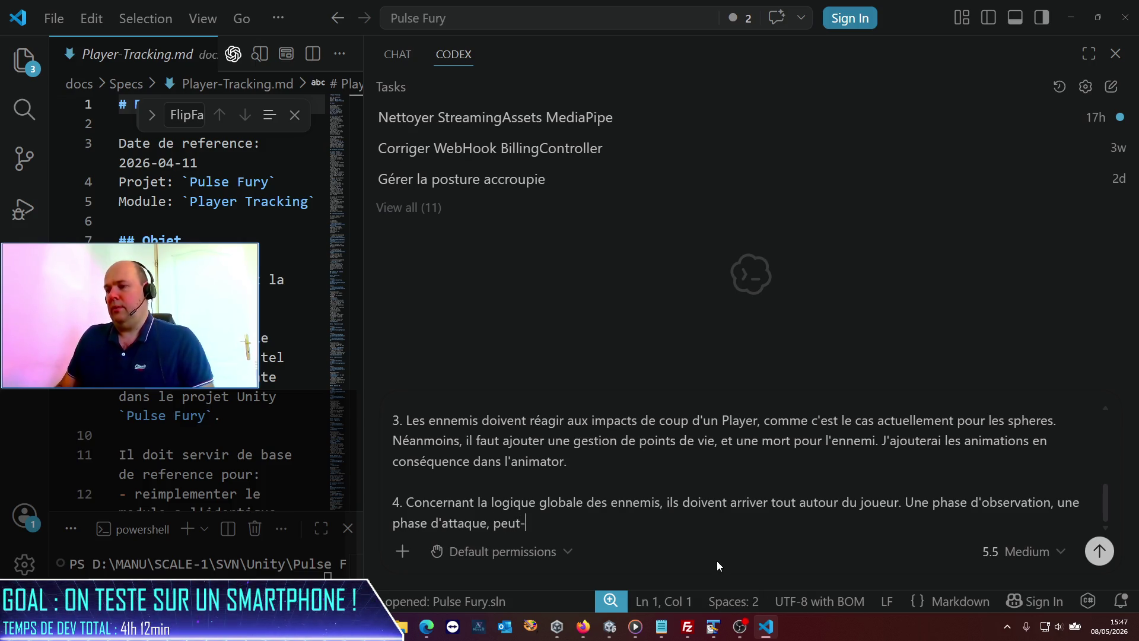
text(être un)
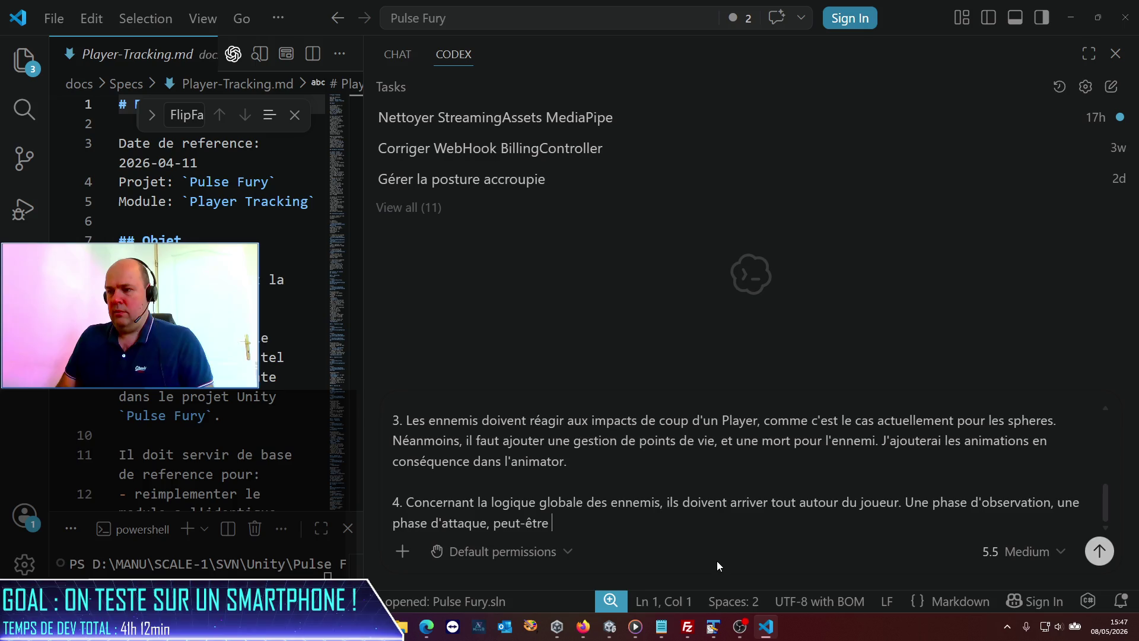
text(par)
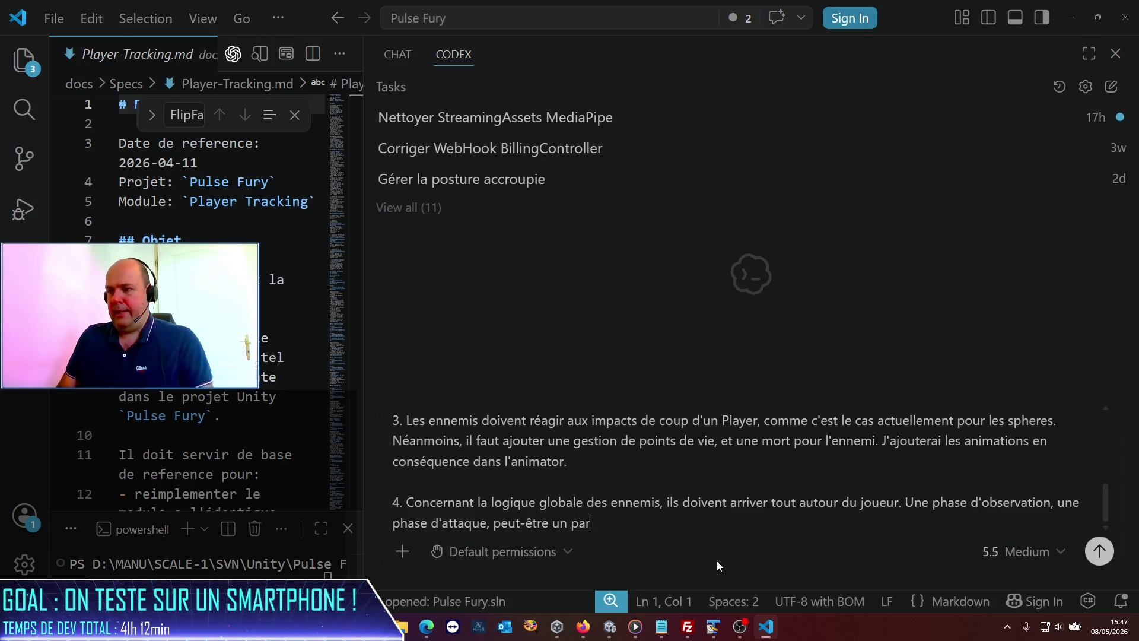
text(amètre pour do)
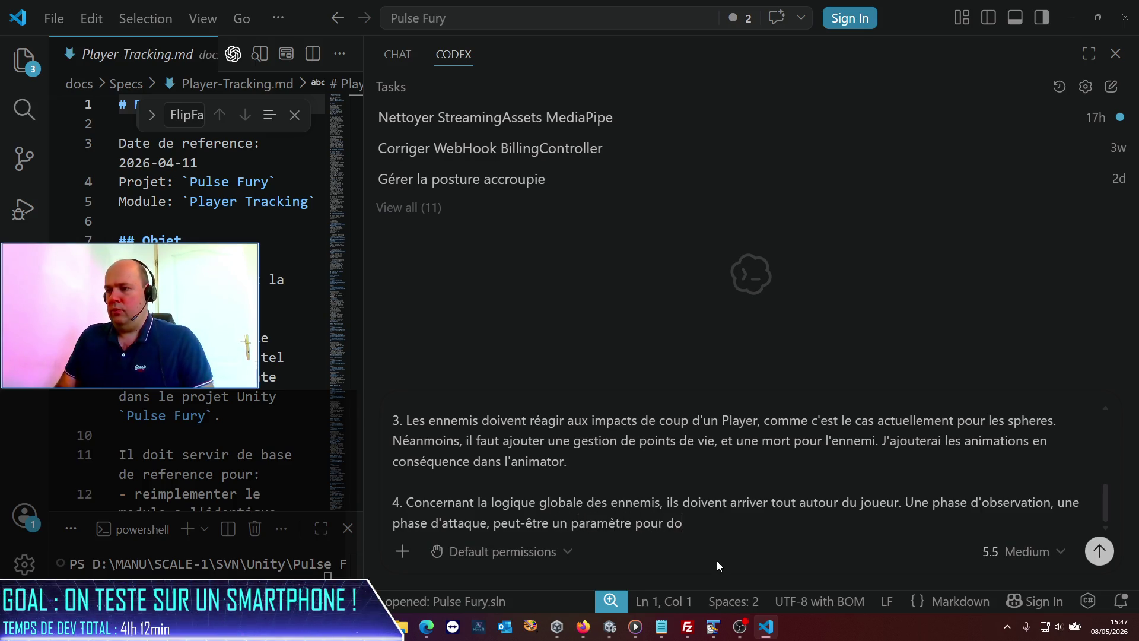
key(BackSpace)
key(BackSpace)
text(préciser leur côté)
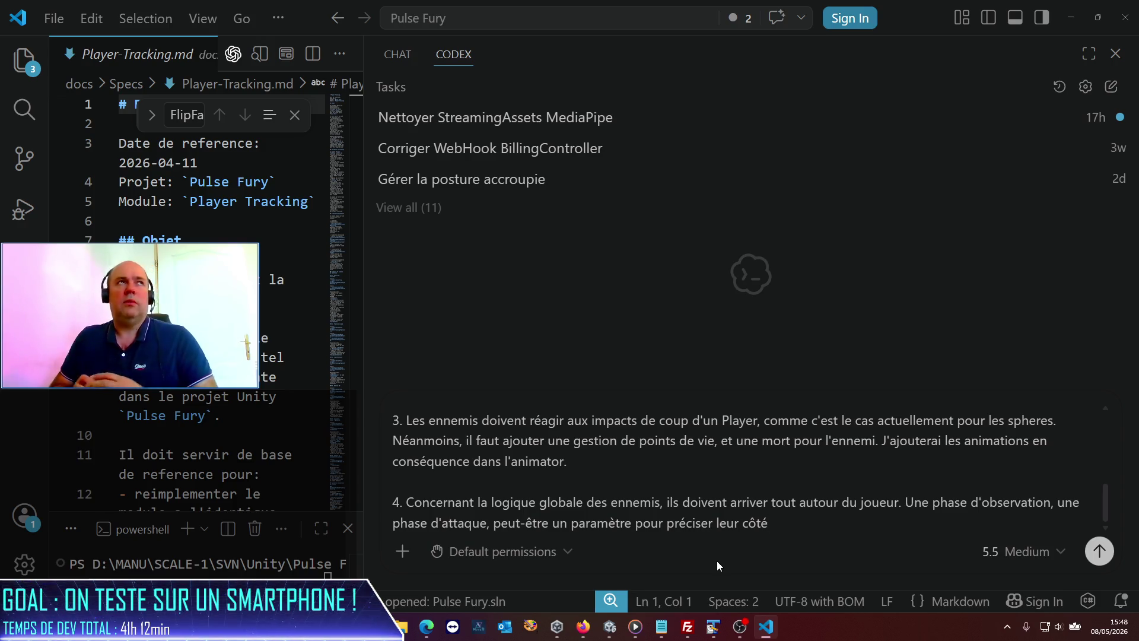
text(téméraire ou trouillard.)
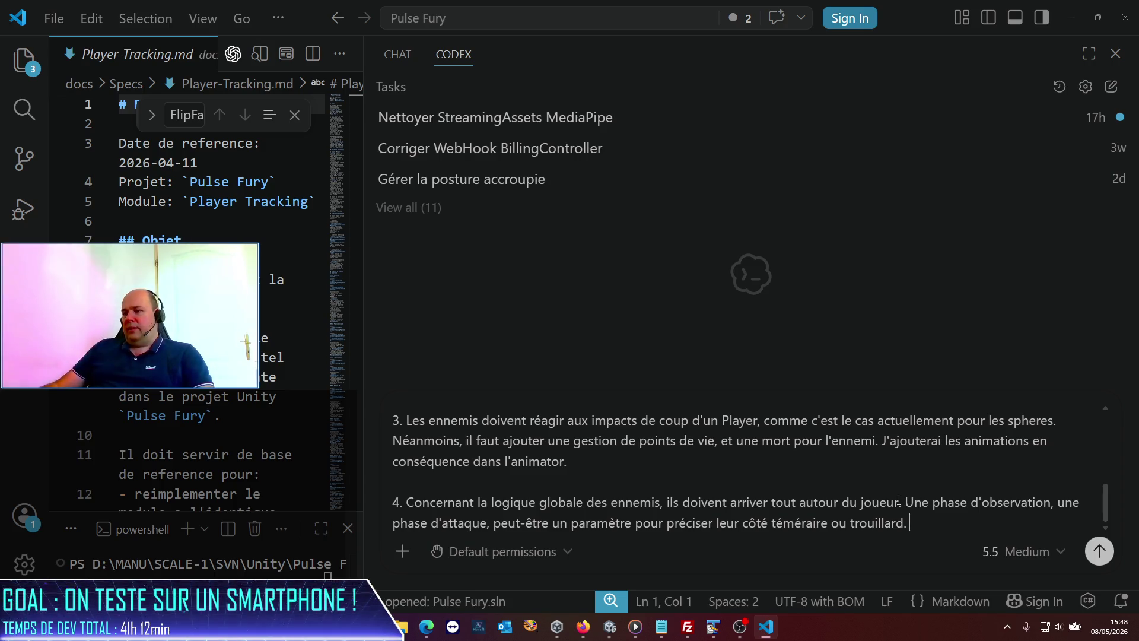
scroll(774, 477, up, 10)
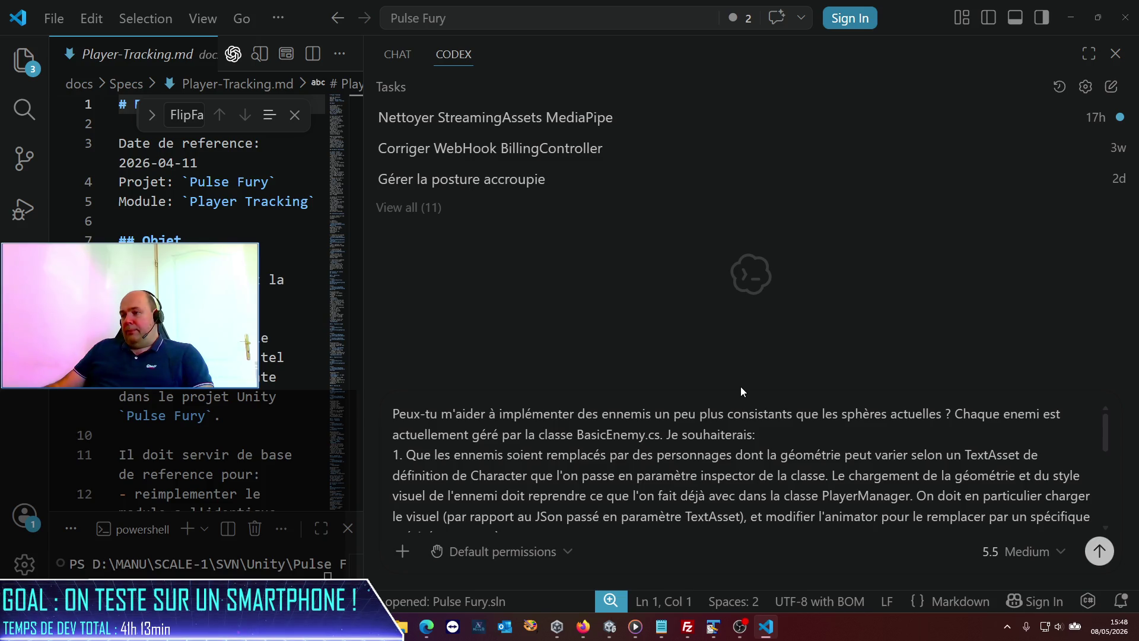
- End the prompt with "Est-ce que tu peux travailler là dessus ?" on a new paragraph and send it
scroll(715, 449, down, 10)
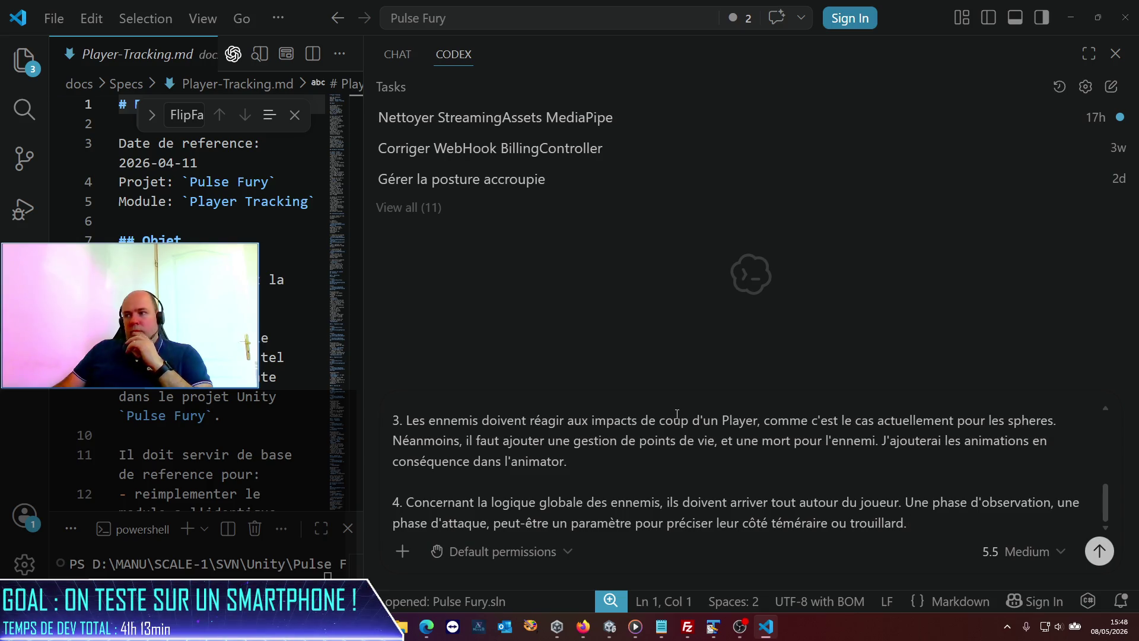
text( Ils)
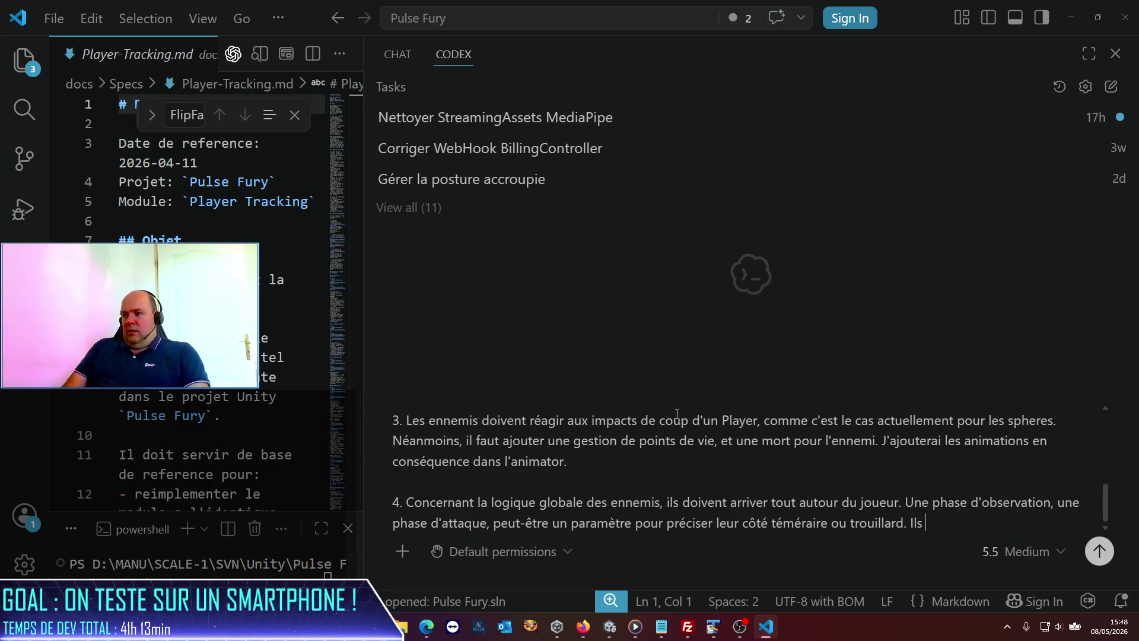
key(BackSpace)
key(BackSpace)
key(BackSpace)
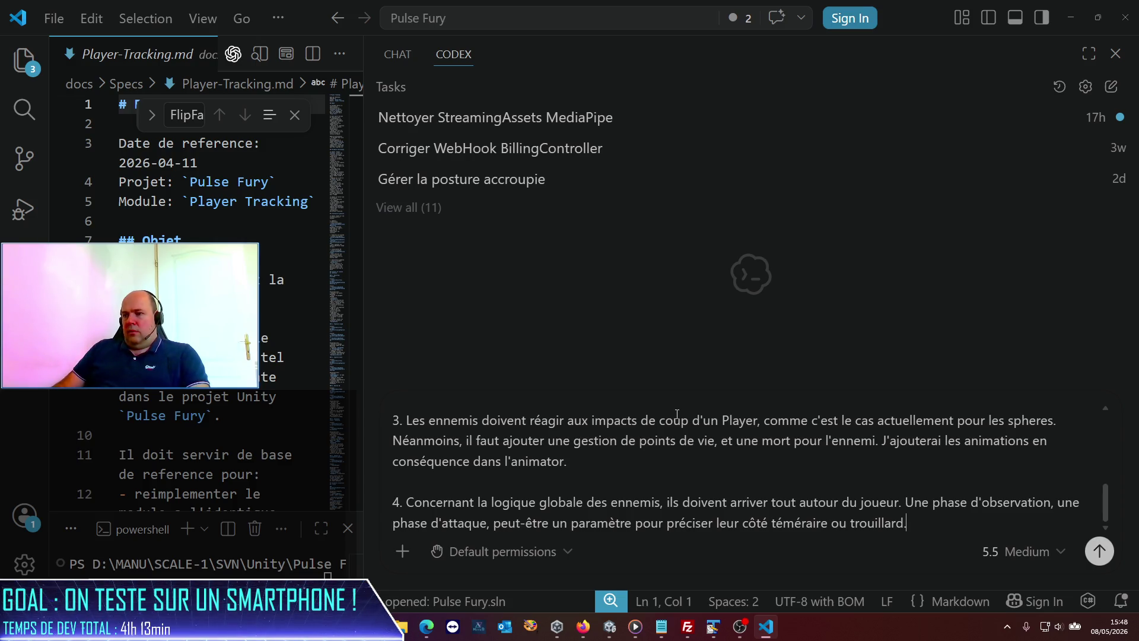
key(shift+Return)
key(shift+Return)
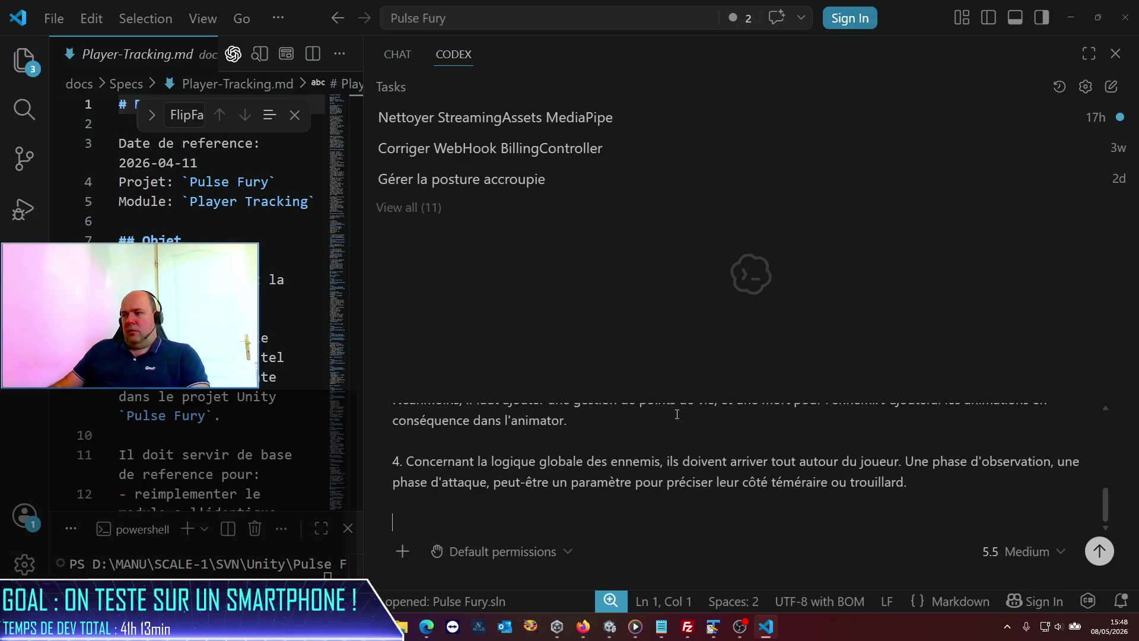
text(5.)
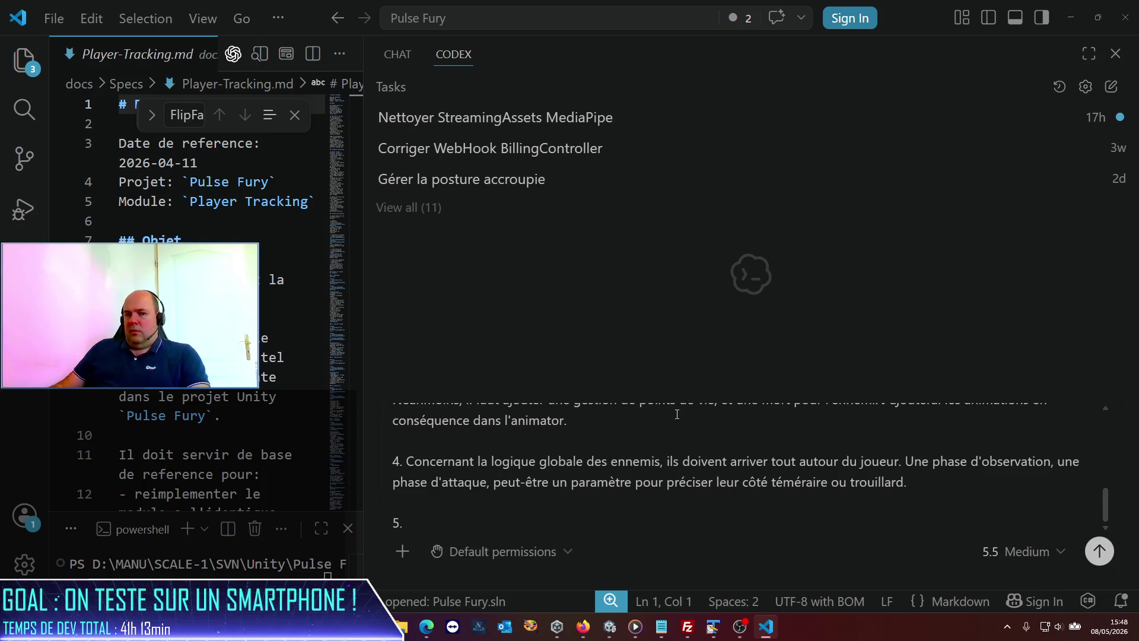
key(BackSpace)
key(BackSpace)
key(BackSpace)
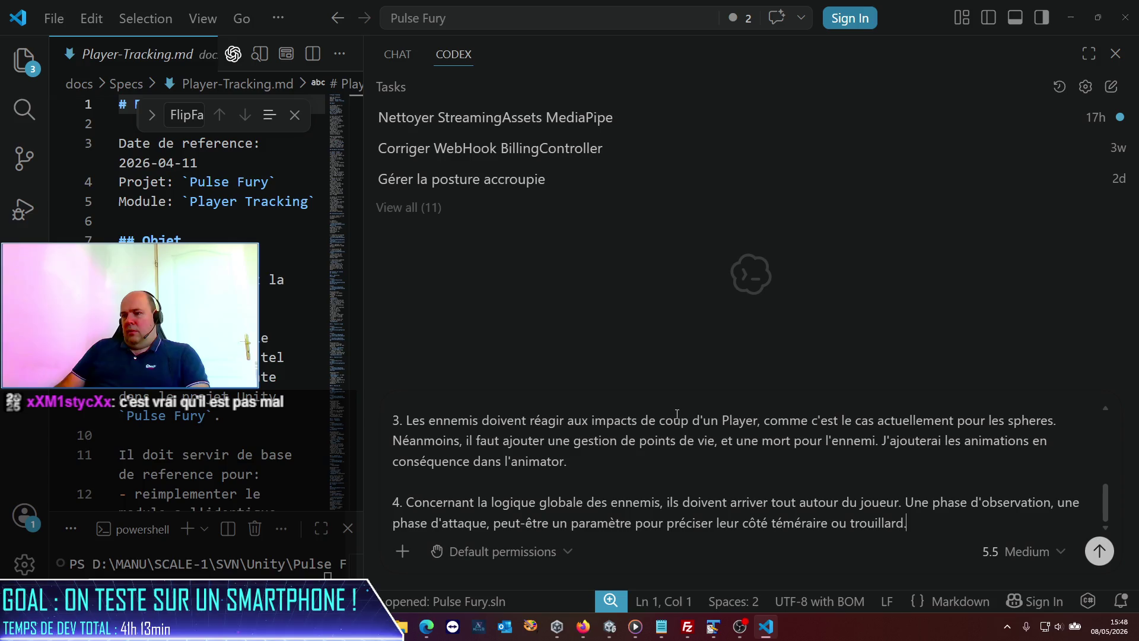
key(shift+Return)
key(shift+Return)
text(Est-cve)
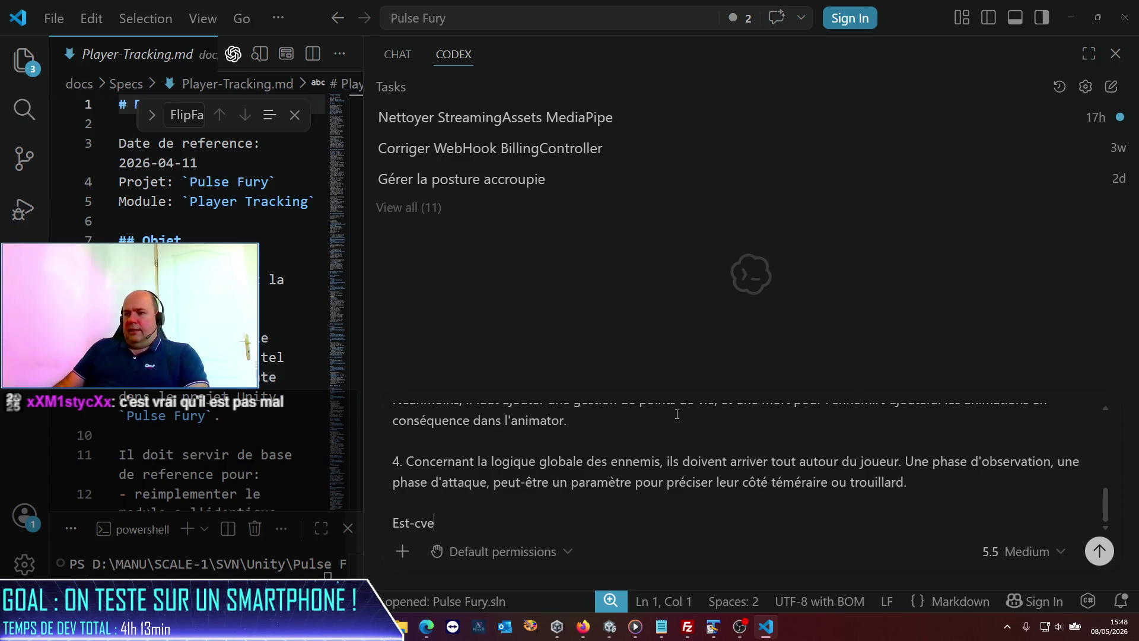
key(BackSpace)
key(BackSpace)
text(e que tu)
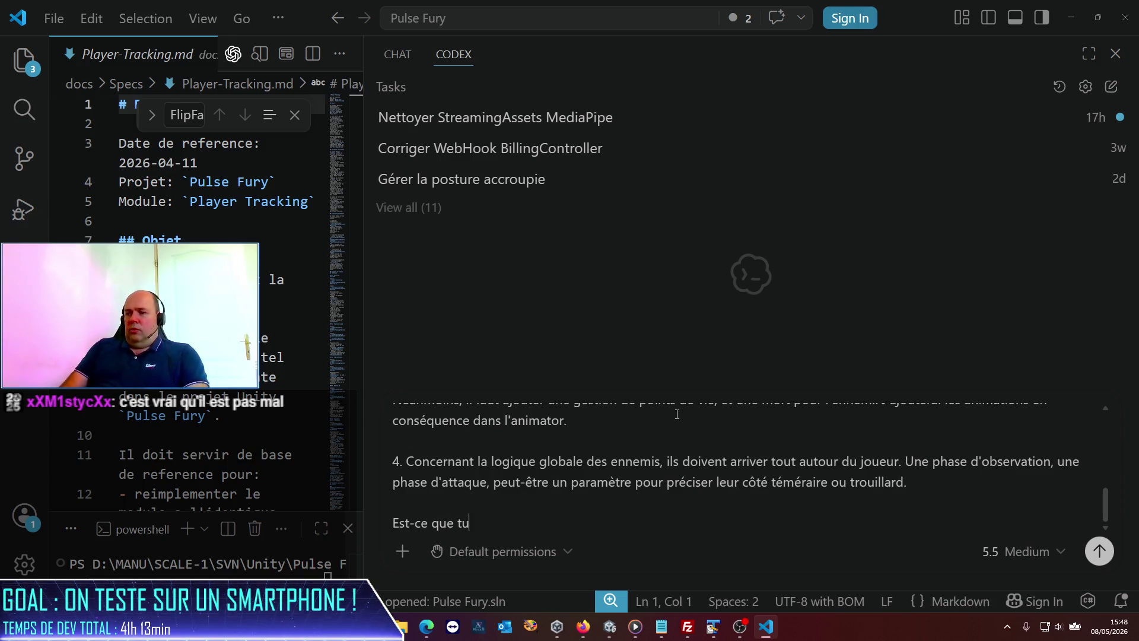
text( peux travailler )
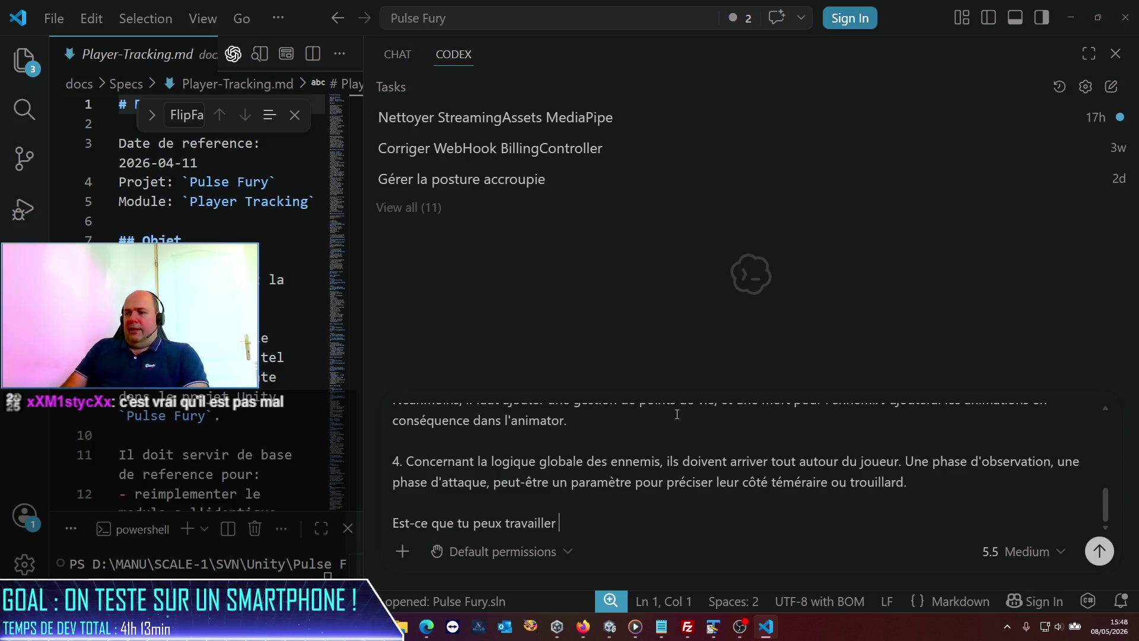
text(là dessus ?)
key(Return)
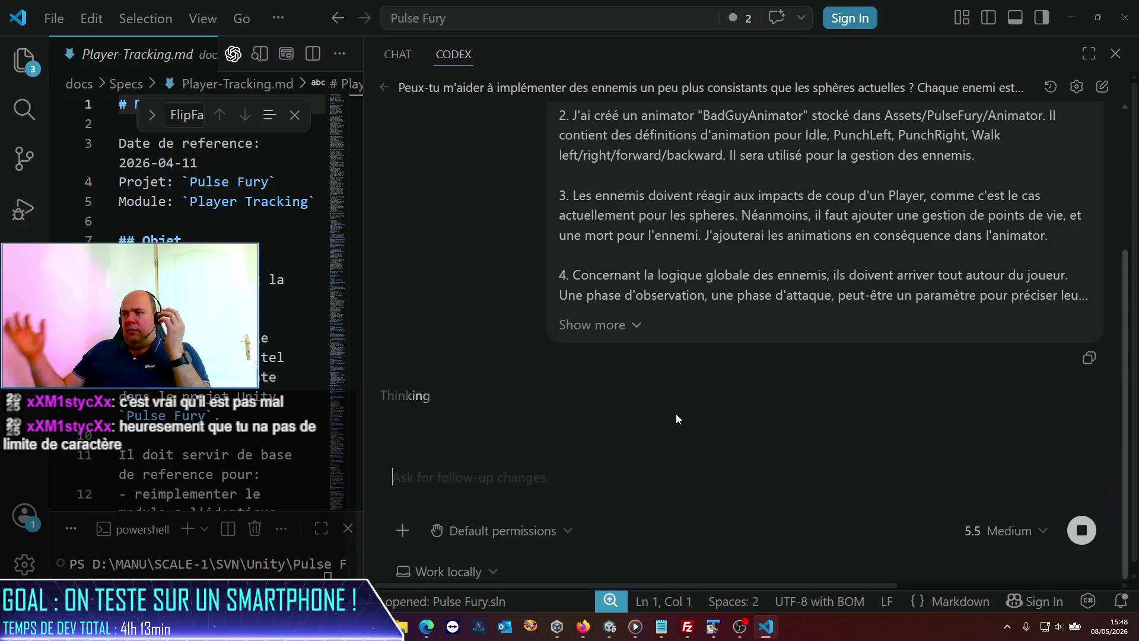
- Review Codex's progress on the Refactoriser les ennemis task, then minimize everything to the desktop
scroll(705, 350, up, 4)
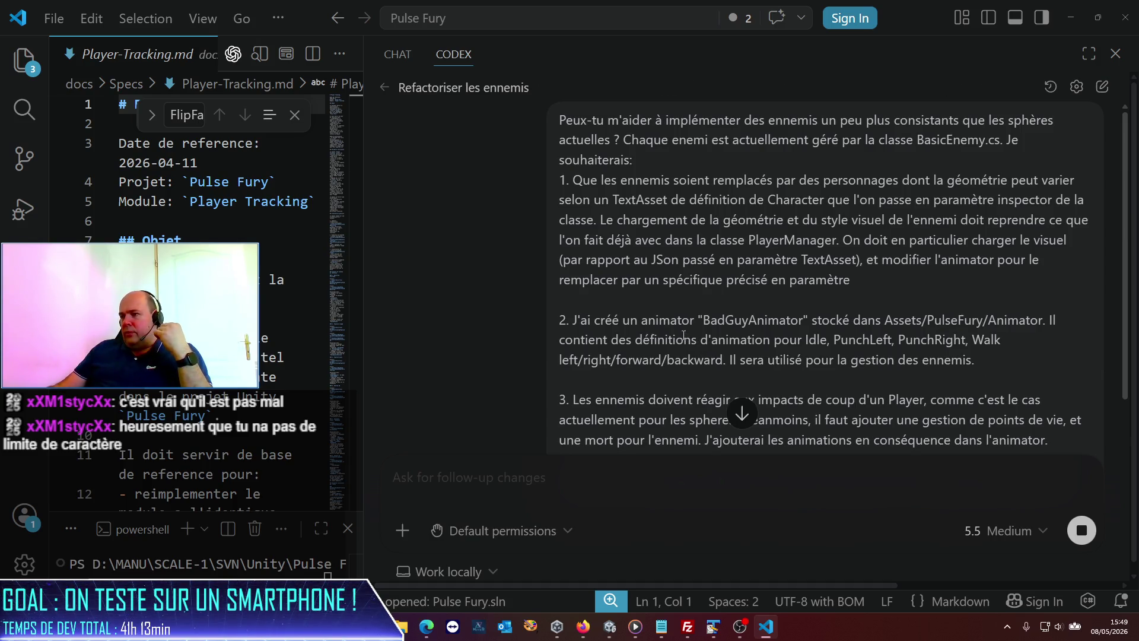
scroll(686, 338, down, 2)
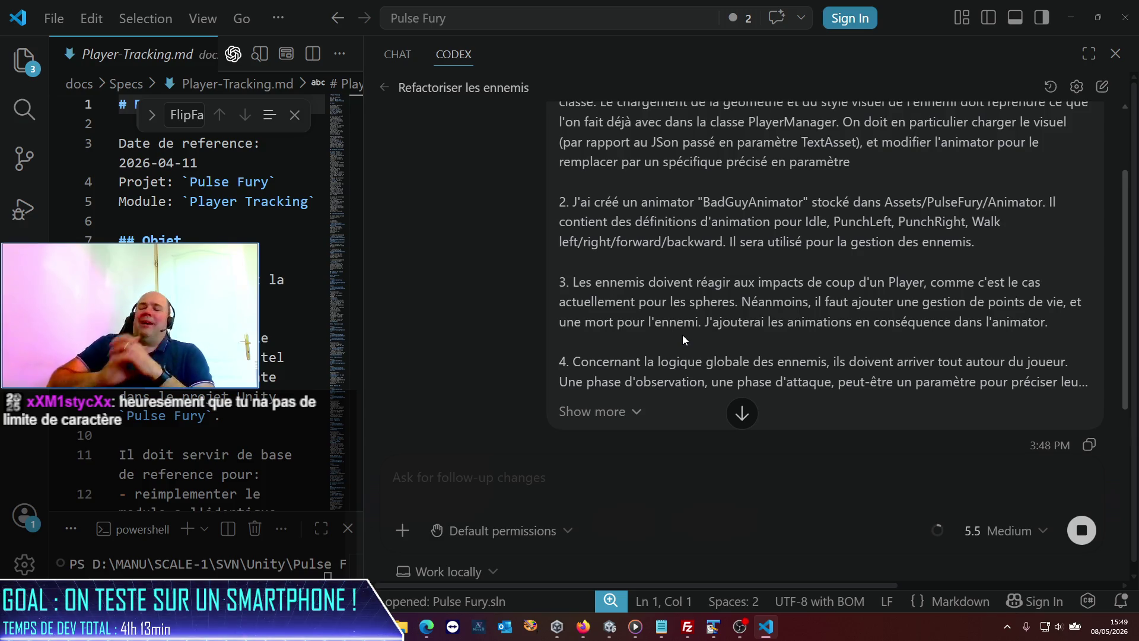
scroll(838, 350, up, 2)
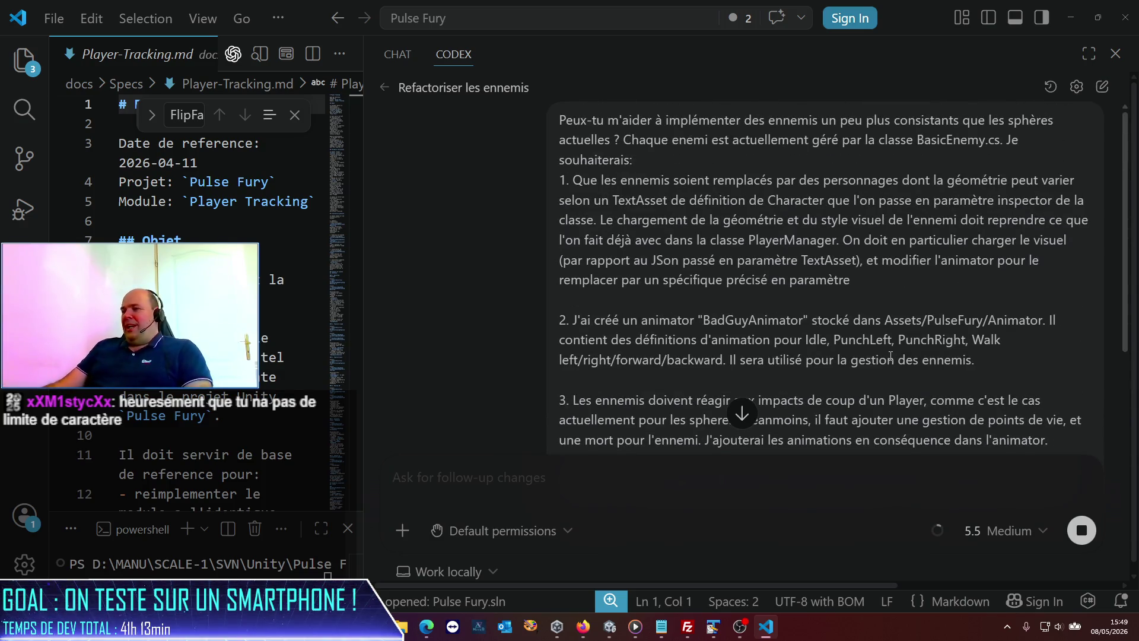
scroll(839, 350, down, 5)
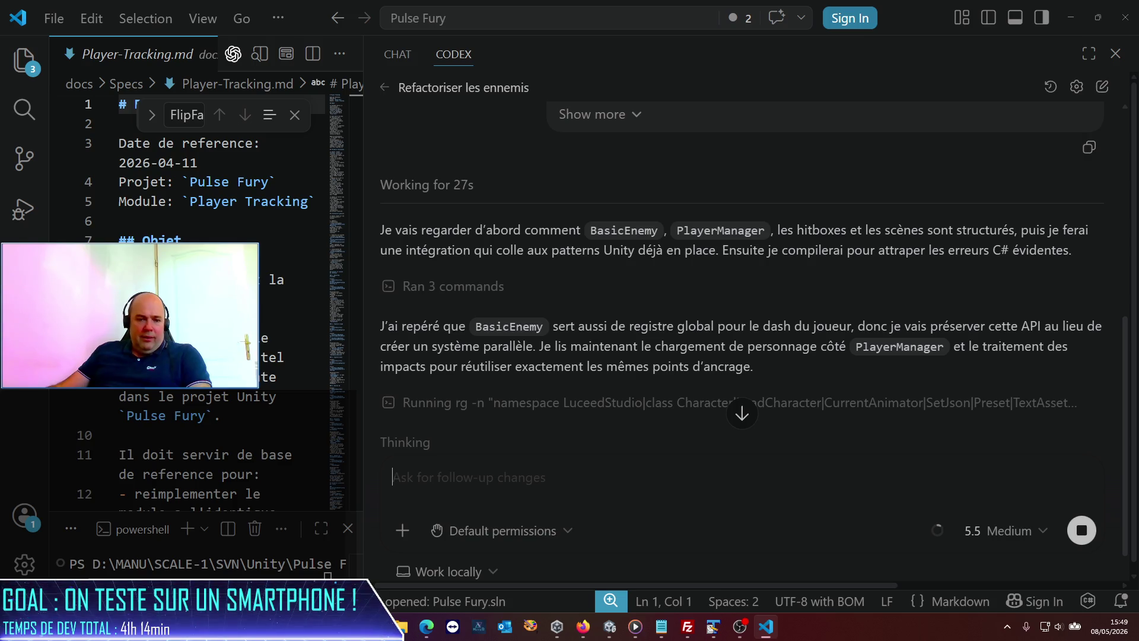
key(super+d)
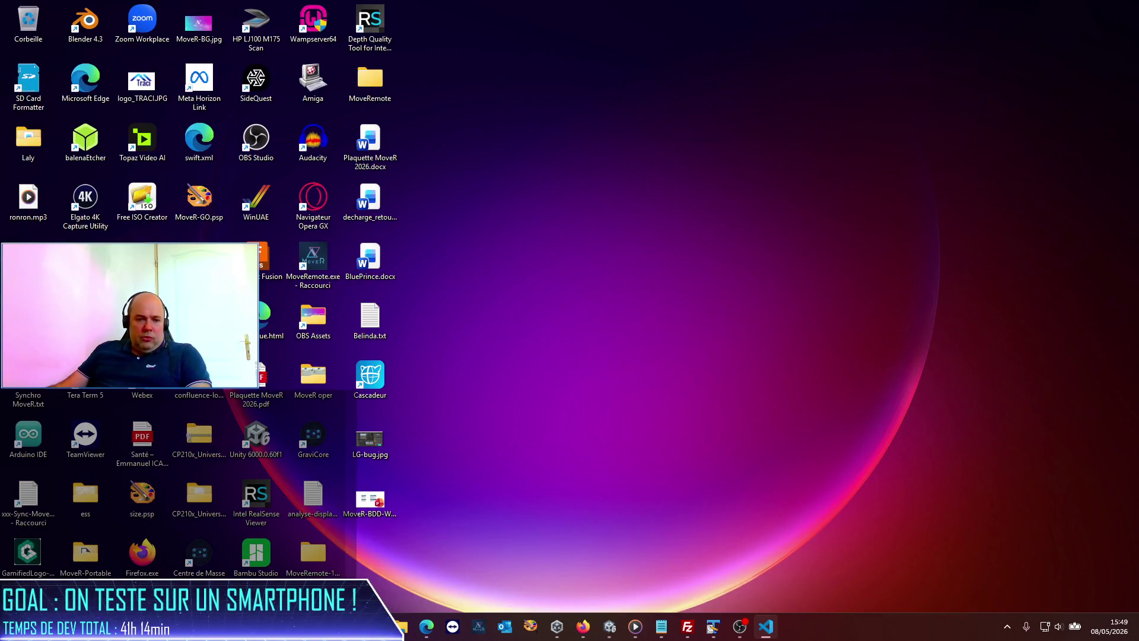
- Check Codex usage limits in Edge (99% of 5-hour, 31% weekly left), then return to VS Code
key(super+d)
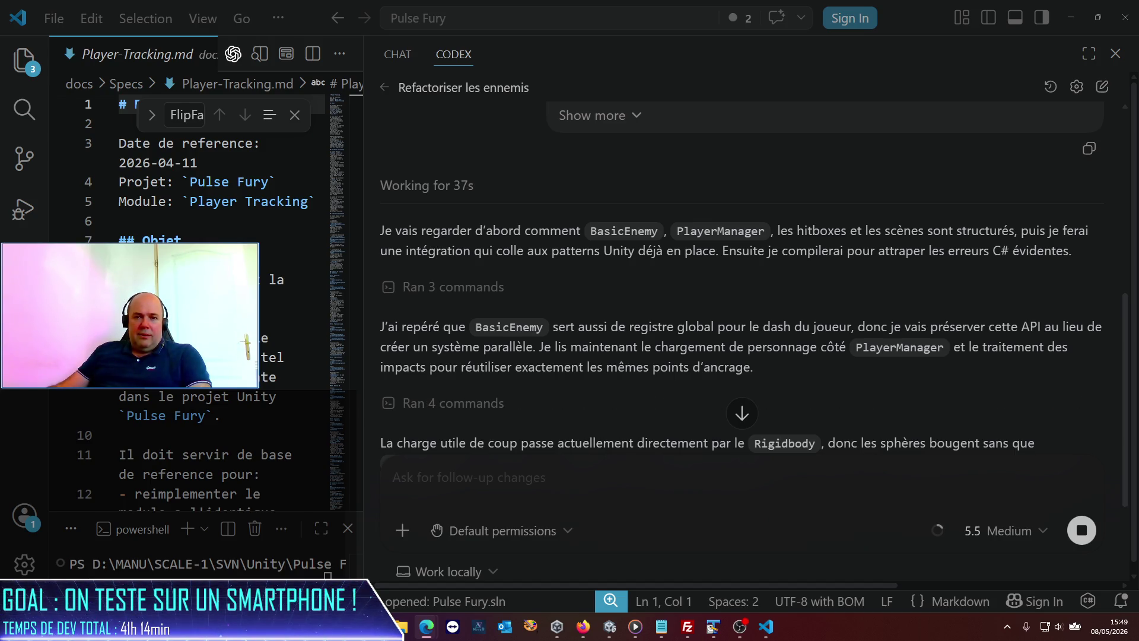
key(alt+Tab)
double_click(535, 219)
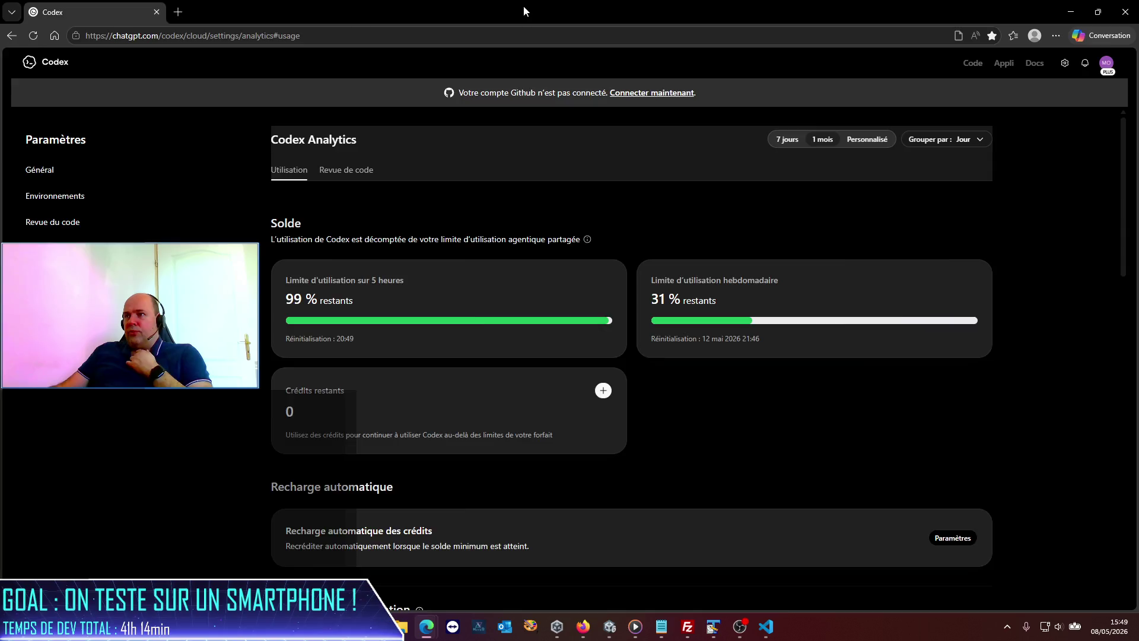
key(alt+Tab)
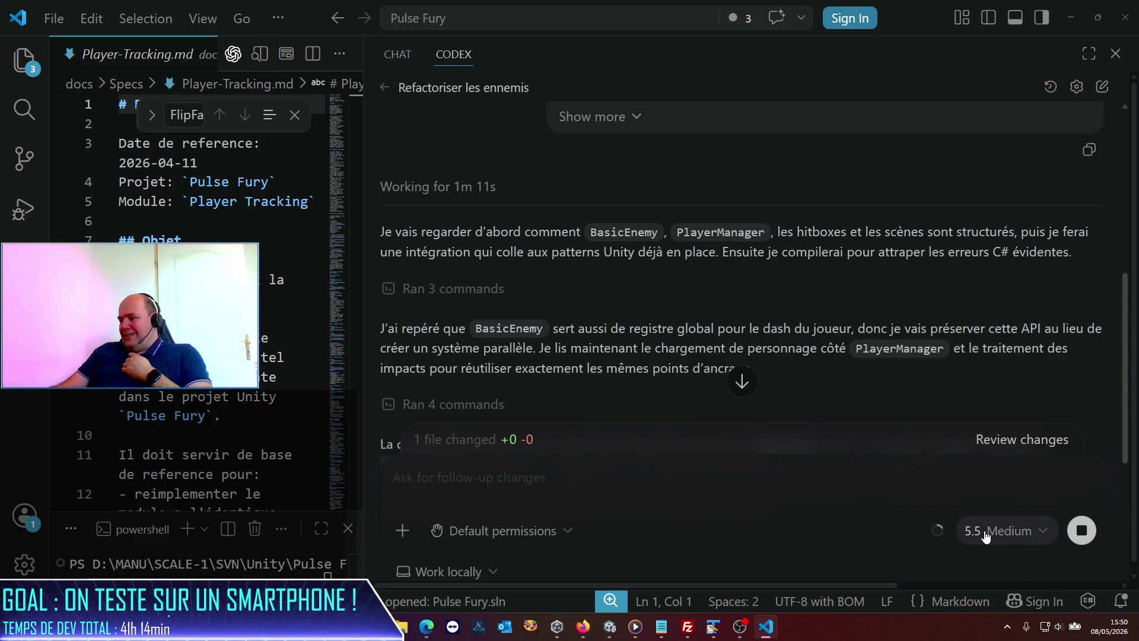
- Follow Codex's analysis of BasicEnemy and PlayerManager until it plans an explicit enemy hit entry point
mouse_move(936, 530)
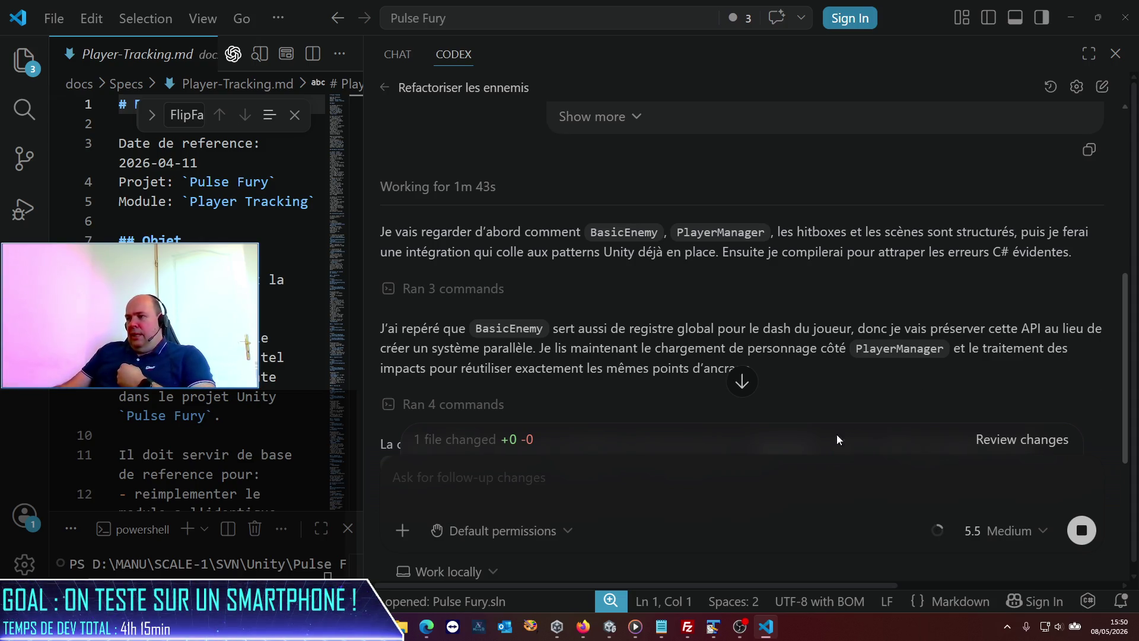
mouse_move(939, 536)
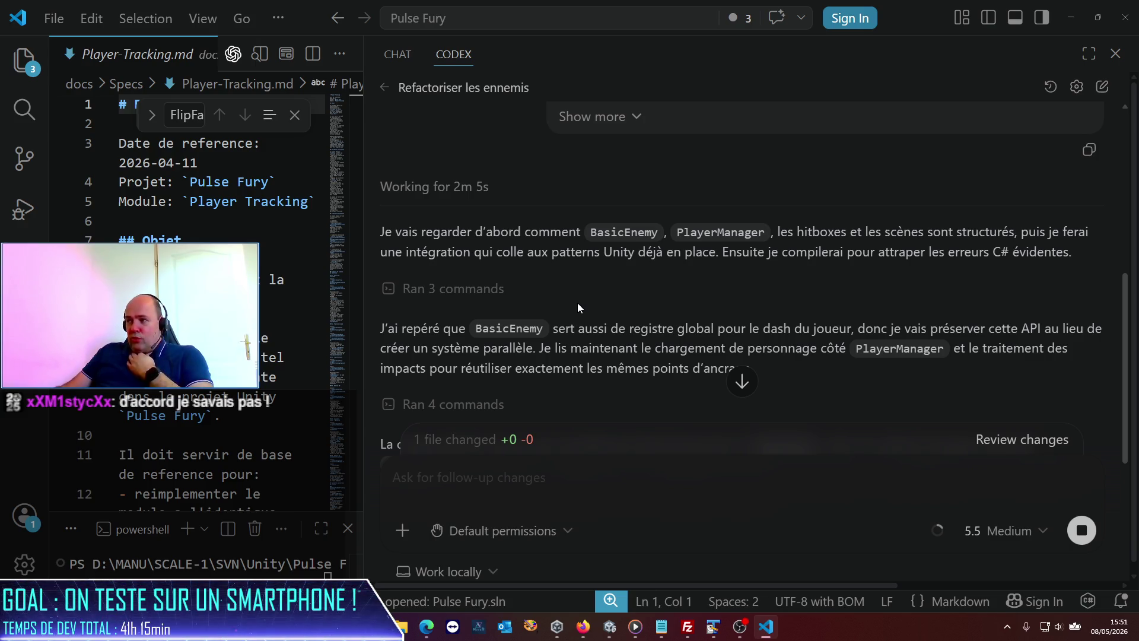
scroll(575, 300, down, 1)
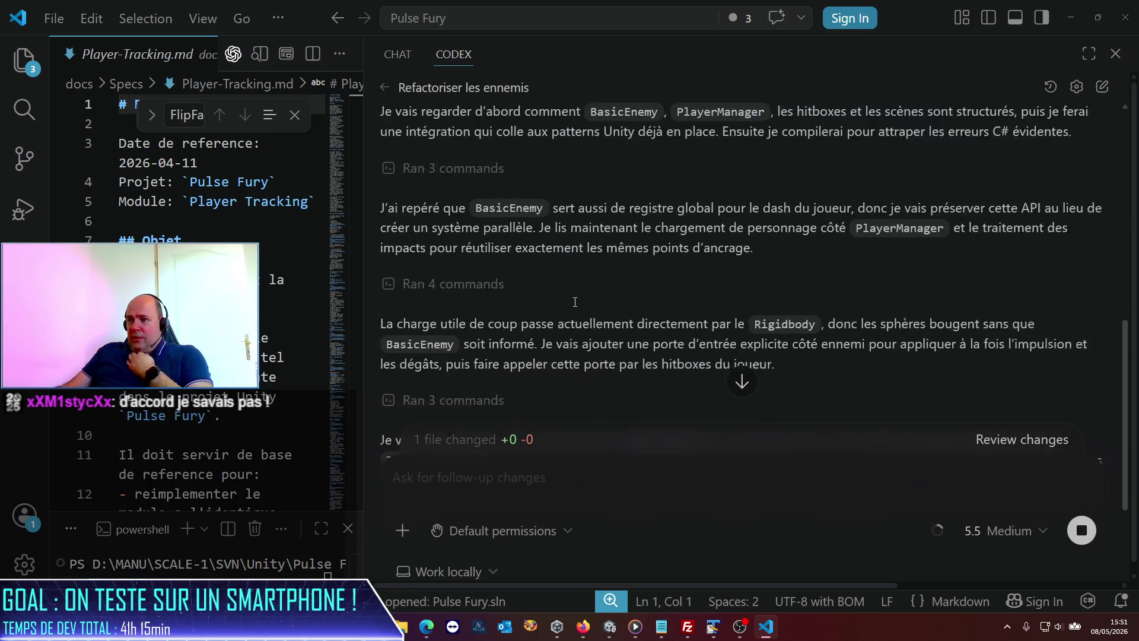
- Follow Codex's BasicEnemy.cs rewrite (+682 −7) adding health, death and observation/attack/flee states
scroll(576, 301, down, 2)
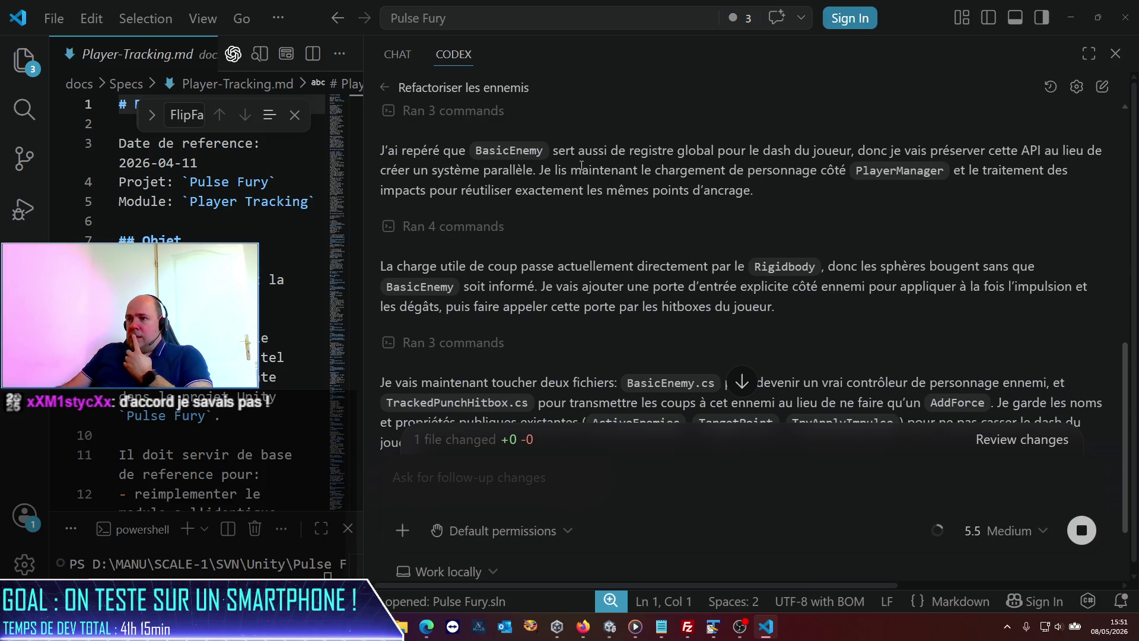
scroll(580, 166, down, 1)
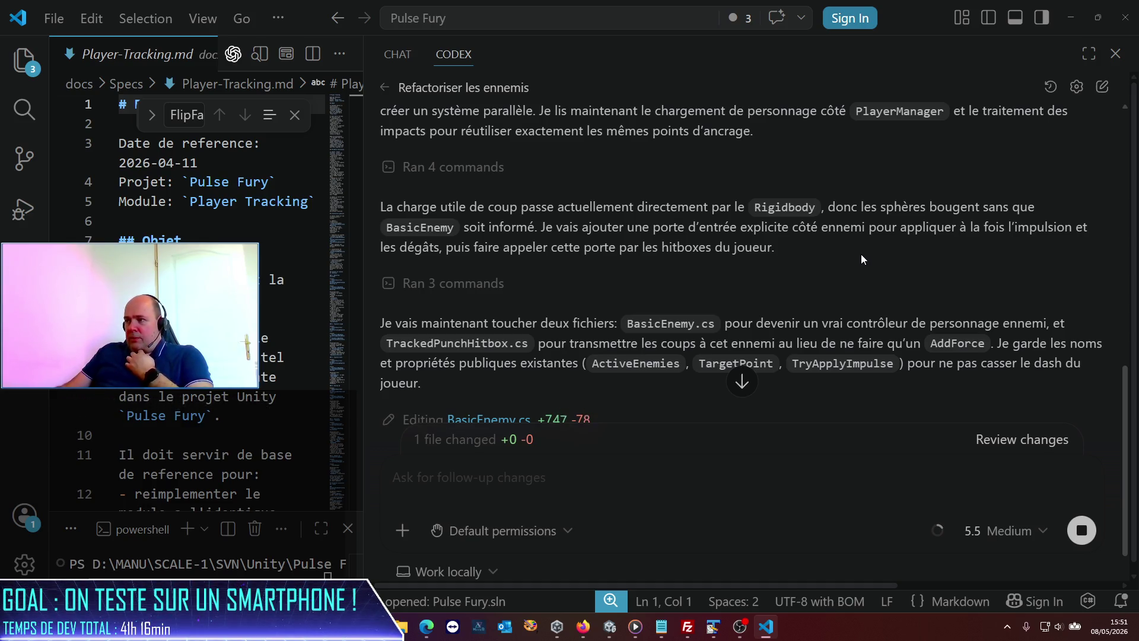
scroll(860, 251, down, 1)
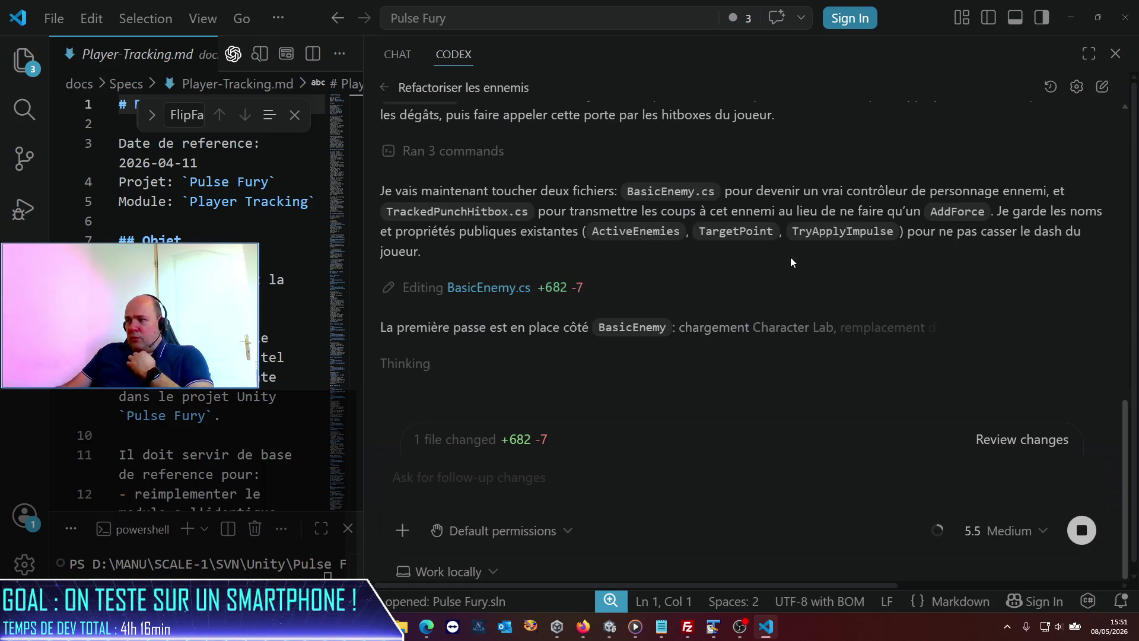
scroll(695, 267, up, 2)
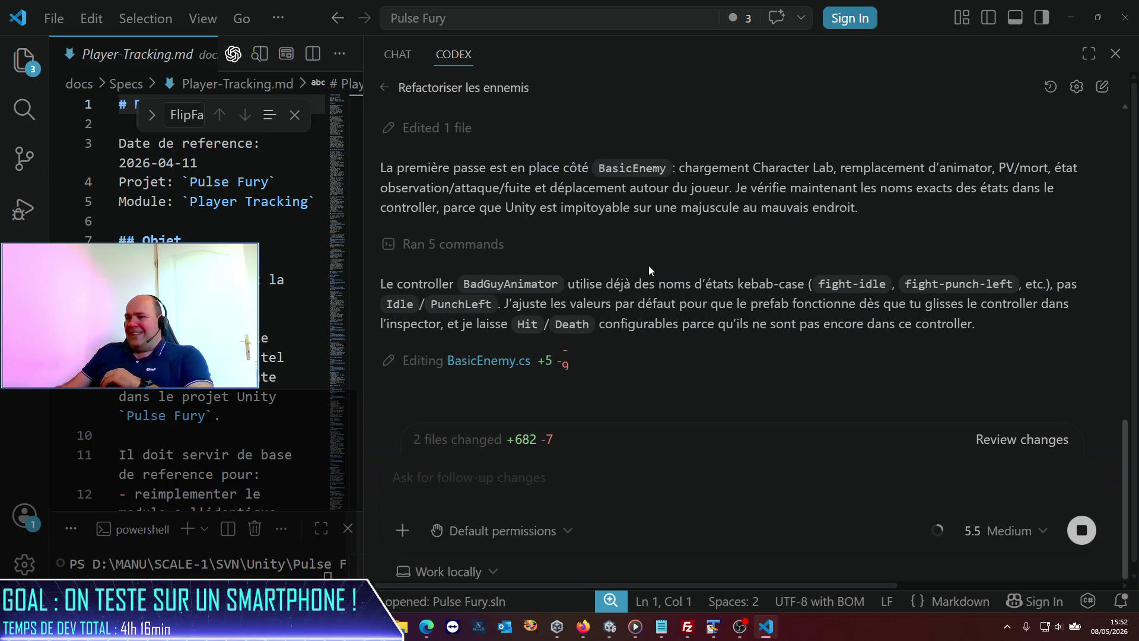
- Review the changed files BasicEnemy.cs, TrackedPunchHitbox.cs and PlayerManager.cs (+753 −23) as Codex finishes
scroll(646, 264, up, 1)
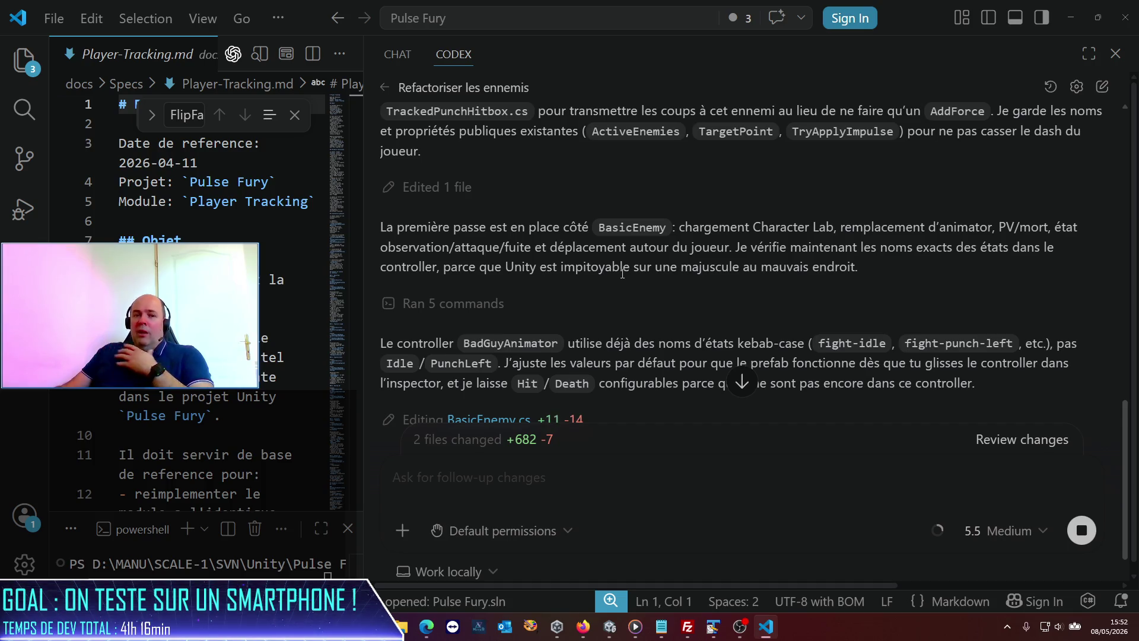
scroll(622, 273, down, 1)
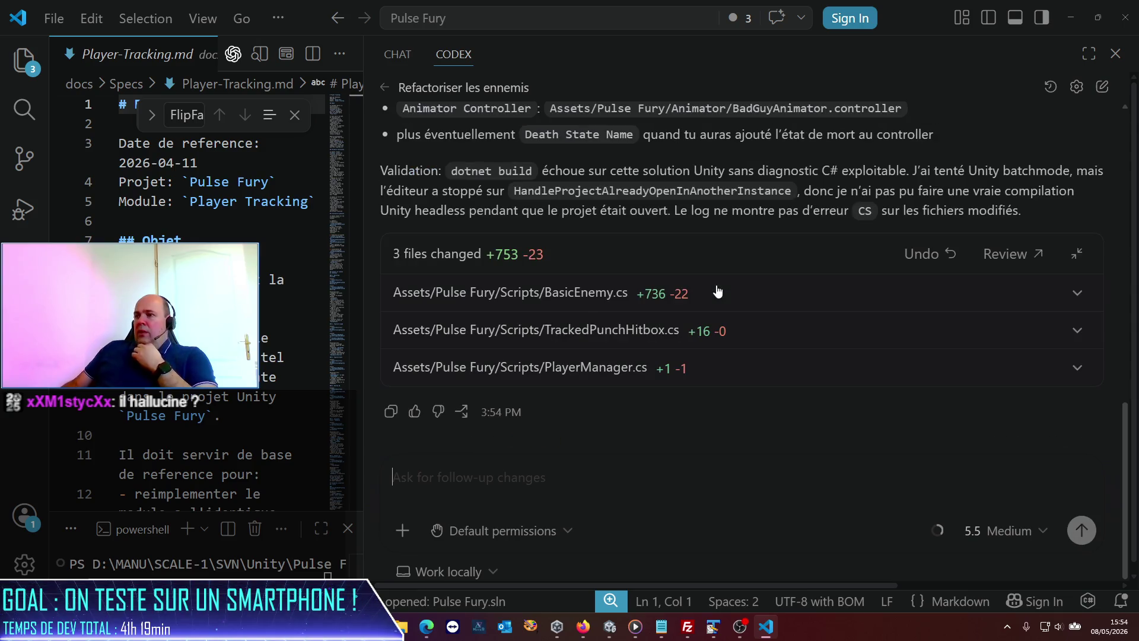
scroll(722, 244, up, 5)
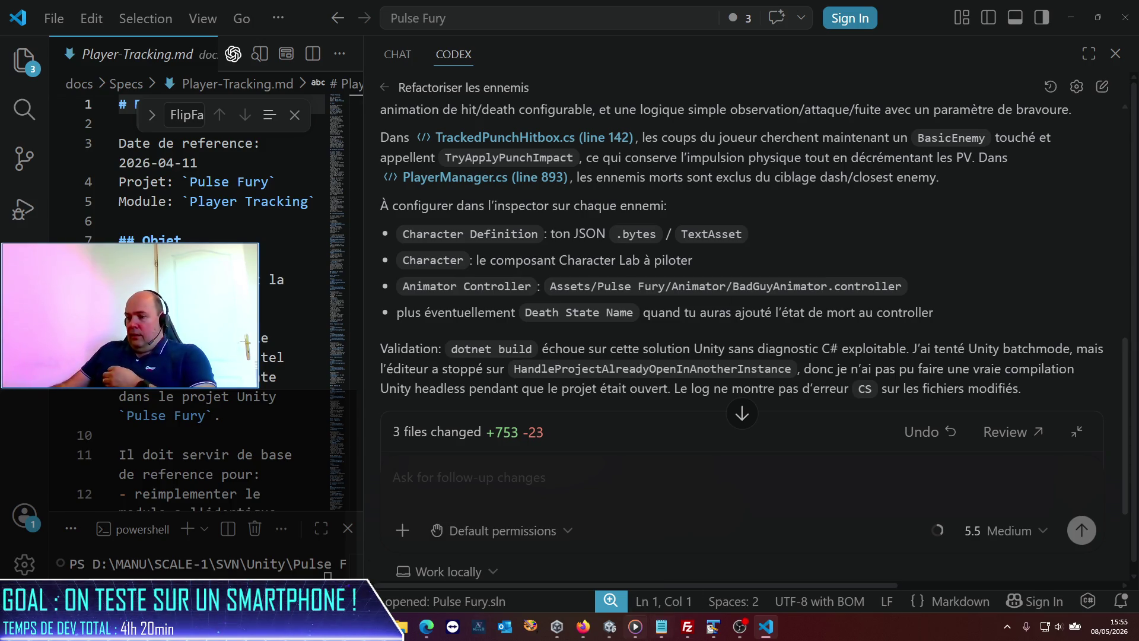
click(610, 626)
- Bring up Unity's Scene view and orbit to look down the street at the cyan enemies
mouse_move(661, 627)
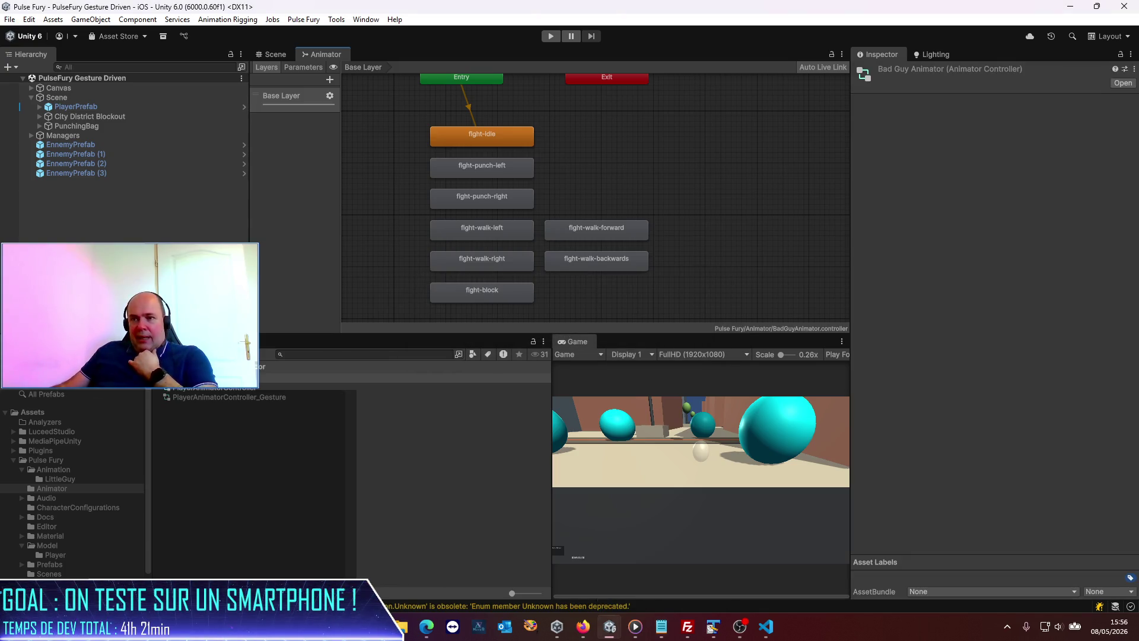
click(274, 54)
mouse_move(558, 302)
mouse_down()
mouse_move(473, 369)
mouse_move(581, 247)
mouse_move(352, 232)
mouse_up()
- Inspect PlayerPrefab's Character child and its body parts in the Hierarchy, then reselect PlayerPrefab
click(59, 108)
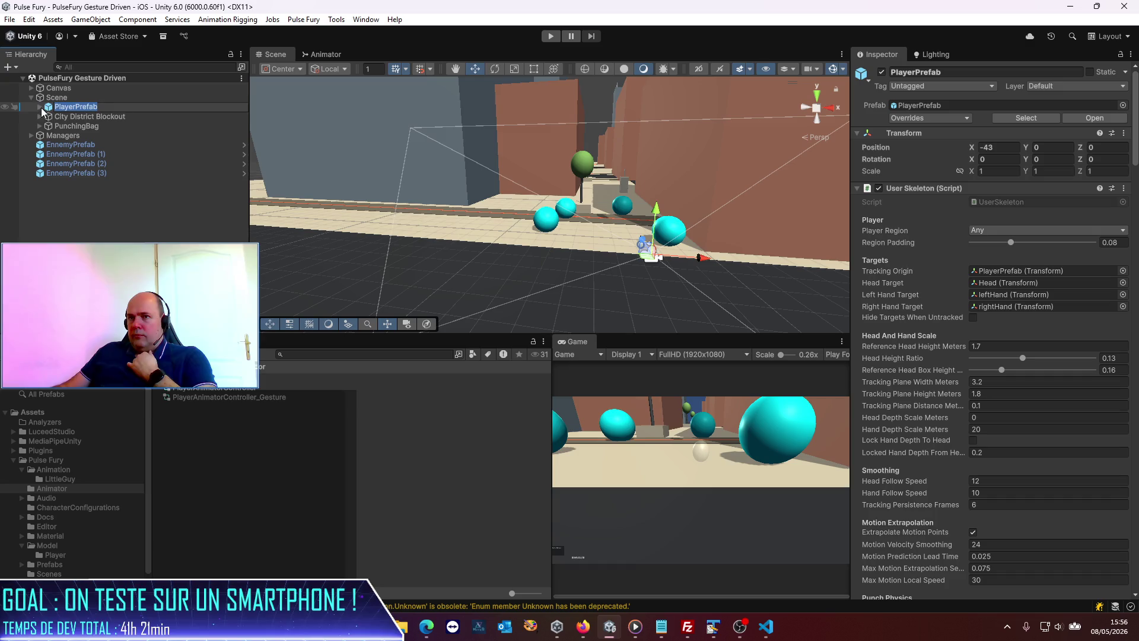
click(39, 107)
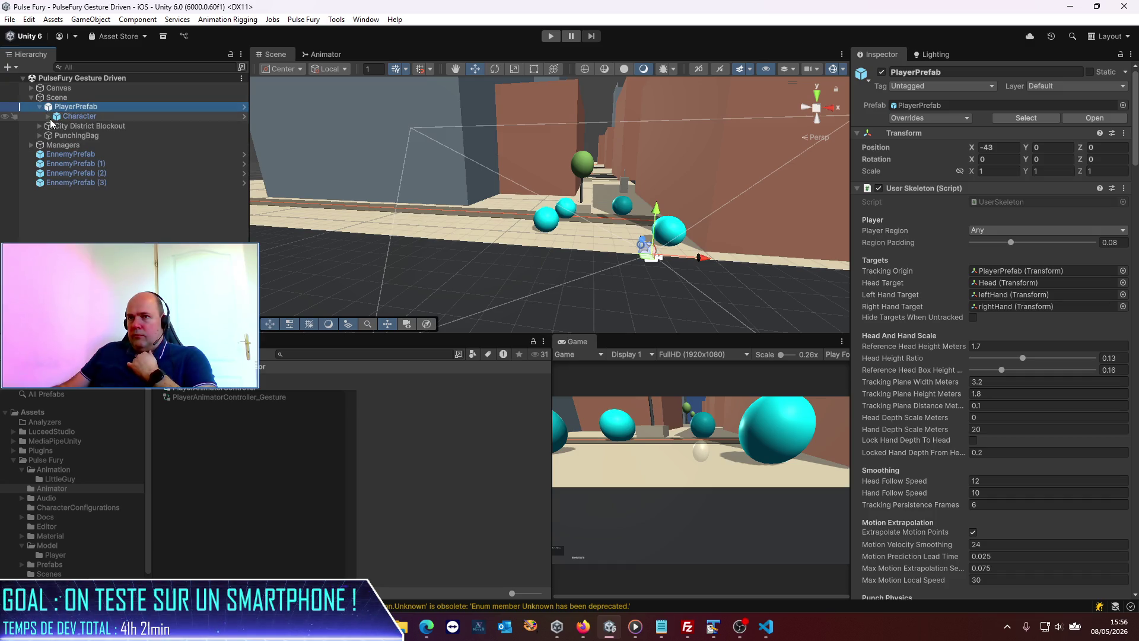
click(48, 117)
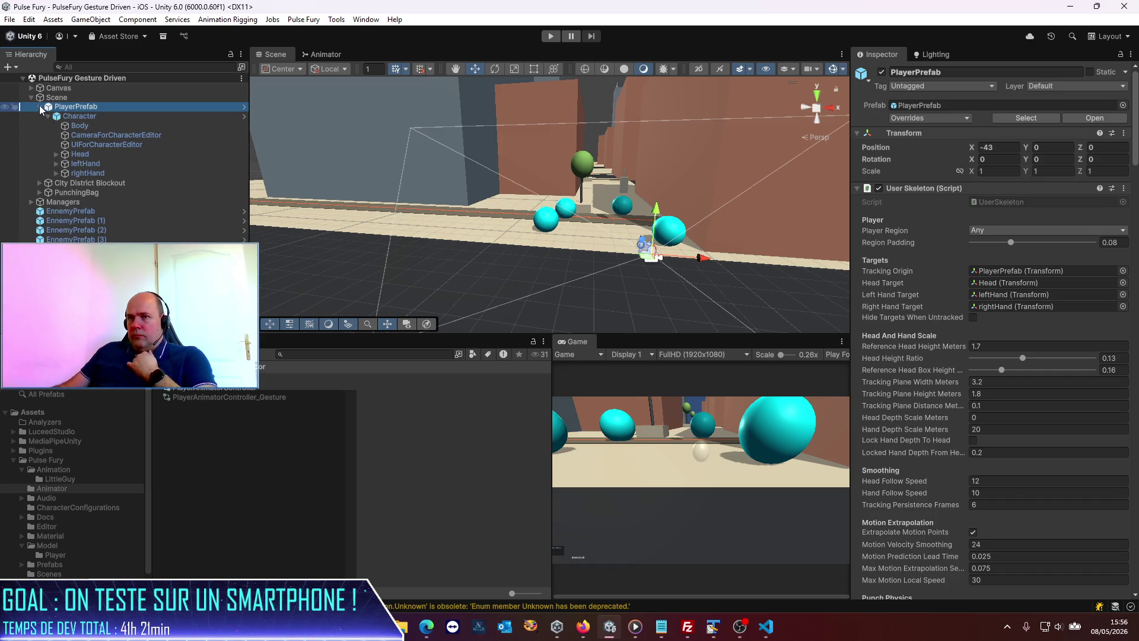
click(39, 107)
click(98, 193)
click(77, 107)
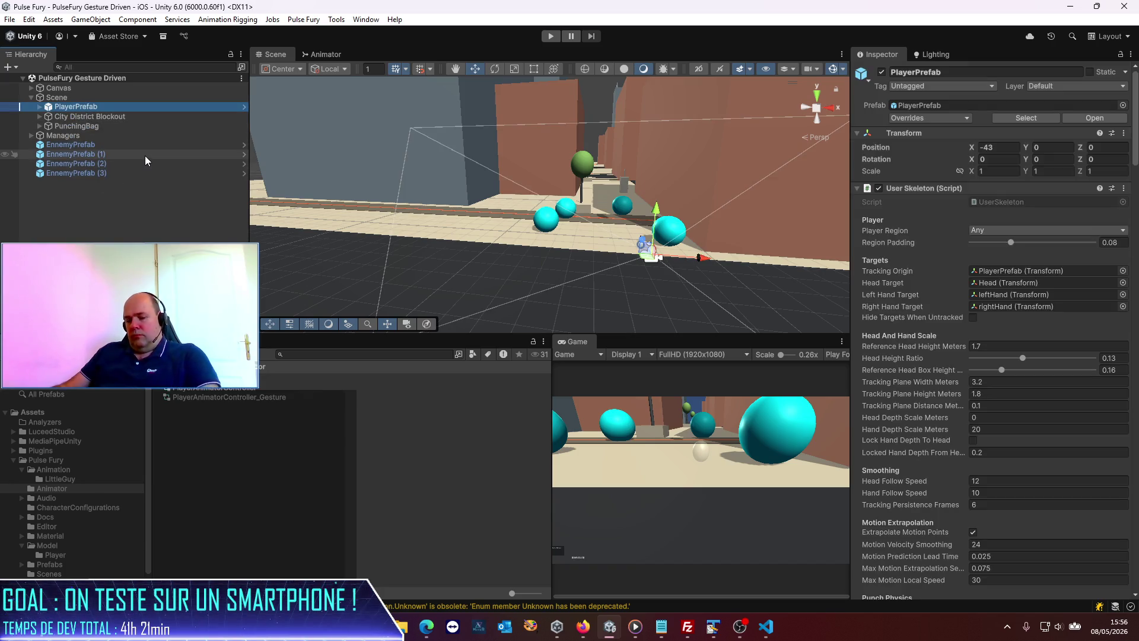
- Duplicate PlayerPrefab and move the copy, PlayerPrefab (1), to the end of the scene root
key(ctrl+d)
mouse_move(86, 116)
mouse_down()
mouse_move(75, 229)
mouse_move(80, 220)
mouse_up()
click(87, 176)
click(89, 183)
- Fully unpack PlayerPrefab (1) from its prefab and confirm its name
right_click(89, 182)
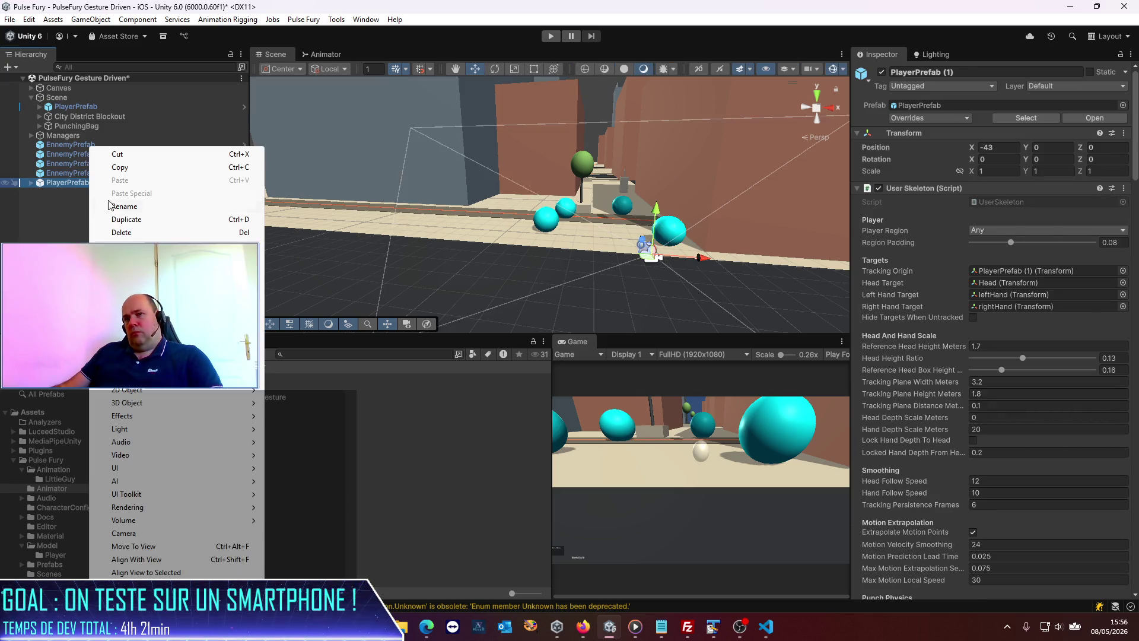
mouse_move(148, 344)
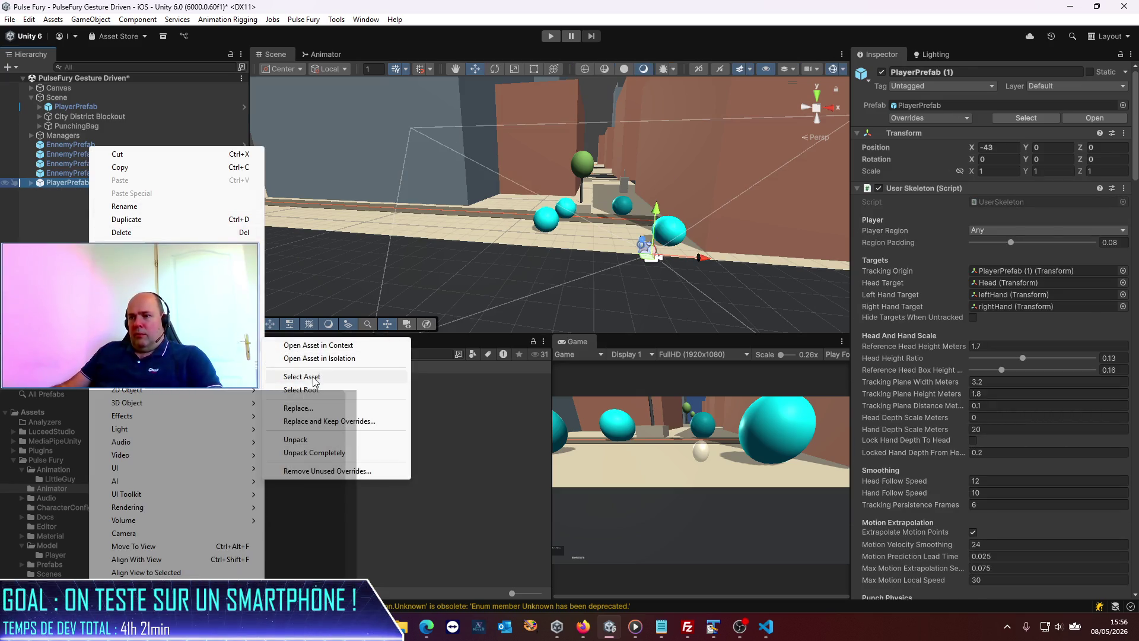
click(305, 451)
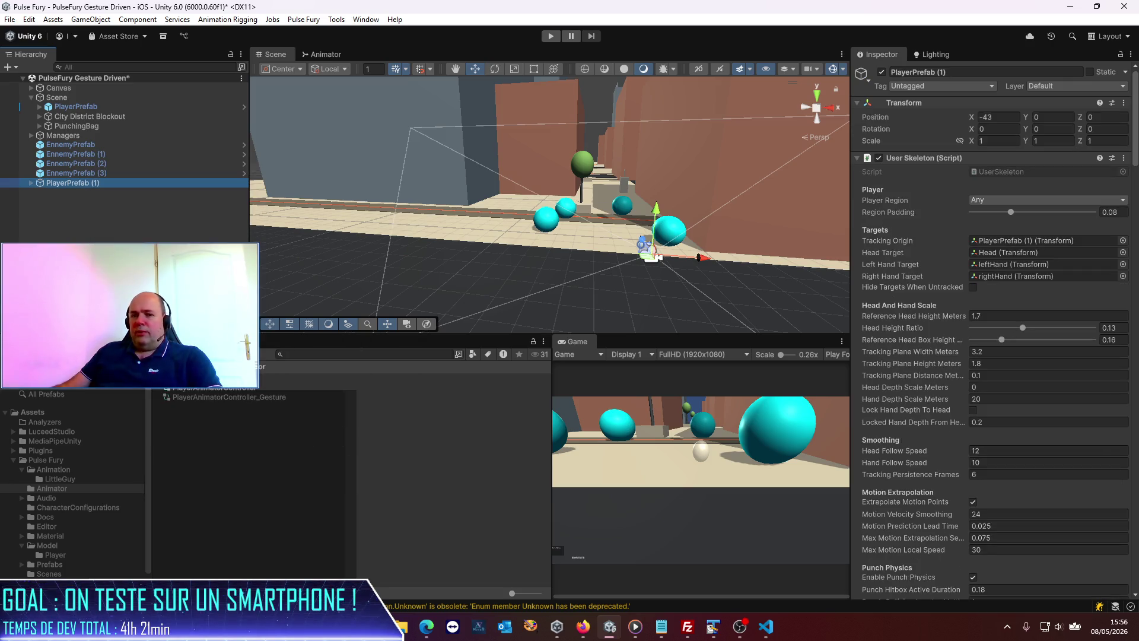
click(77, 186)
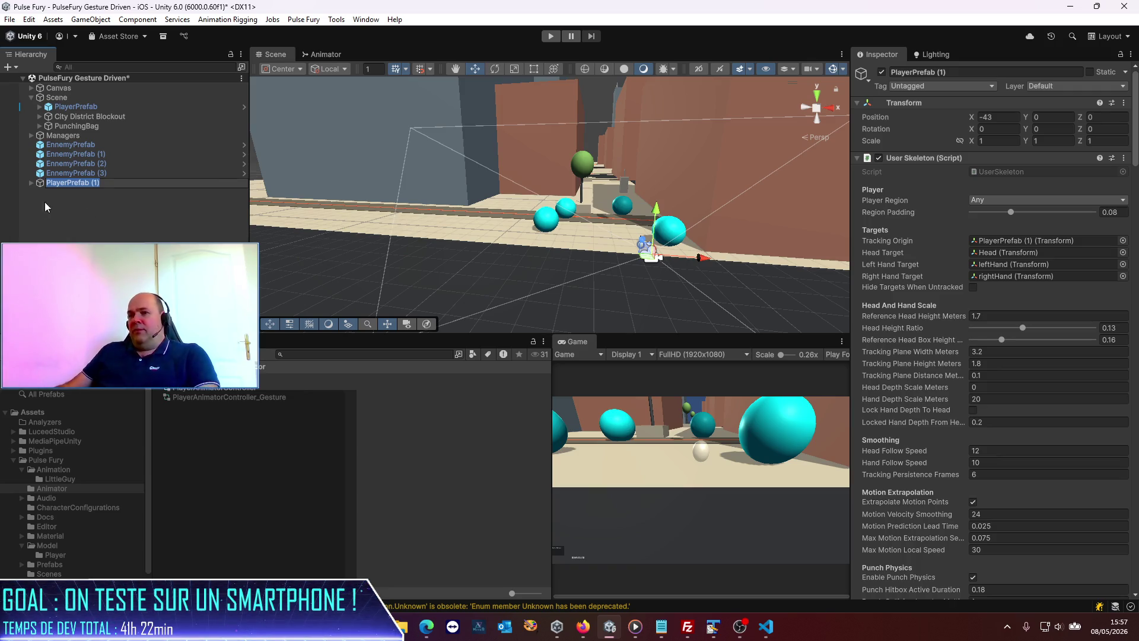
click(59, 183)
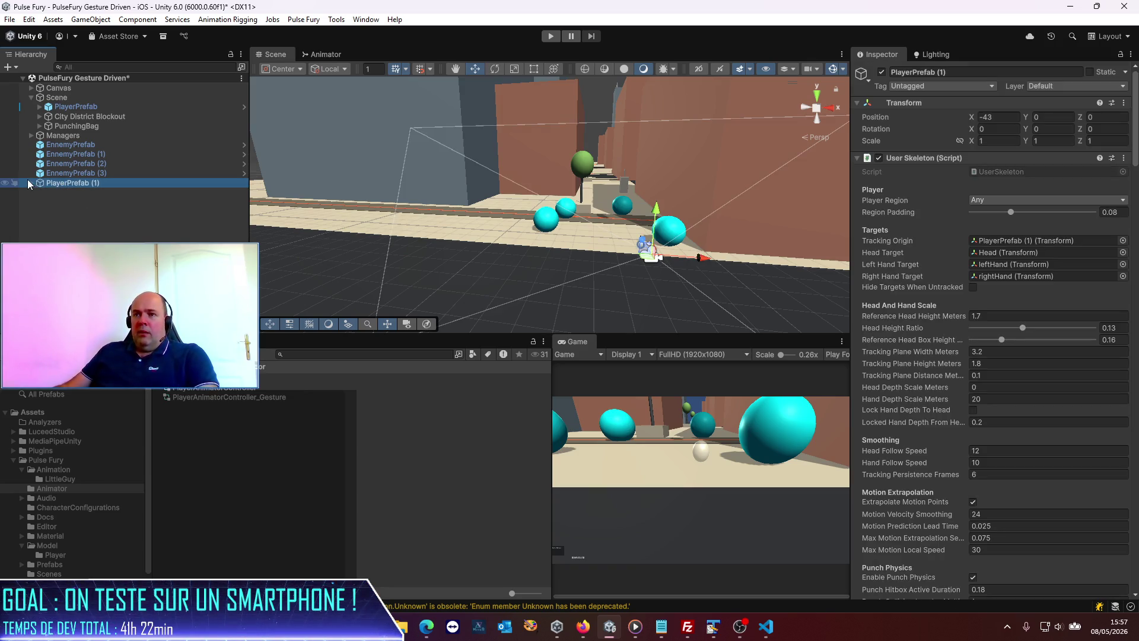
- Inspect the first EnnemyPrefab and unpack it into a plain scene object
click(67, 146)
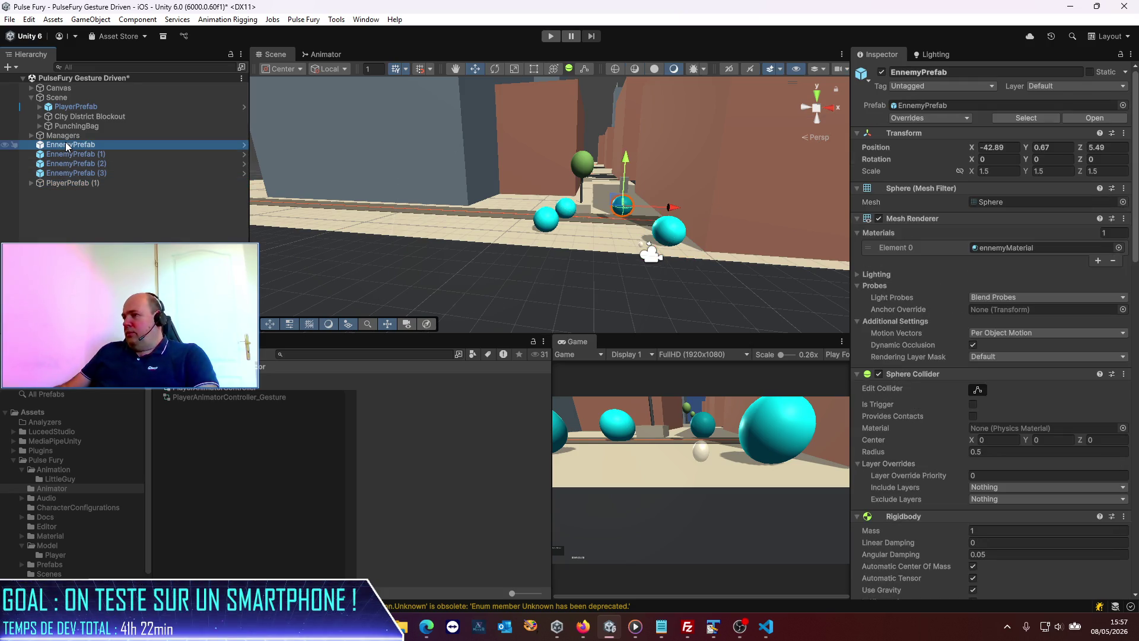
scroll(967, 332, down, 5)
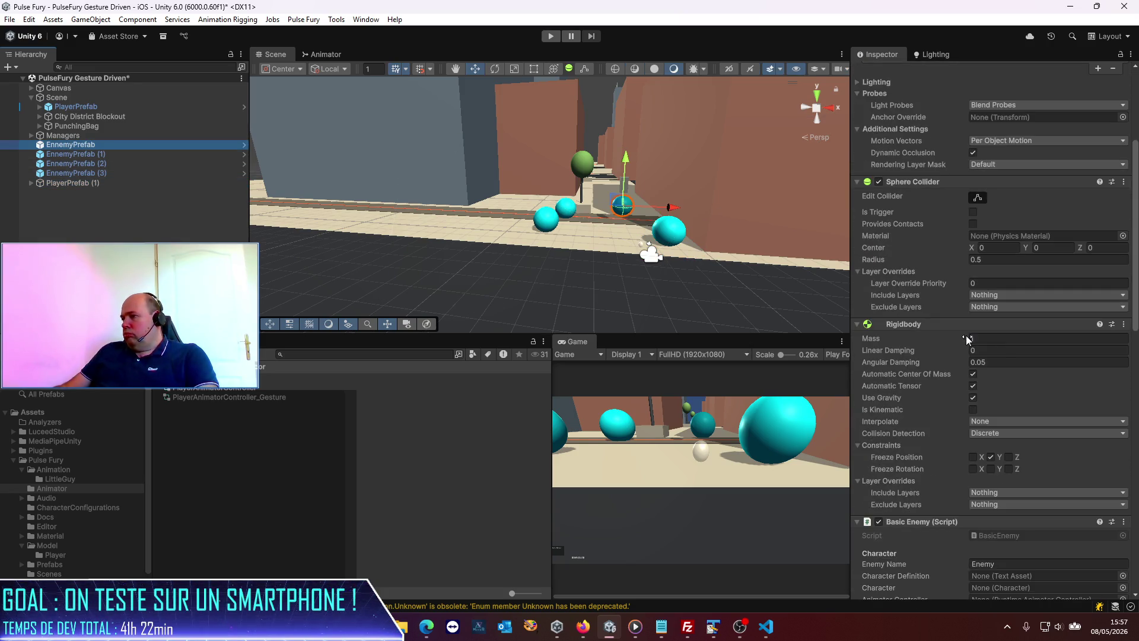
scroll(965, 335, down, 1)
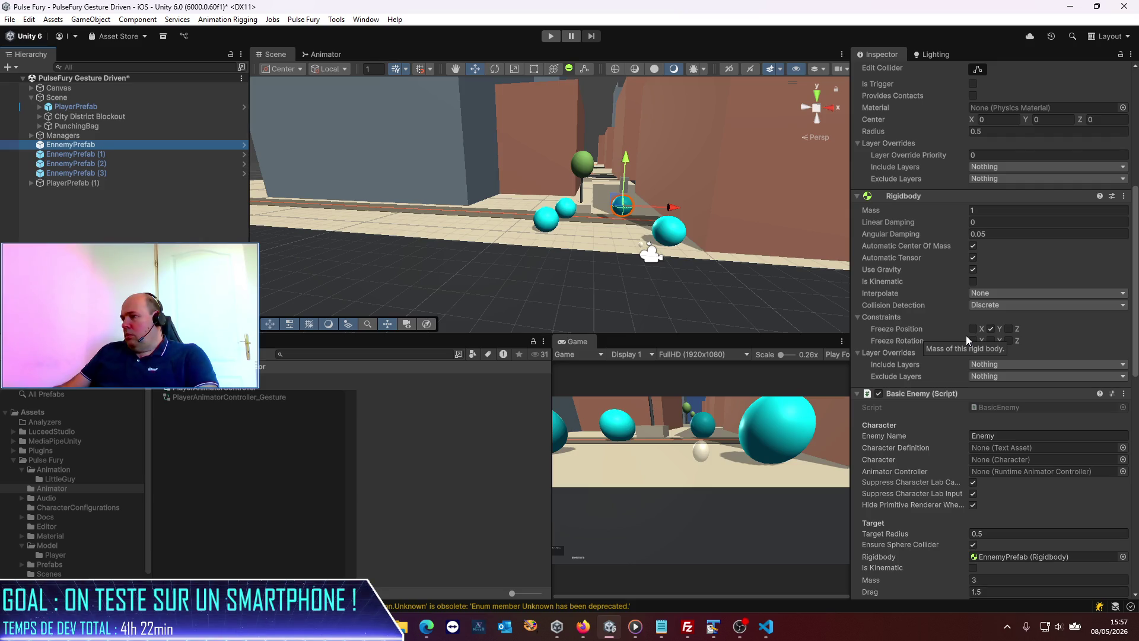
scroll(965, 336, up, 1)
right_click(81, 145)
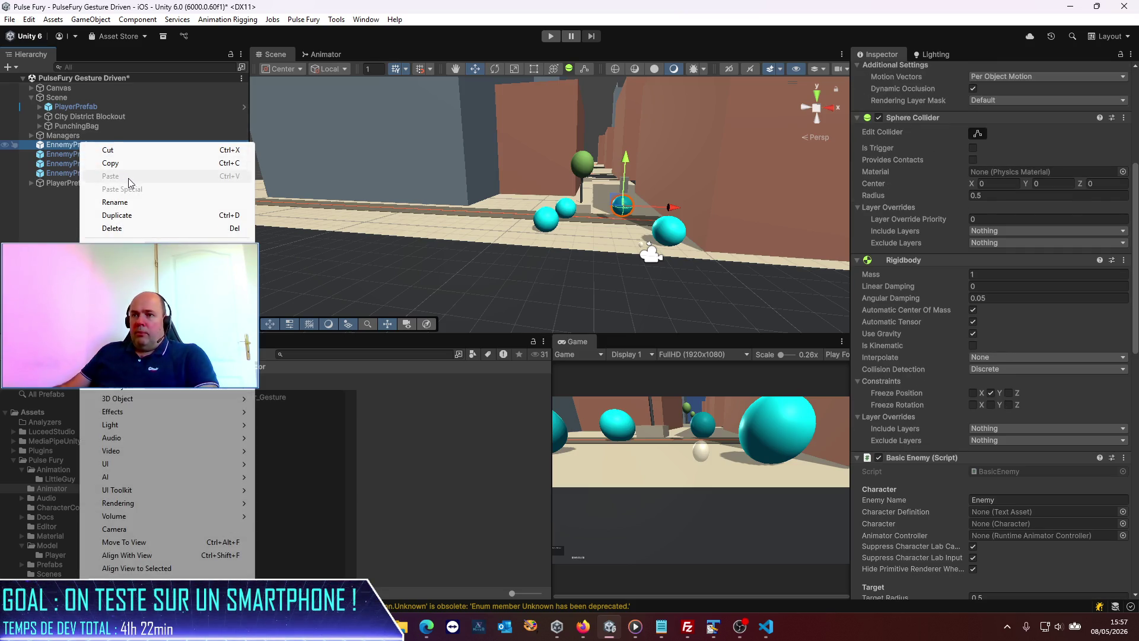
mouse_move(226, 340)
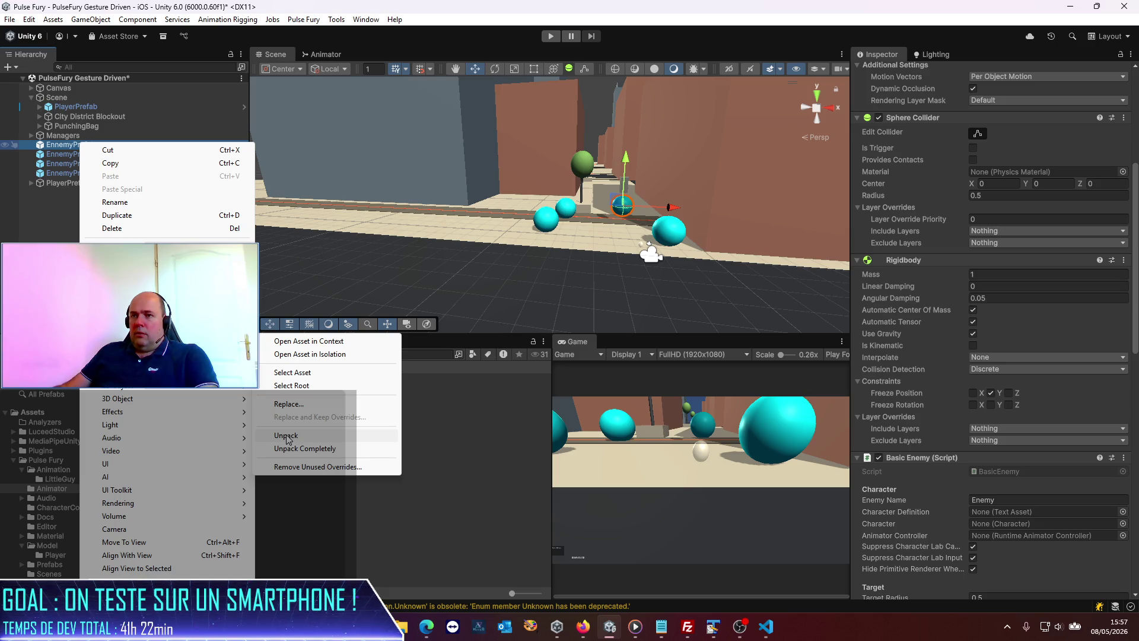
click(286, 438)
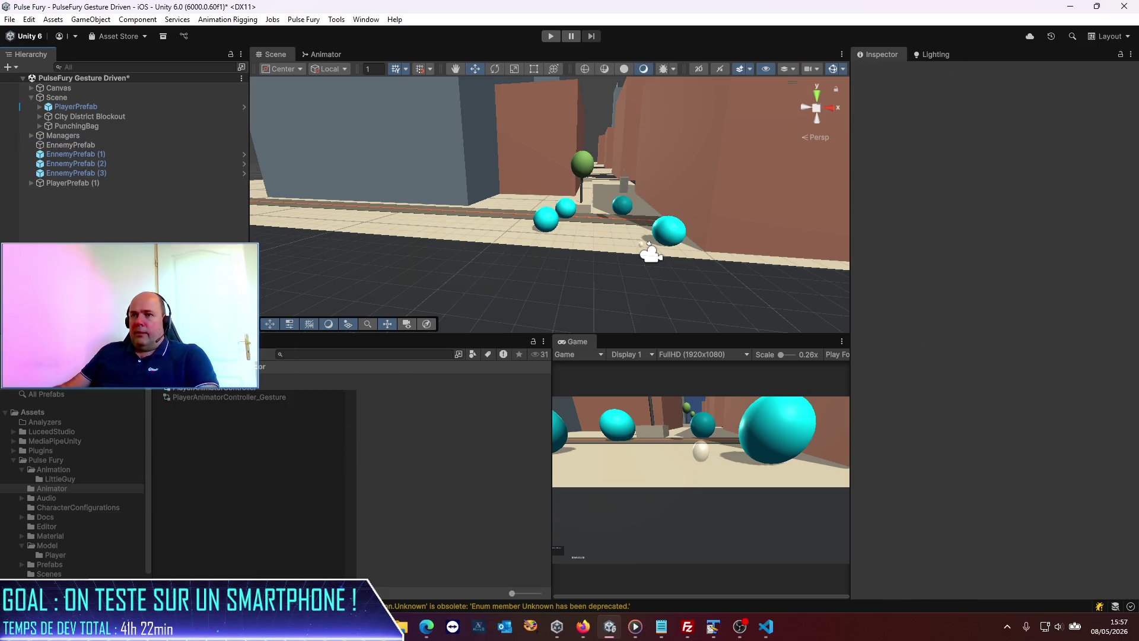
- Select EnnemyPrefab (1), (2) and (3) together in the Hierarchy
click(80, 154)
shift+click(86, 166)
shift+click(95, 172)
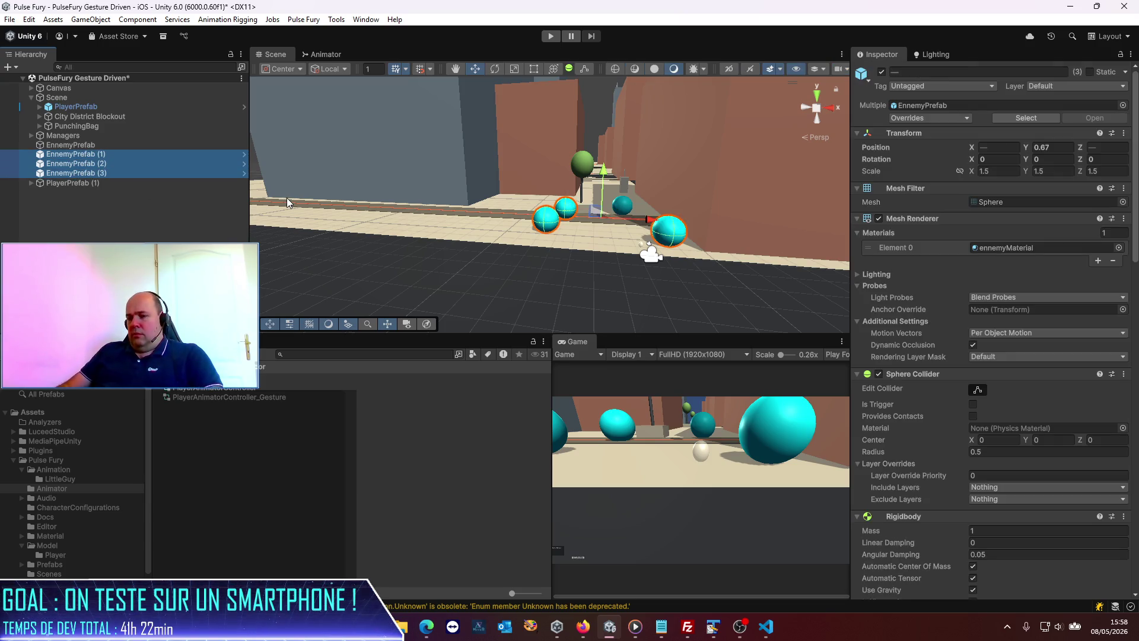
- Delete the three enemy copies and move PlayerPrefab (1)'s Character under EnnemyPrefab
key(Delete)
click(31, 154)
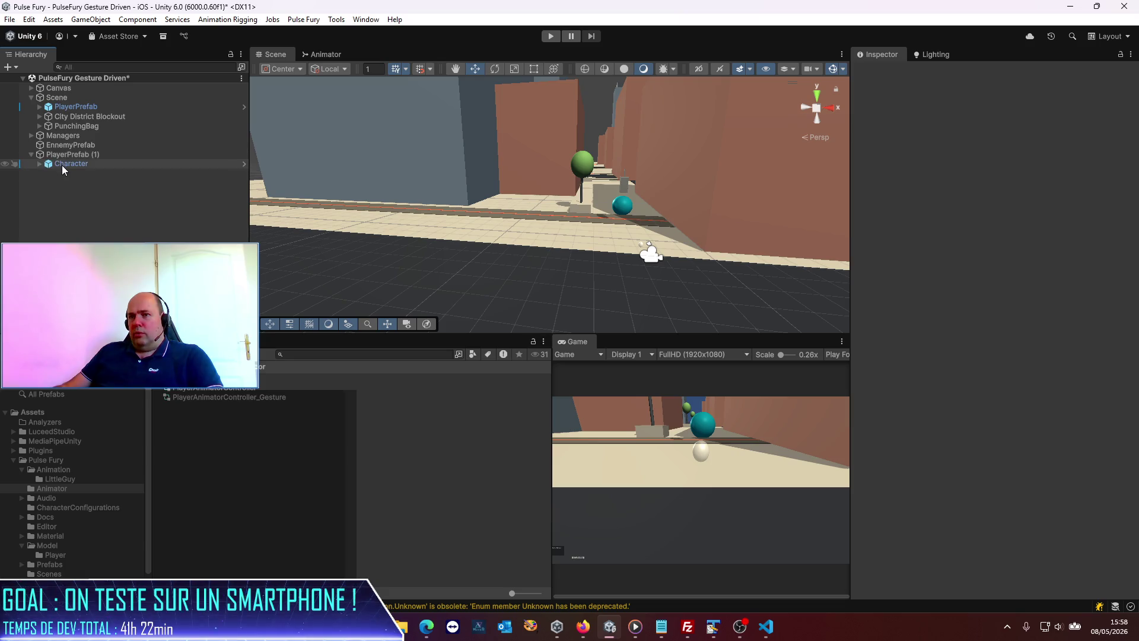
click(63, 164)
drag(63, 165, 77, 146)
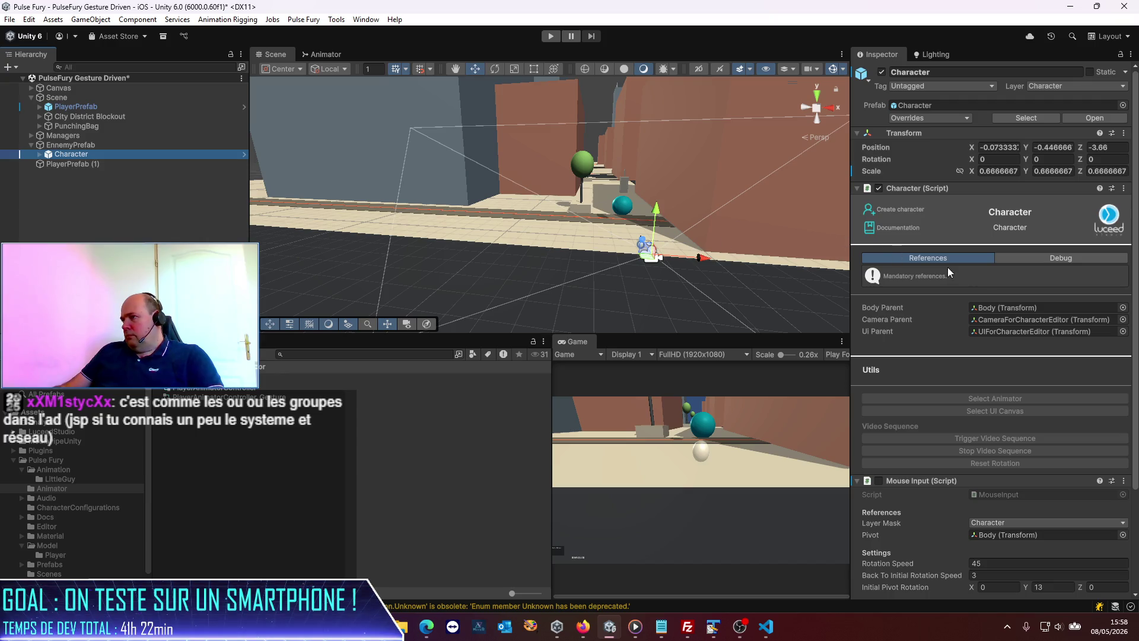
- Set the enemy Character's position to 0, 0, 0
scroll(977, 283, down, 4)
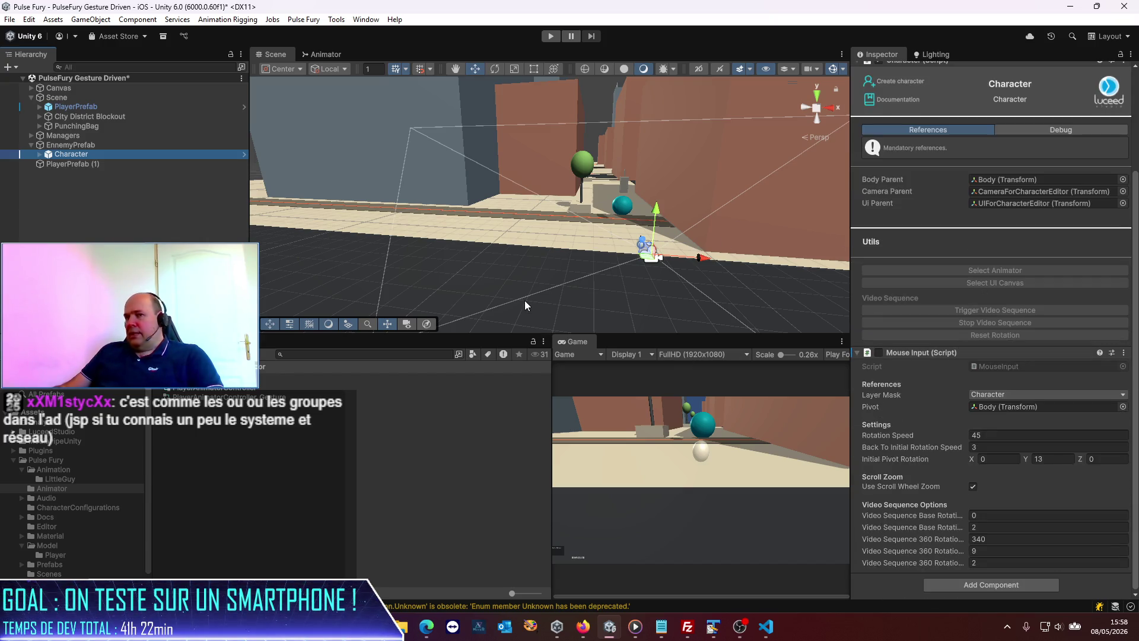
click(88, 144)
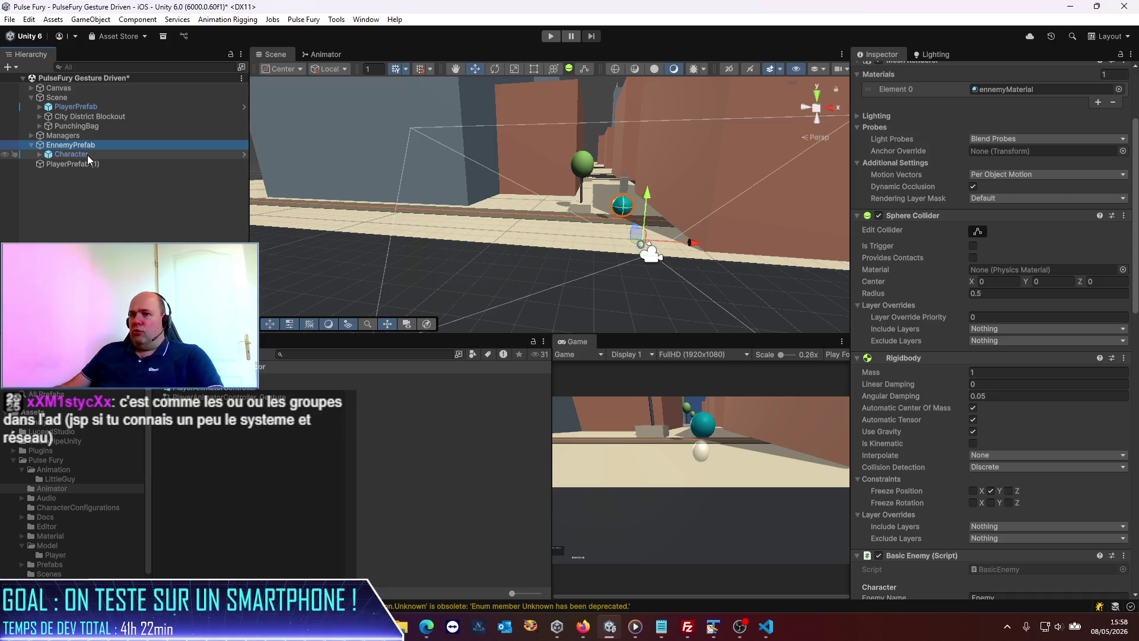
click(88, 155)
scroll(1095, 188, up, 4)
click(1004, 148)
key(Tab)
text(0)
key(Tab)
text(0)
key(Return)
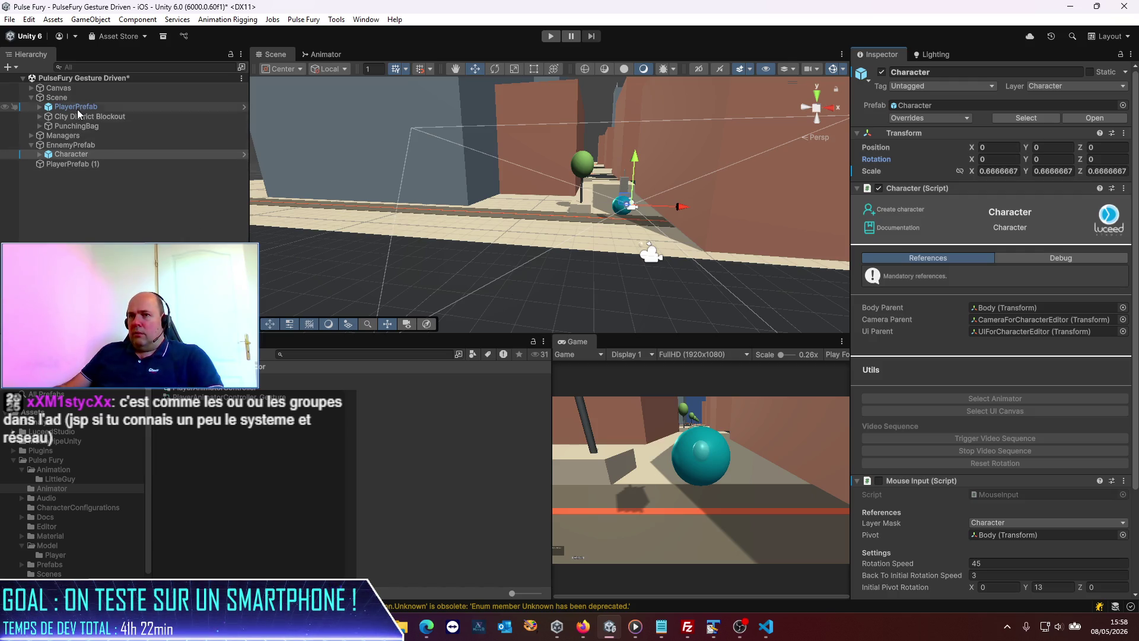
- Compare with the player's Character transform, then set the enemy Character's scale to 1, 1, 1
click(42, 106)
click(48, 116)
click(64, 117)
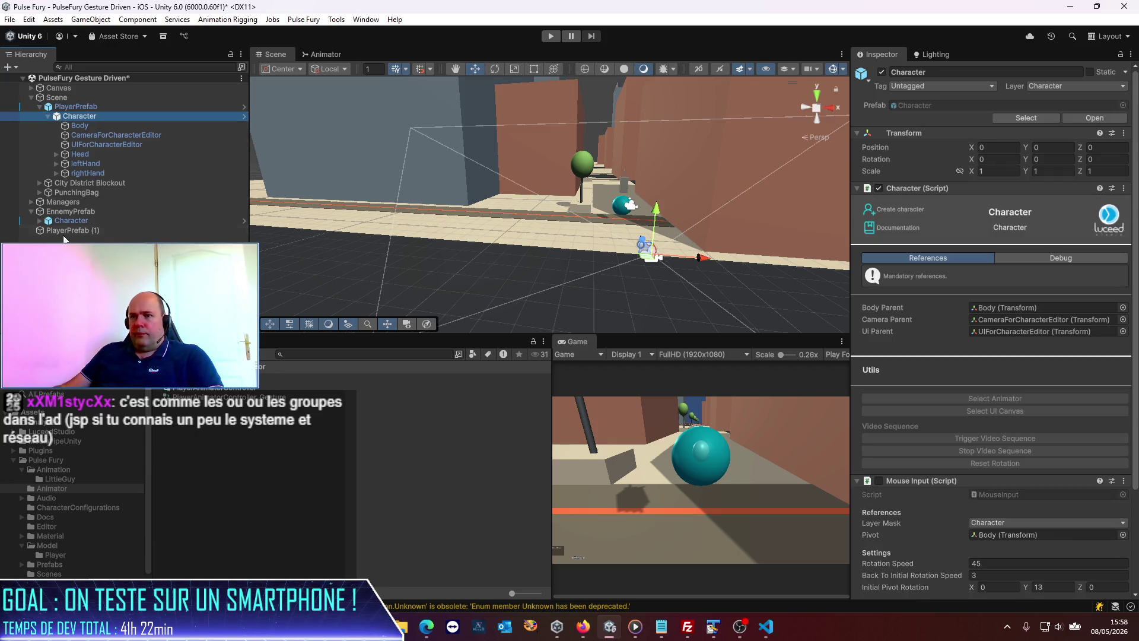
click(67, 219)
click(1005, 171)
text(1)
key(Tab)
text(1)
key(Tab)
text(1)
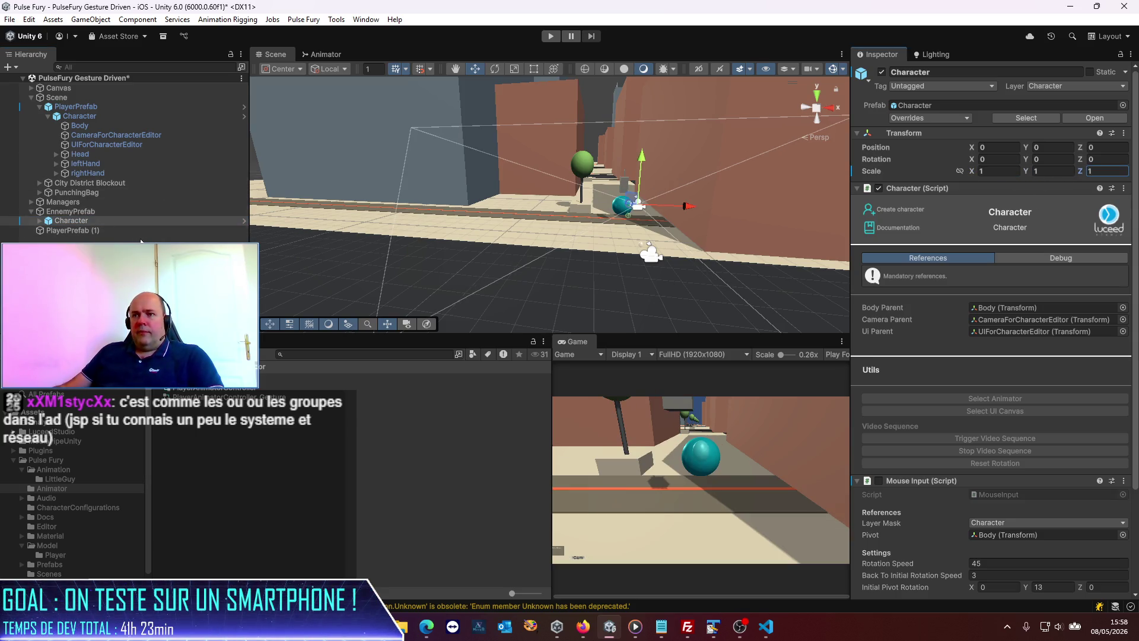
click(118, 267)
click(80, 212)
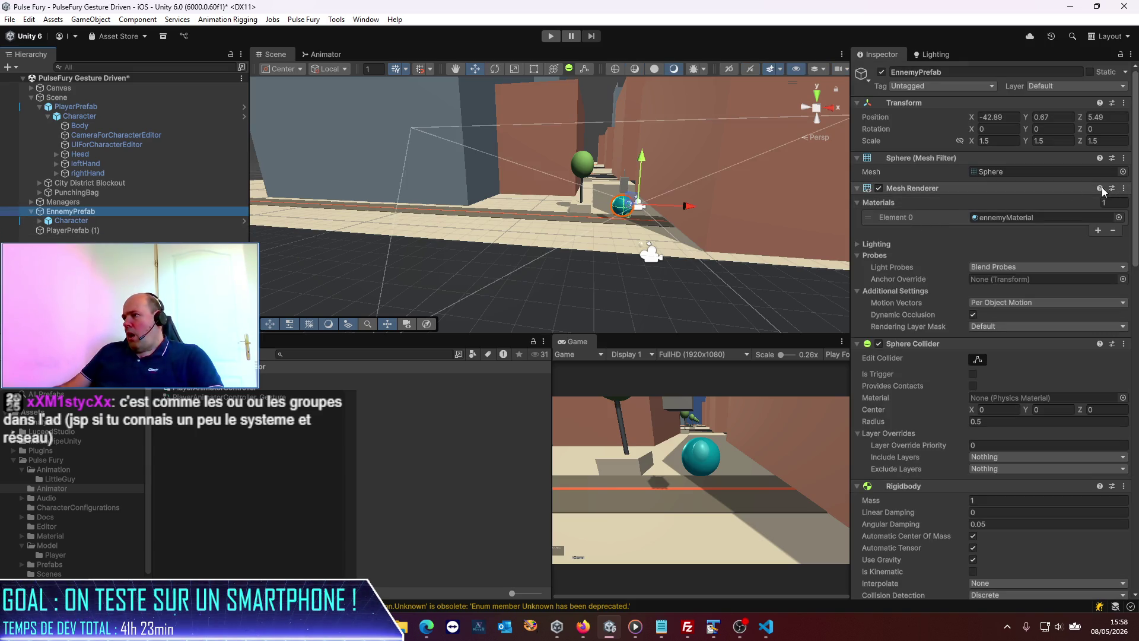
- Remove EnnemyPrefab's Mesh Renderer while keeping its Sphere Collider
click(1124, 188)
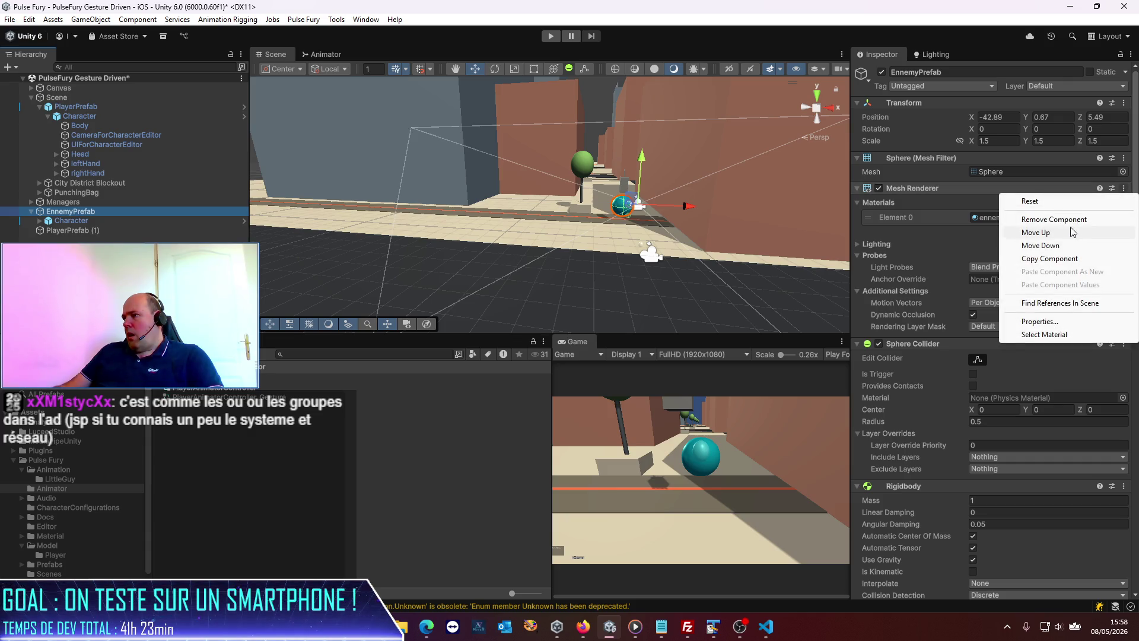
click(1049, 219)
click(1124, 188)
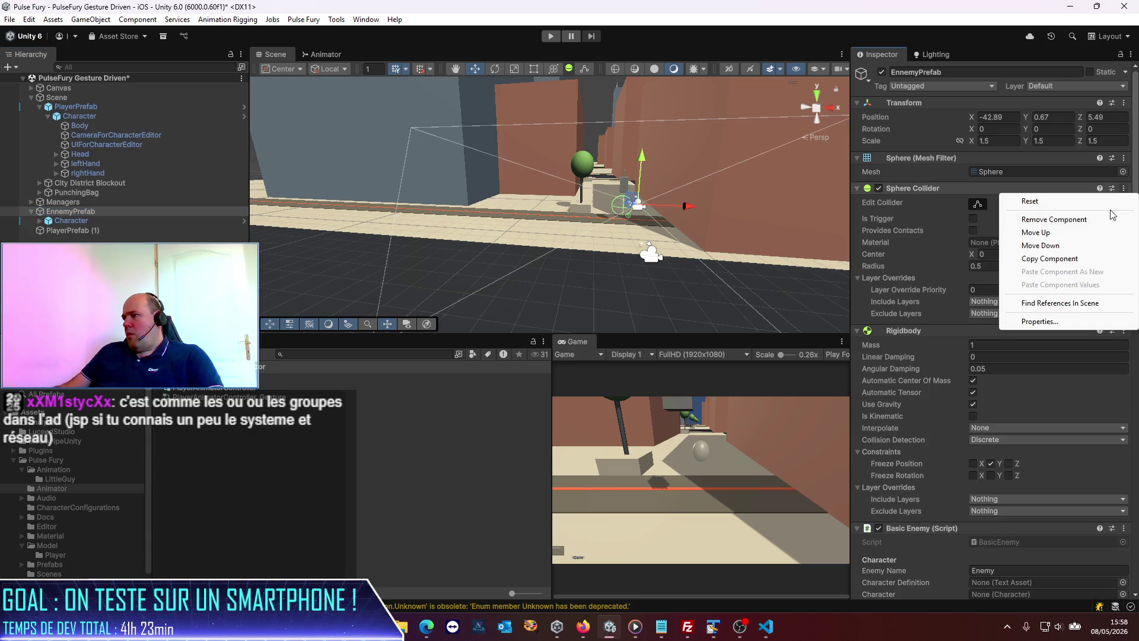
click(1049, 219)
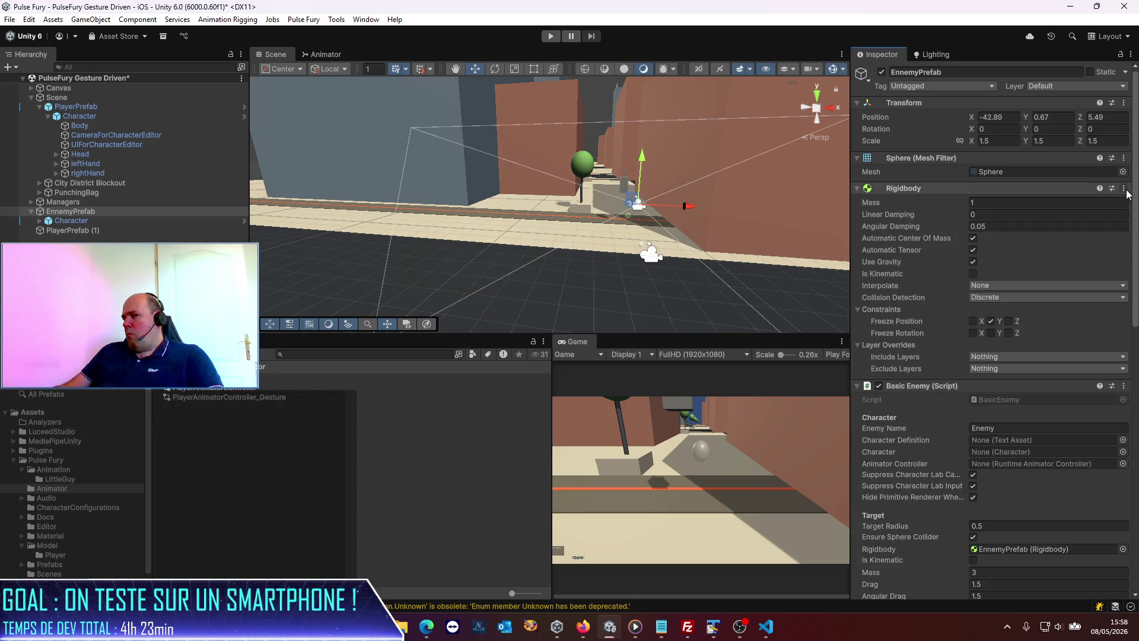
key(ctrl+z)
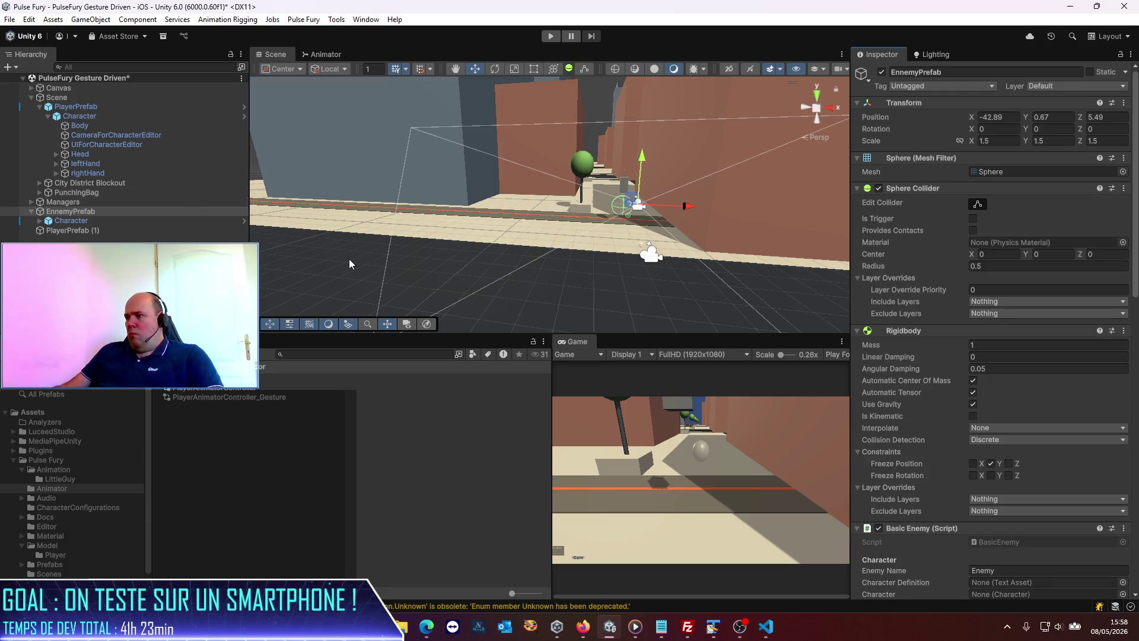
click(1123, 188)
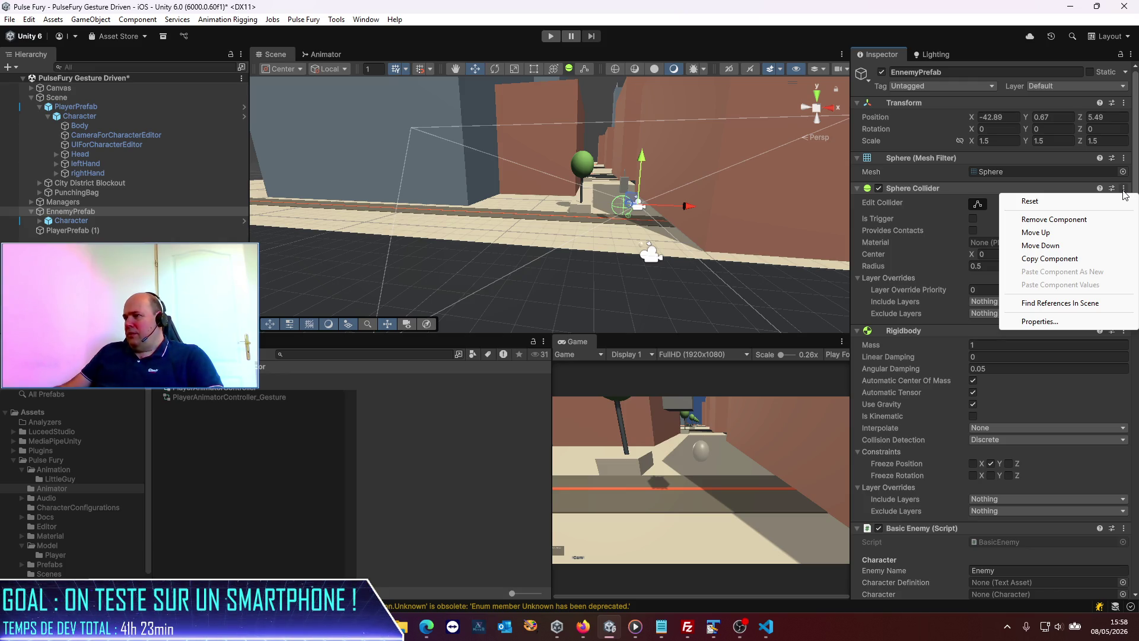
click(951, 551)
scroll(937, 522, down, 3)
scroll(934, 505, down, 4)
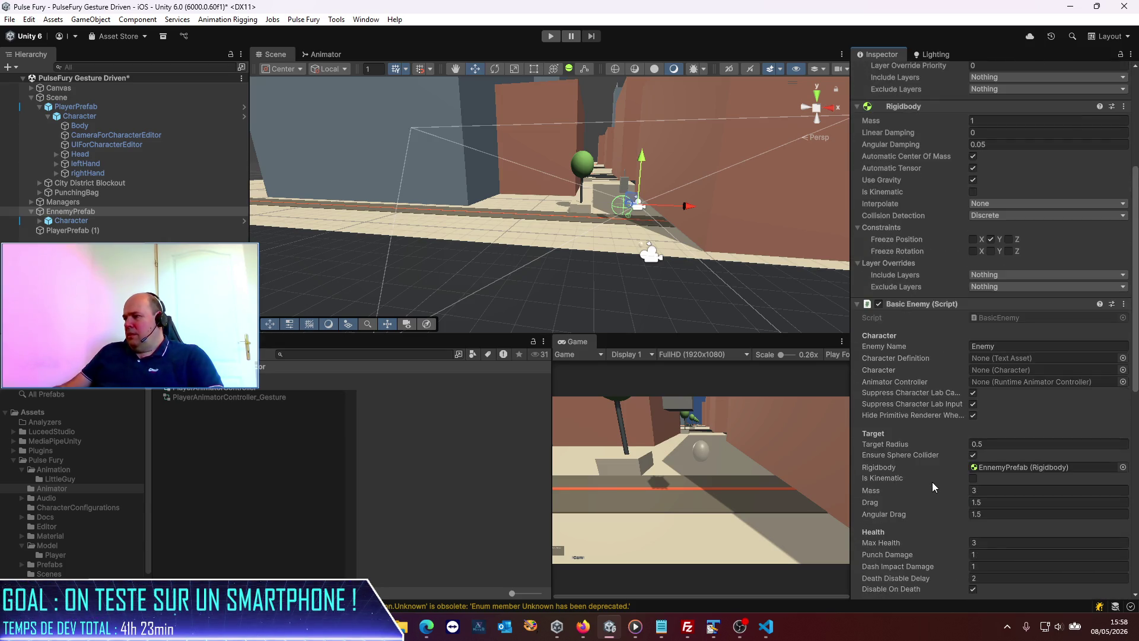
- Delete the PlayerPrefab (1) copy from the scene
click(98, 229)
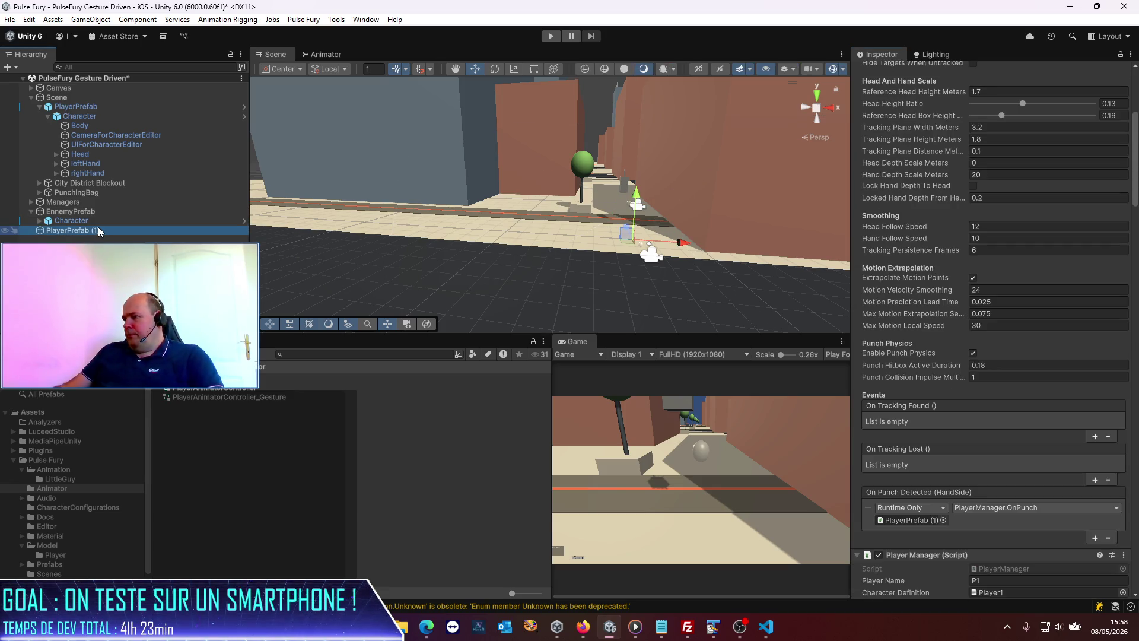
key(Delete)
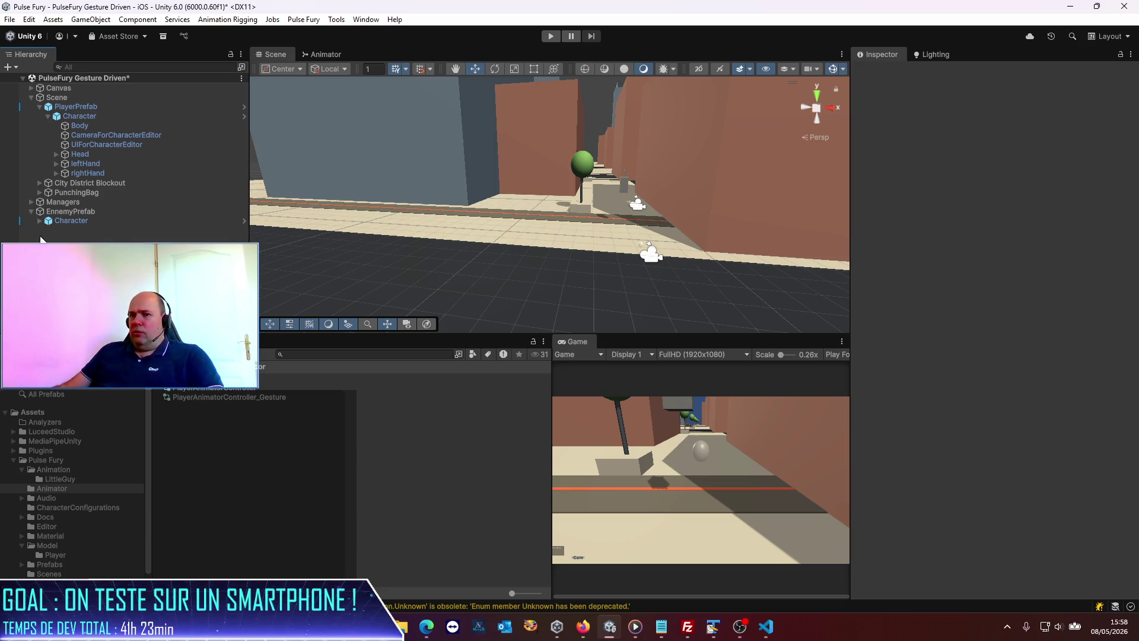
click(71, 211)
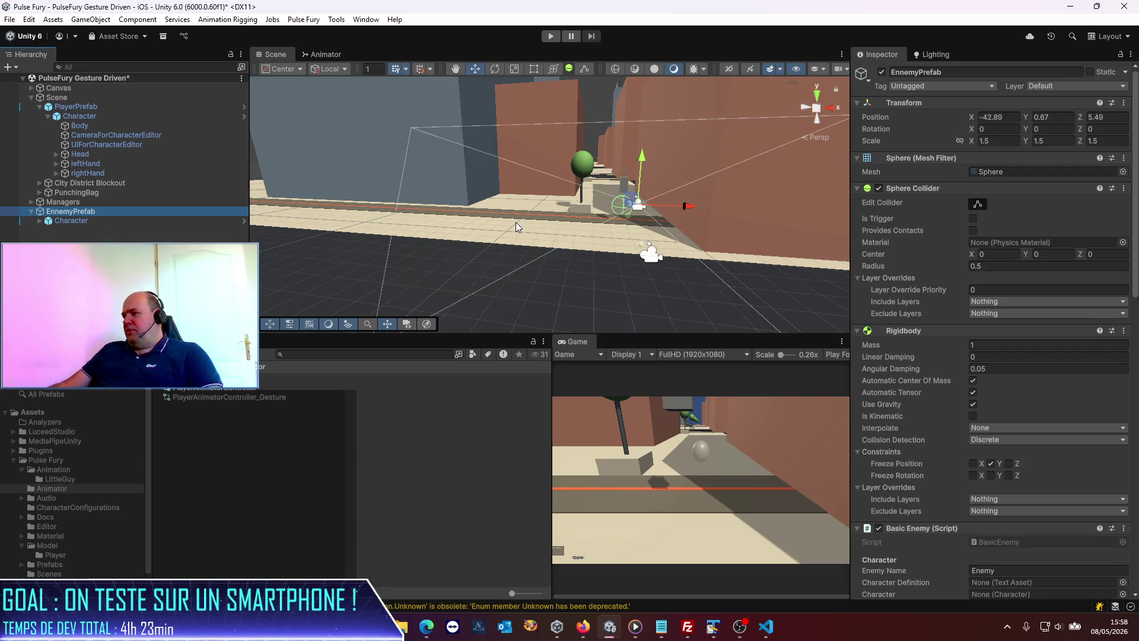
- Set the Basic Enemy's Character Definition to BadGuy1
scroll(977, 332, down, 8)
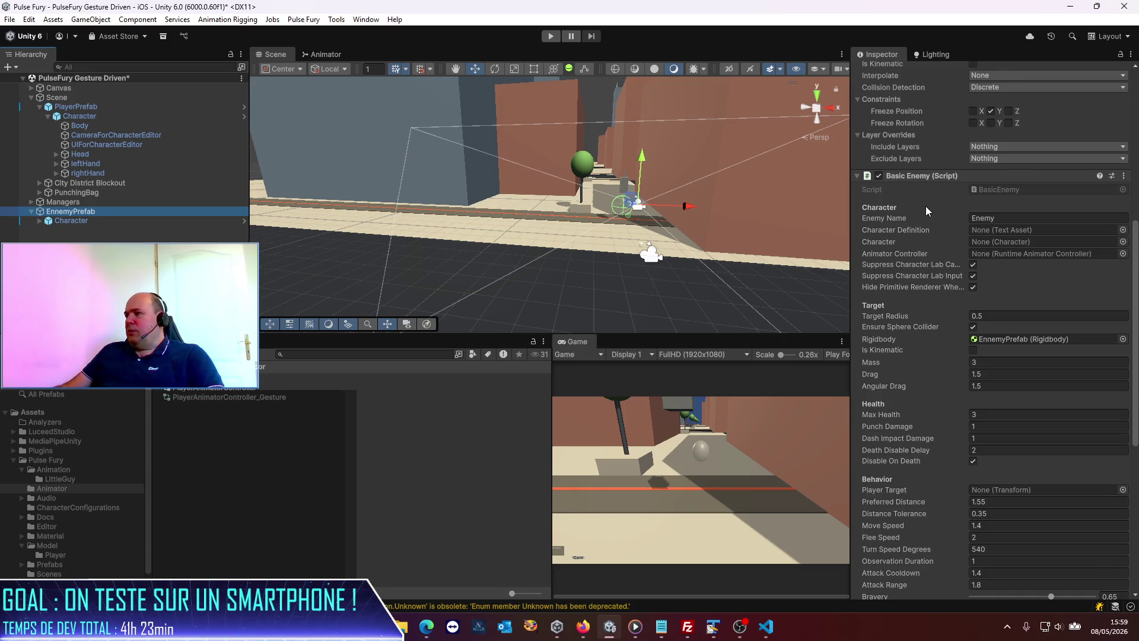
scroll(925, 206, down, 1)
scroll(946, 347, down, 8)
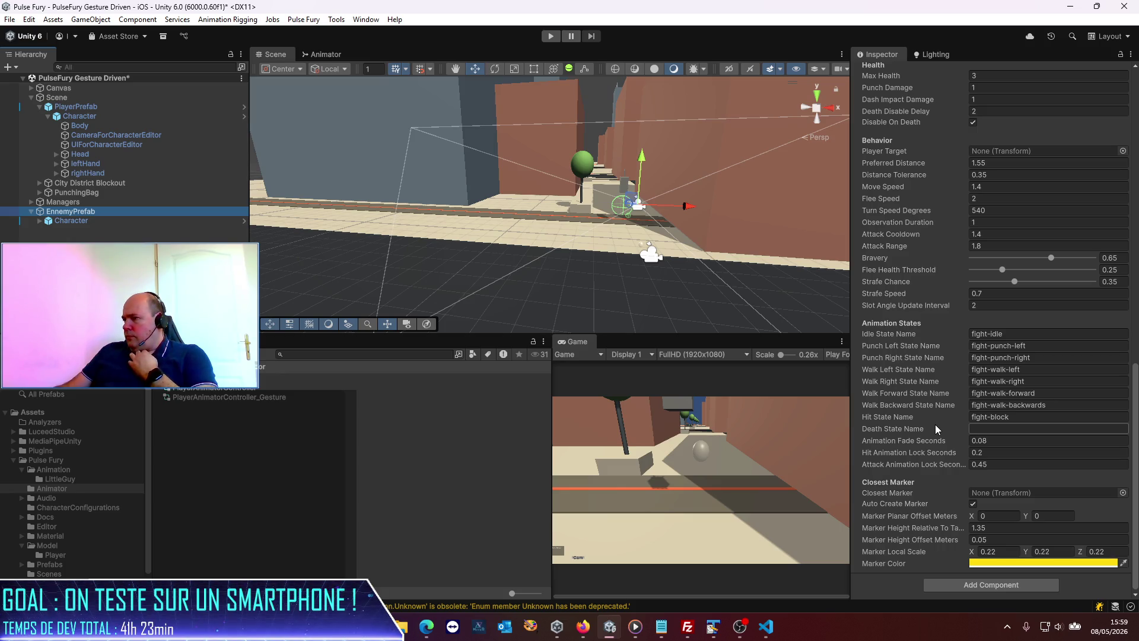
scroll(935, 425, up, 5)
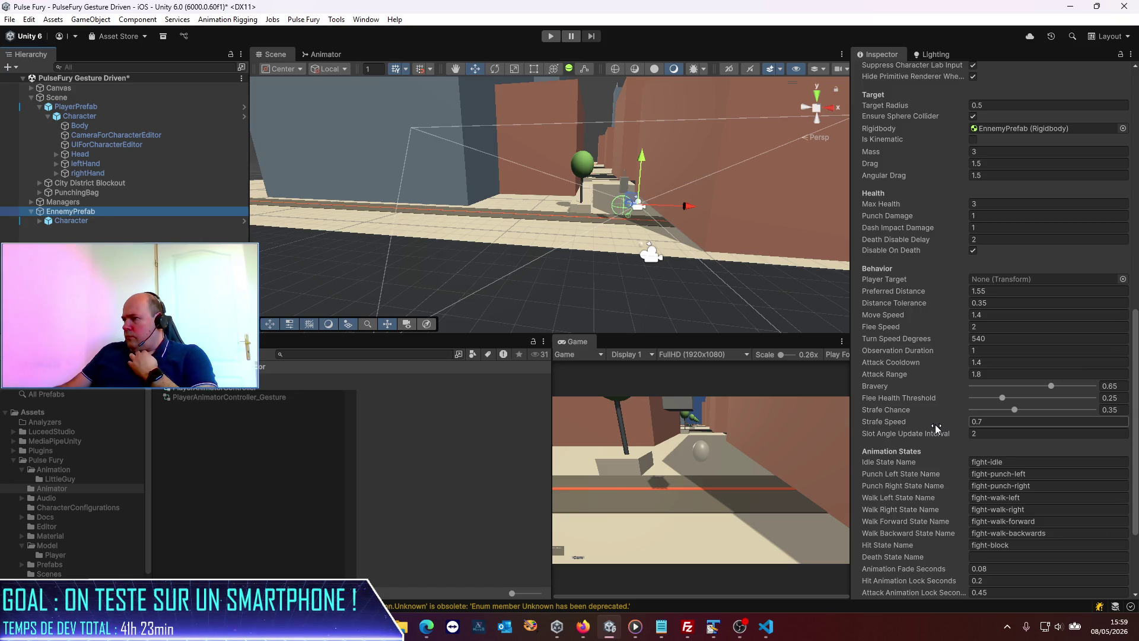
scroll(935, 425, up, 6)
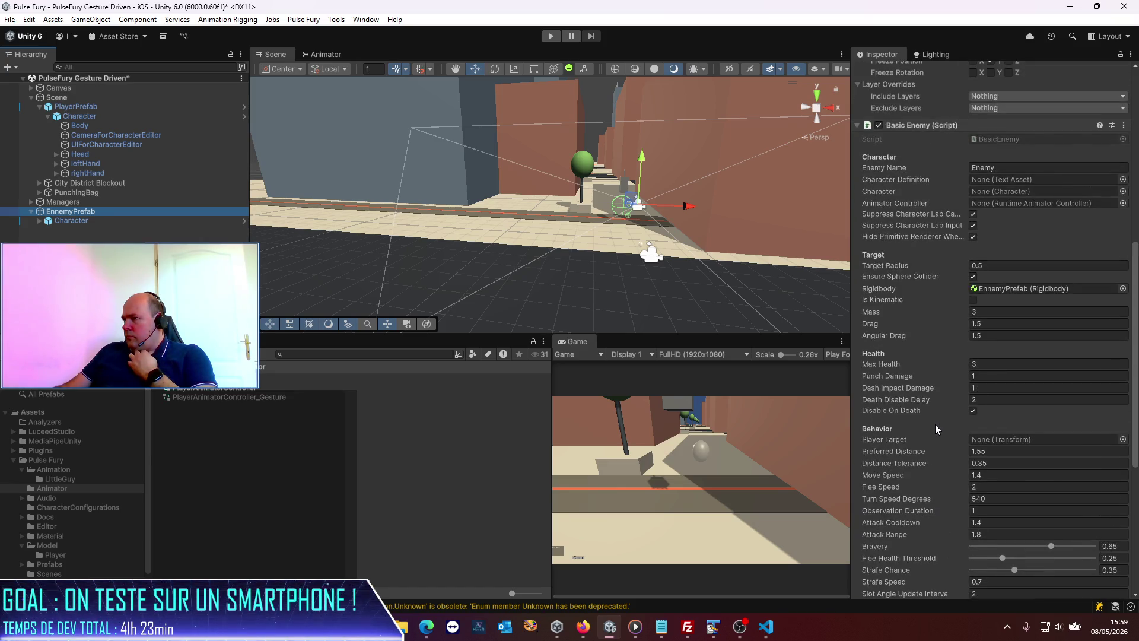
click(1126, 181)
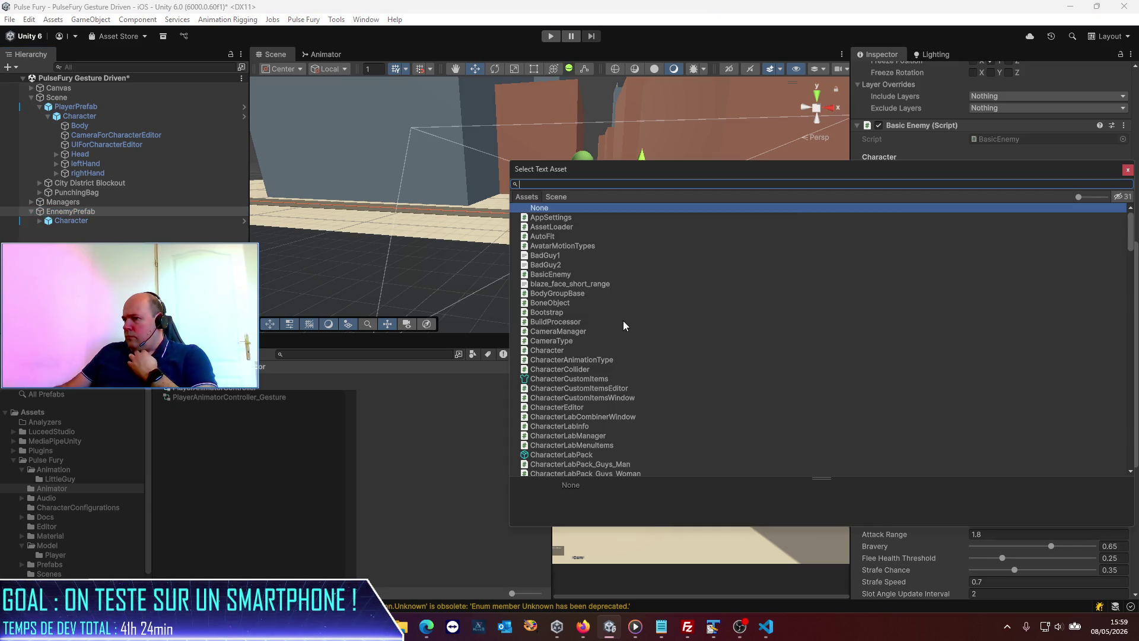
text(bad)
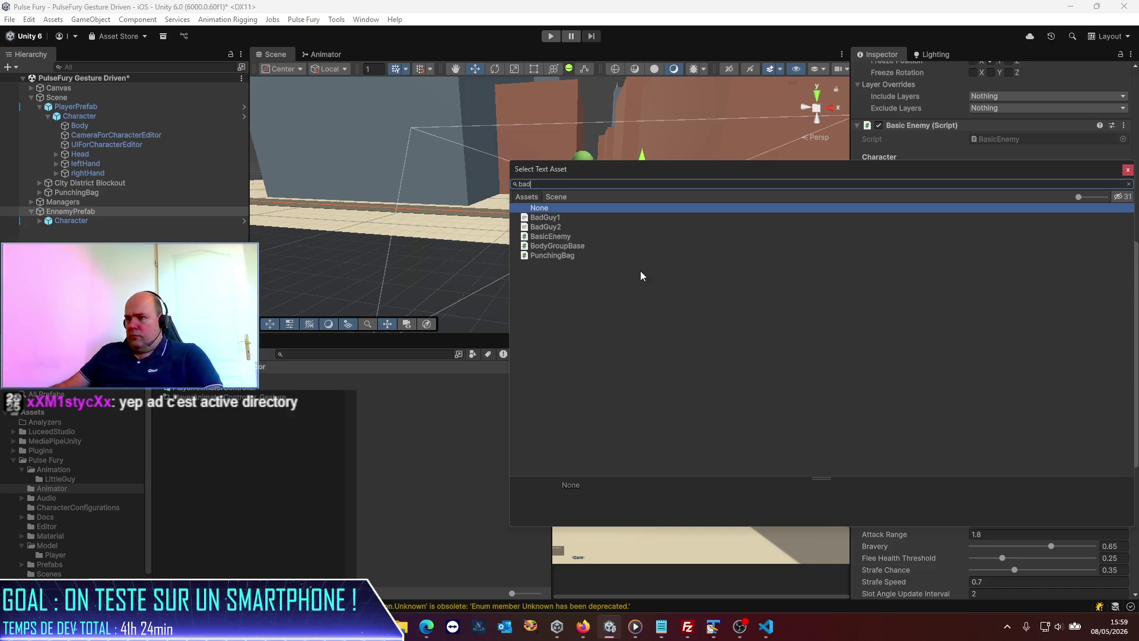
double_click(536, 218)
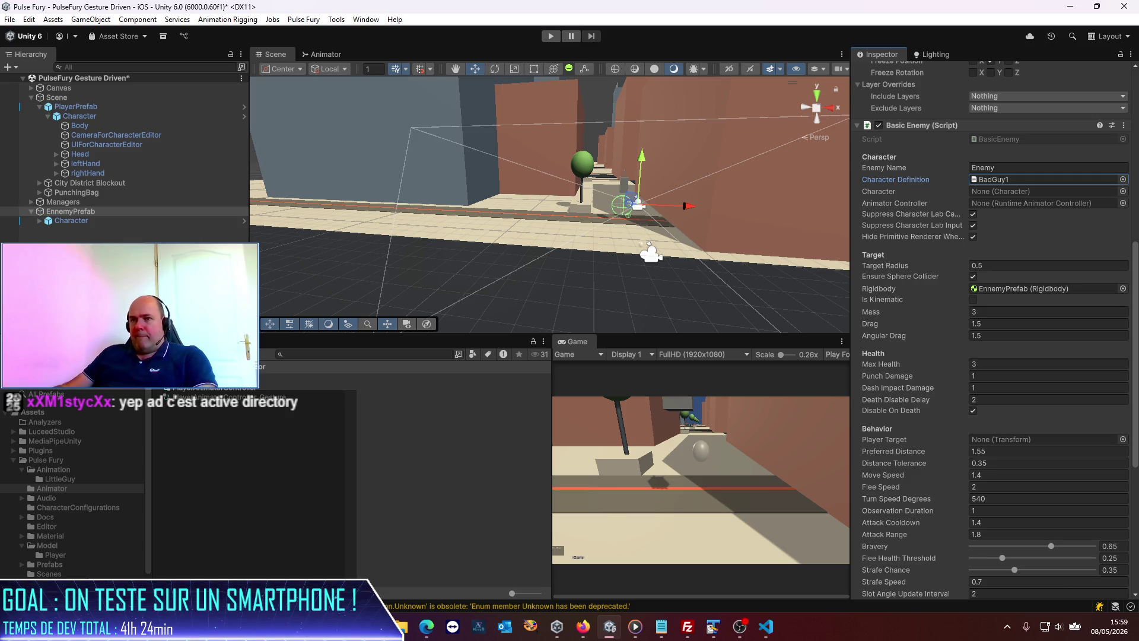
- Assign BadGuyAnimator and the enemy's Character child to Basic Enemy, then frame the enemy
mouse_move(211, 394)
mouse_down()
mouse_move(1044, 179)
mouse_move(1042, 242)
mouse_move(1041, 203)
mouse_up()
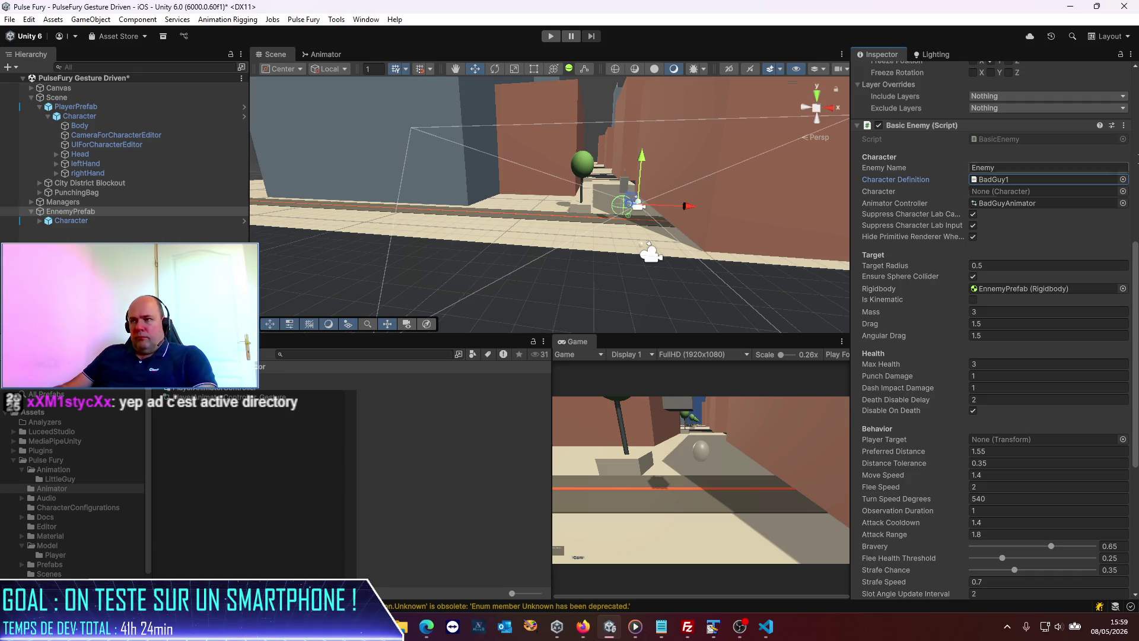
mouse_move(73, 221)
mouse_down()
mouse_move(1044, 181)
mouse_move(1075, 257)
mouse_move(1055, 182)
mouse_move(1048, 191)
mouse_up()
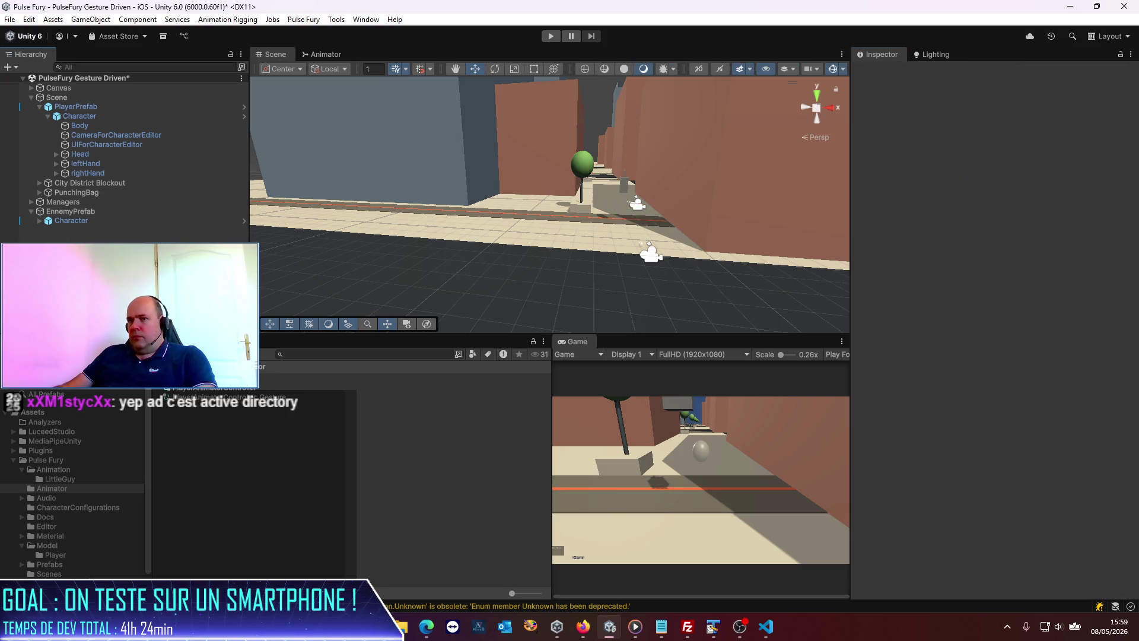
double_click(95, 214)
scroll(551, 259, up, 3)
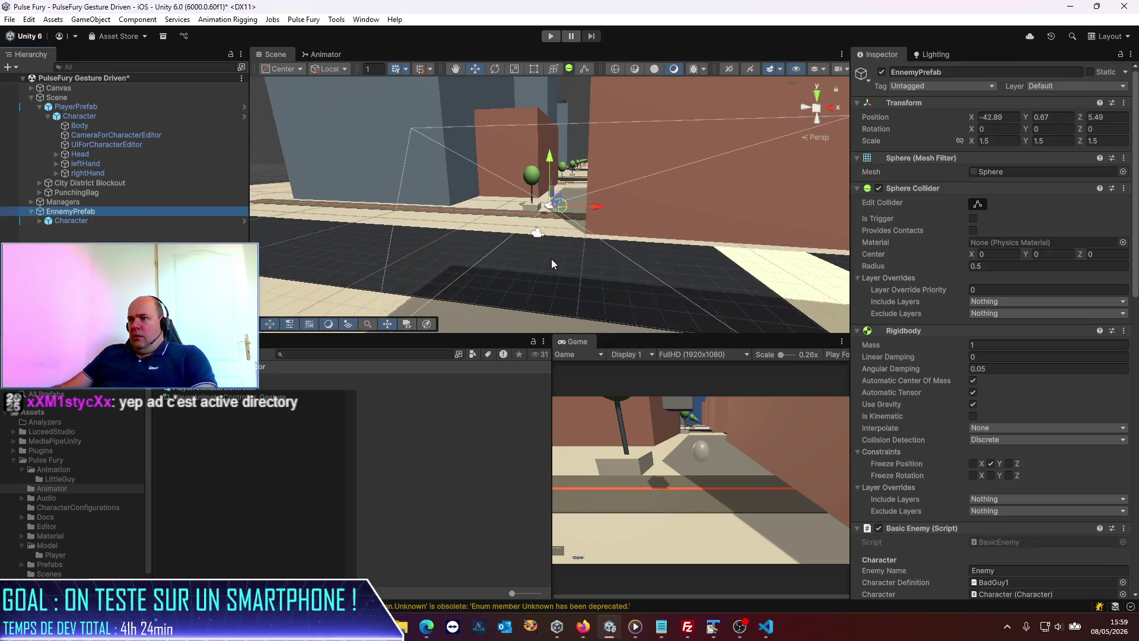
scroll(553, 258, up, 2)
- Save the scene, then ask Codex 'Est-ce que je dois avoir un rigidbody et un collider ?' and read its reply
key(ctrl+s)
key(alt+Tab)
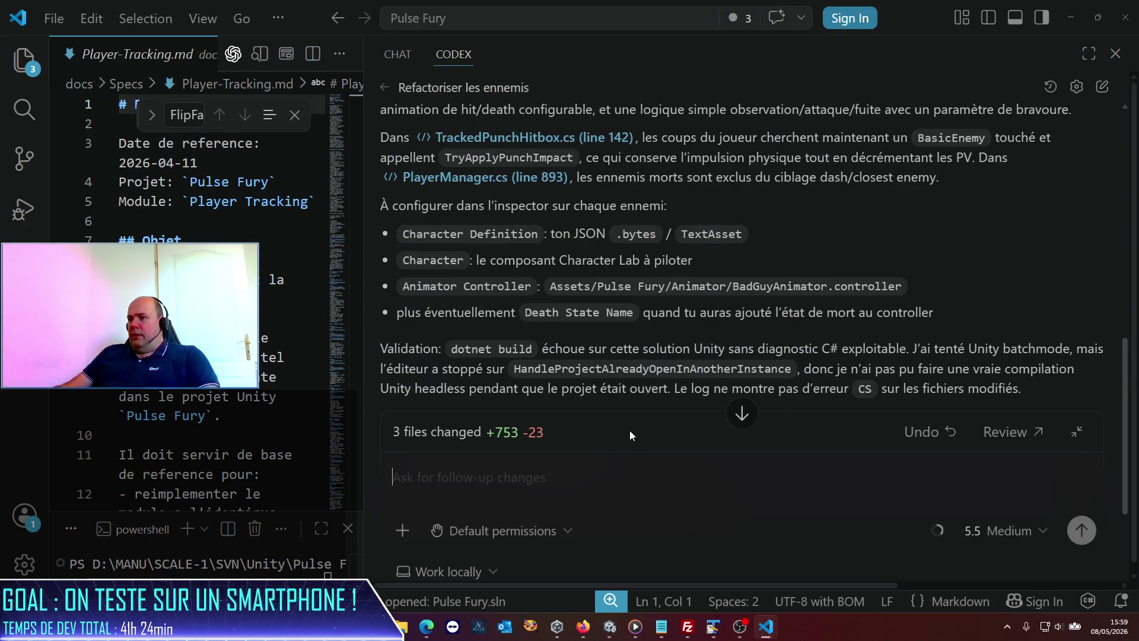
text(ok su)
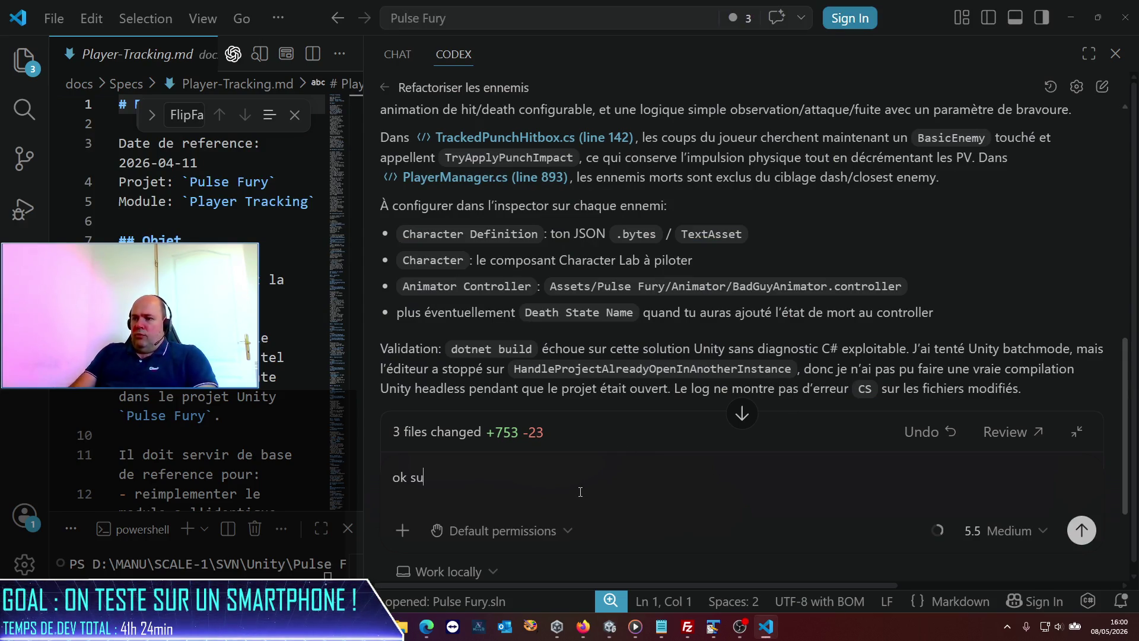
text(per ! Est-ce)
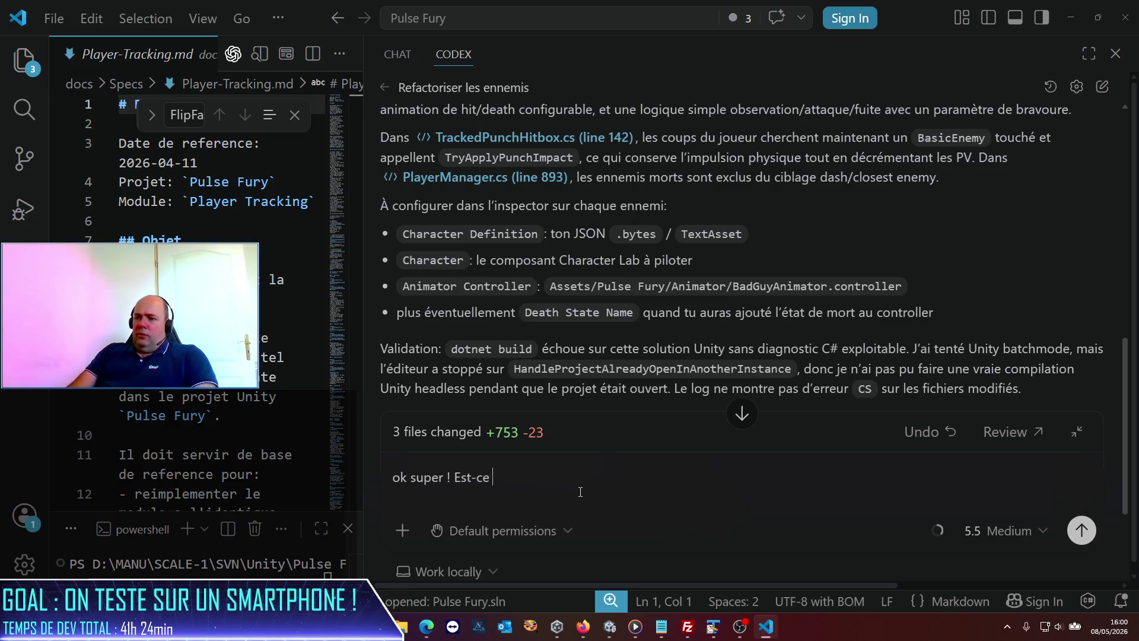
key(BackSpace)
key(BackSpace)
key(BackSpace)
text(Qu'es)
key(BackSpace)
key(BackSpace)
key(BackSpace)
text(Est-ce que j)
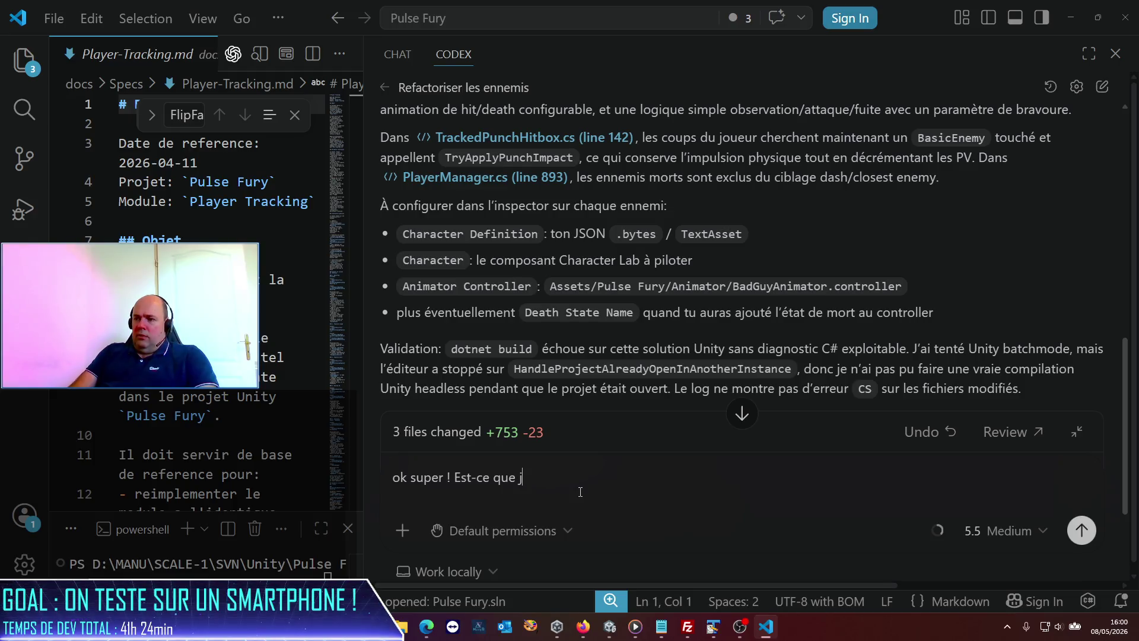
text(e dois )
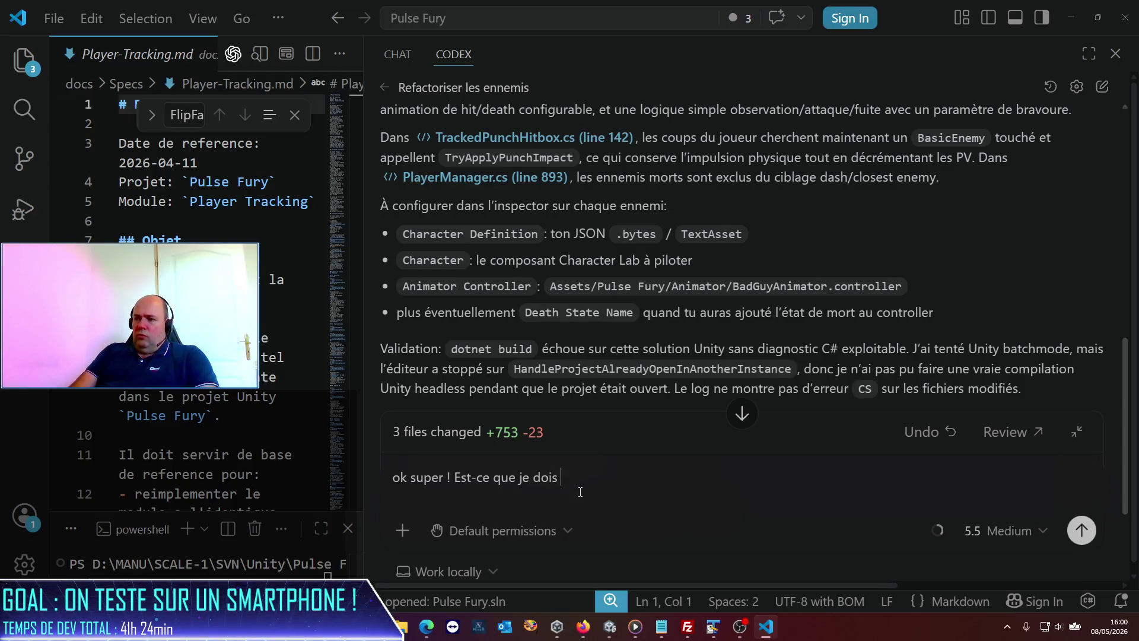
text(avoir un rigid)
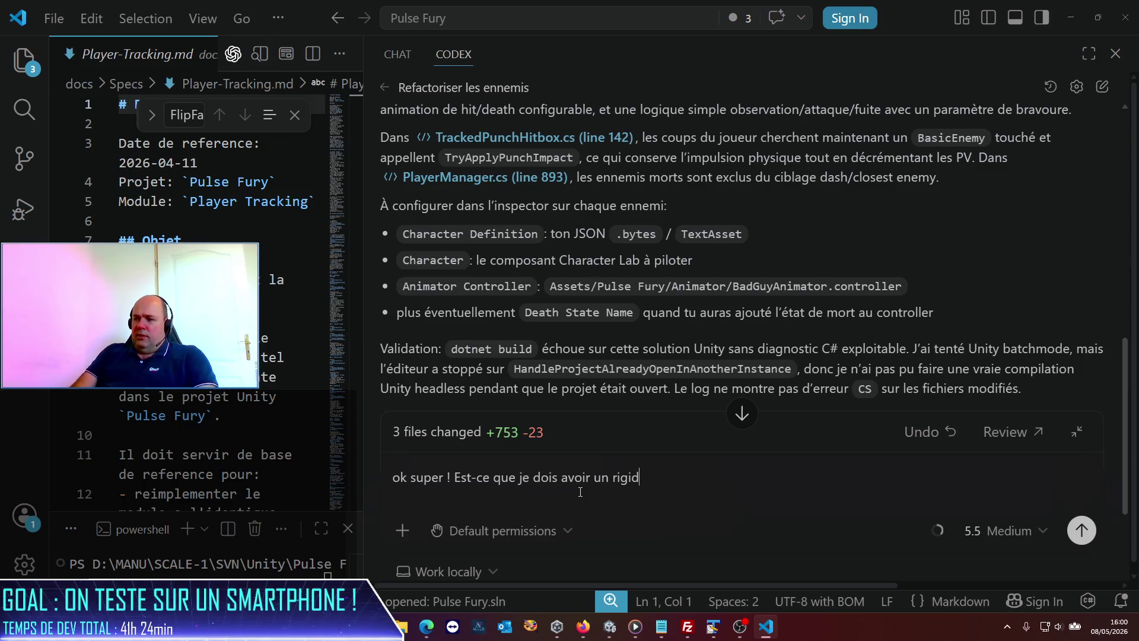
text(body et un )
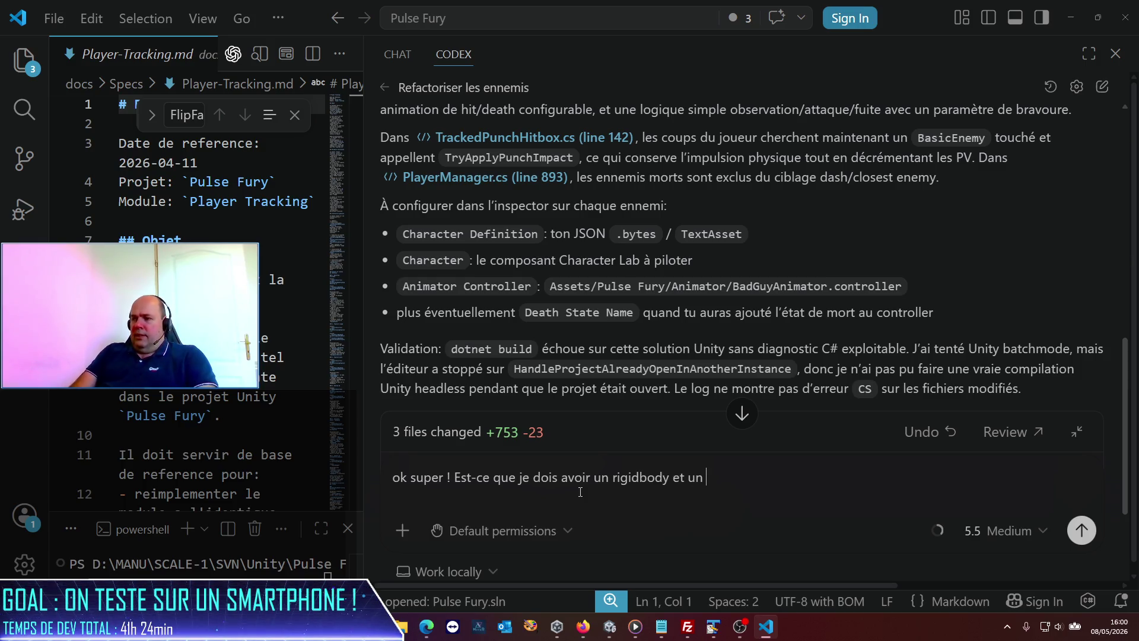
text(collider ?)
key(Return)
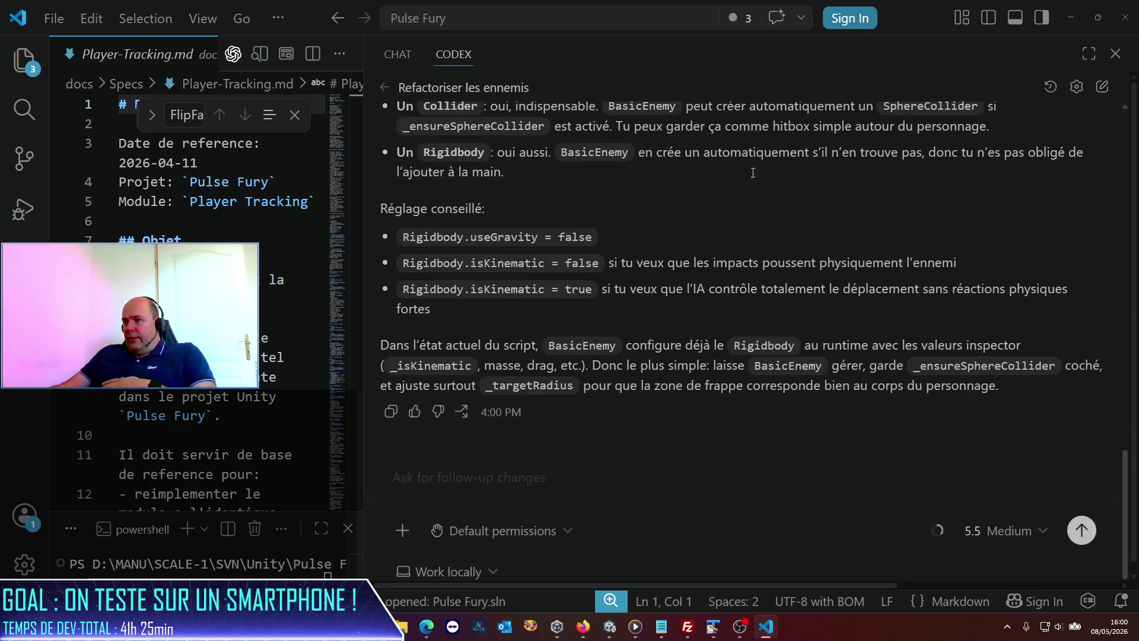
scroll(705, 218, up, 1)
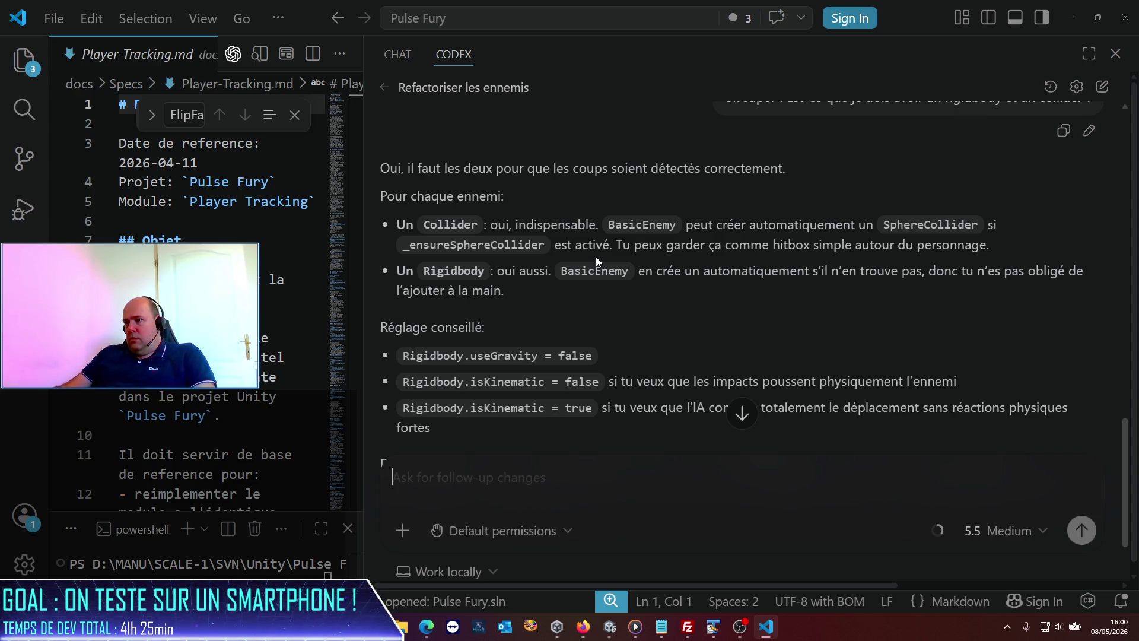
key(alt+Tab)
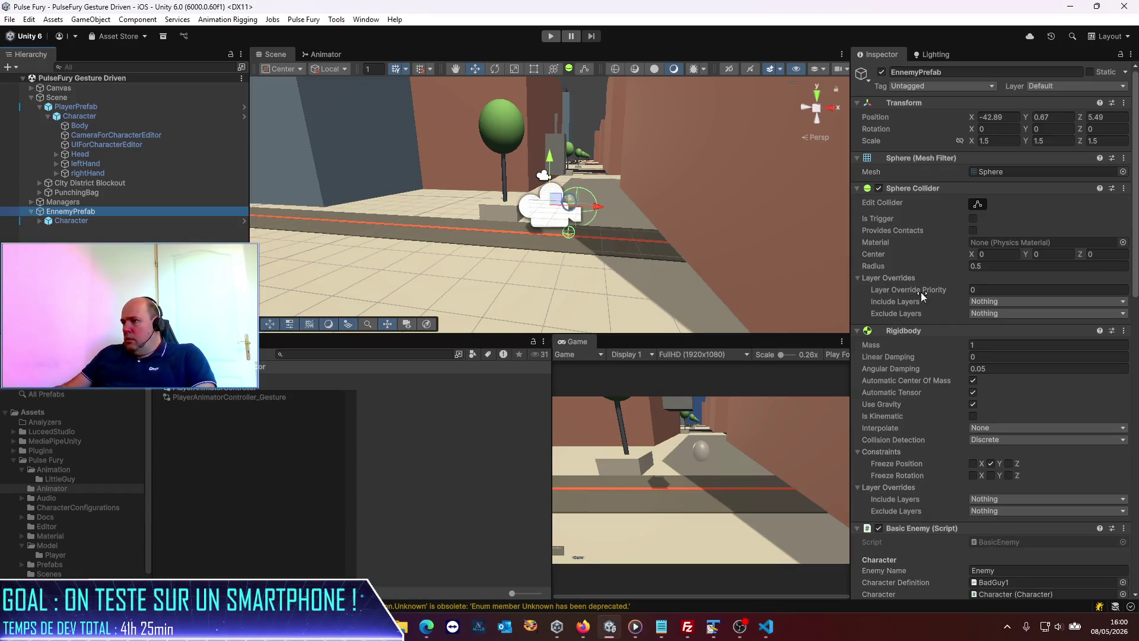
- Widen the Inspector and review EnnemyPrefab's Basic Enemy fields, including its referenced Rigidbody
click(81, 219)
click(77, 211)
scroll(1001, 213, down, 10)
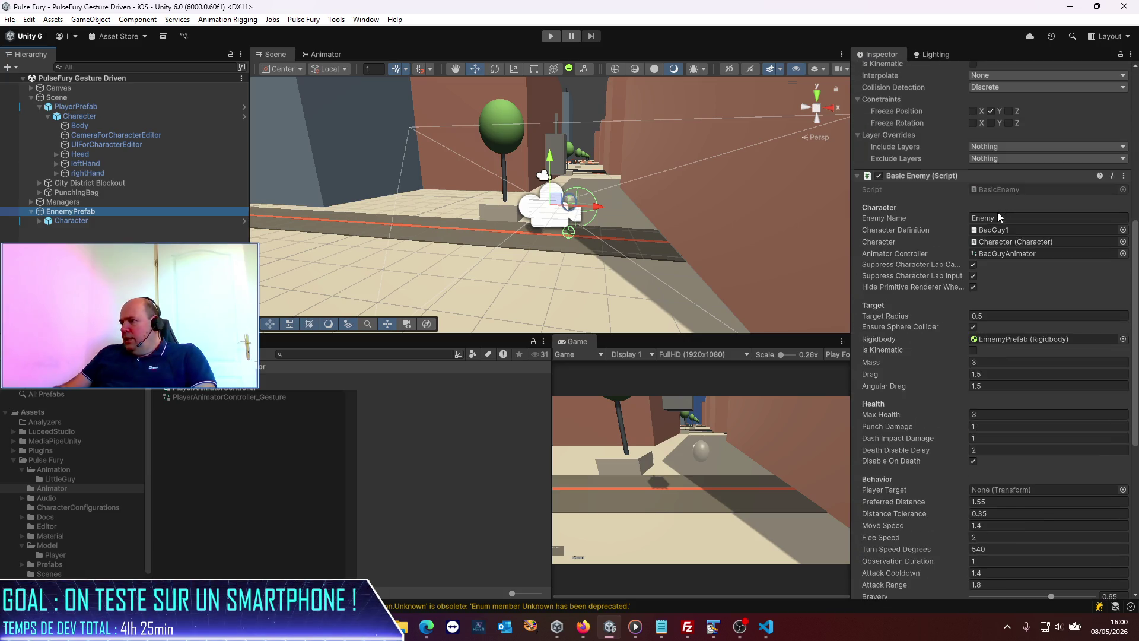
drag(850, 236, 664, 237)
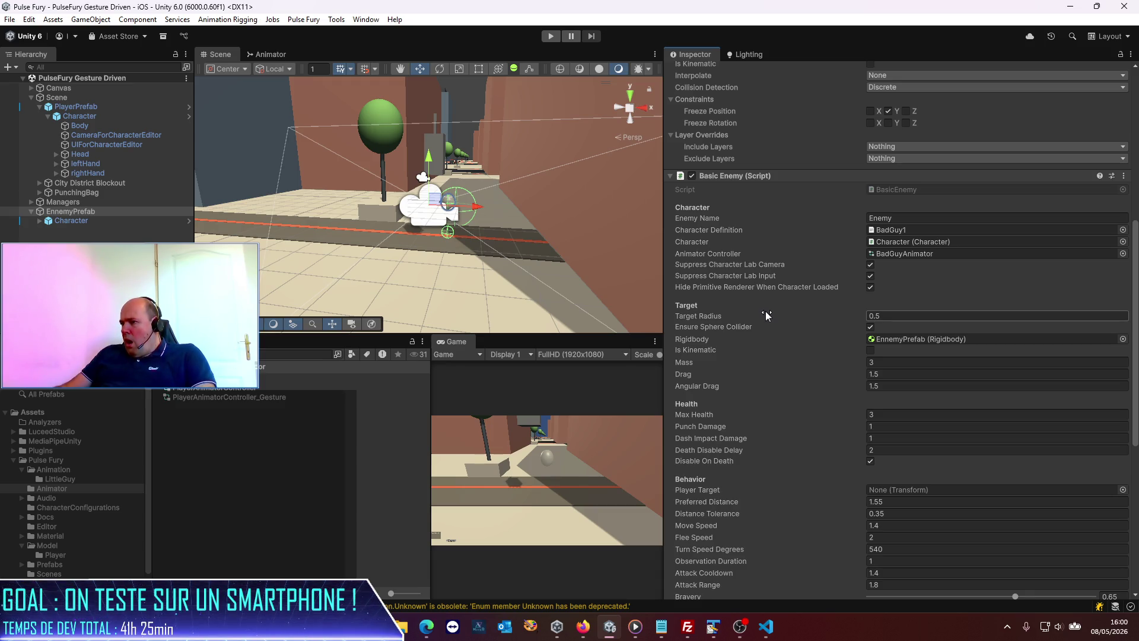
click(898, 339)
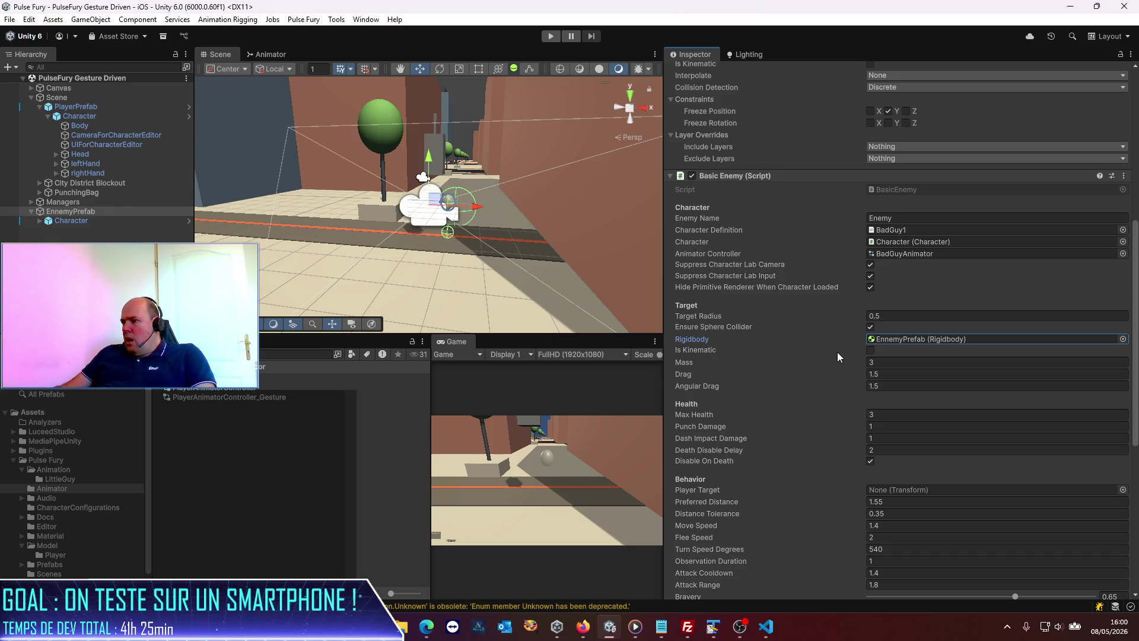
scroll(837, 352, down, 3)
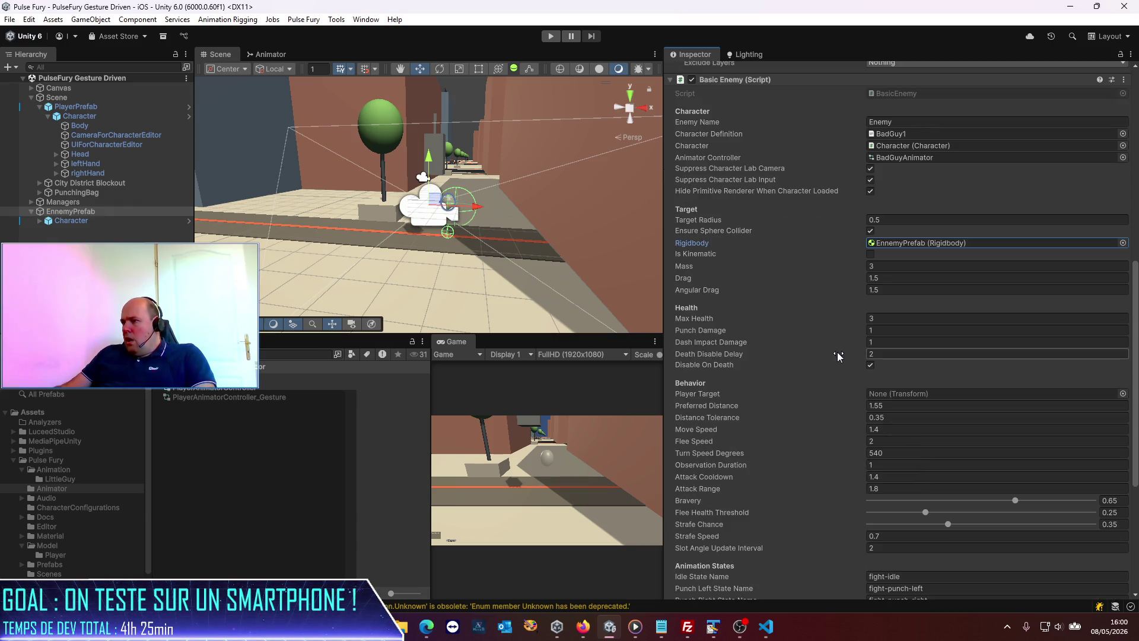
scroll(838, 353, down, 3)
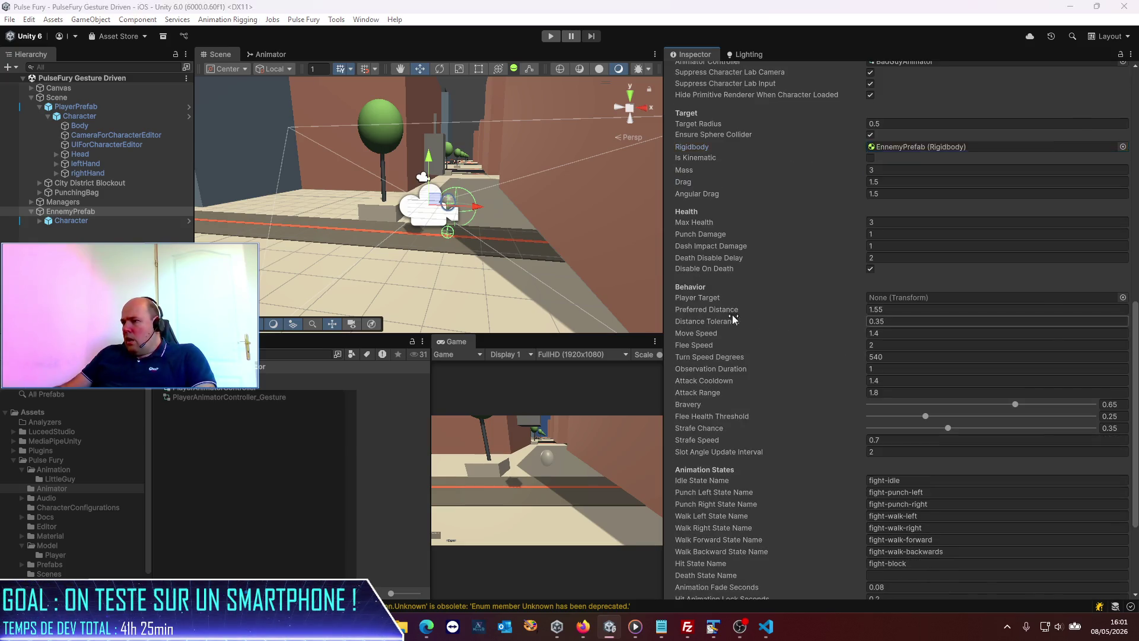
key(alt+Tab)
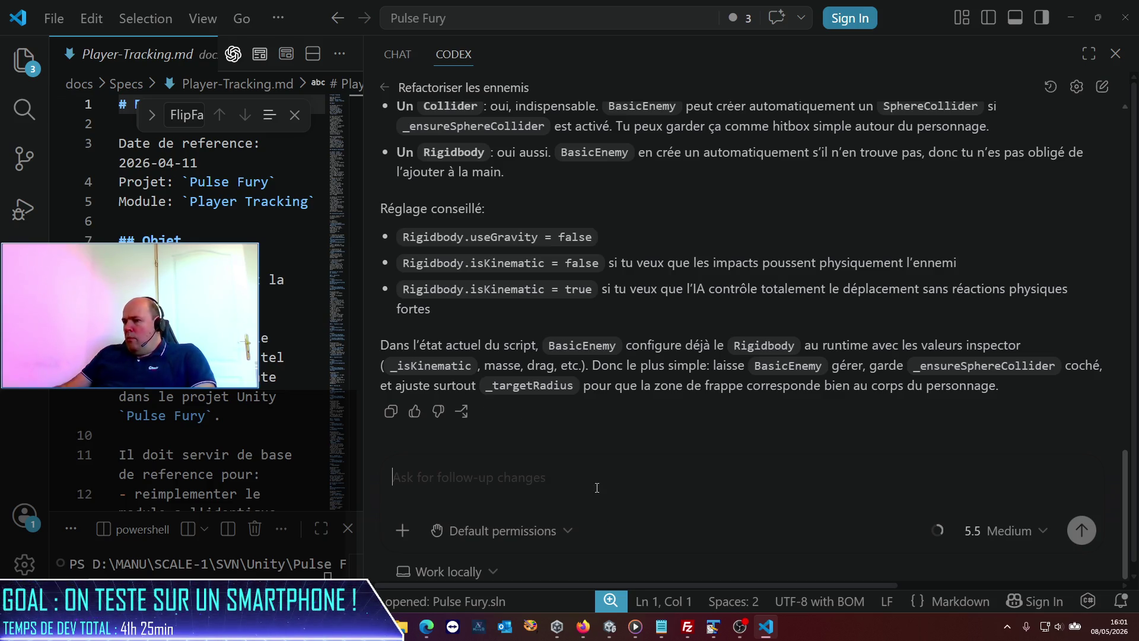
- Ask Codex in a follow-up message what the Player Target parameter is used for
text(ok ! je)
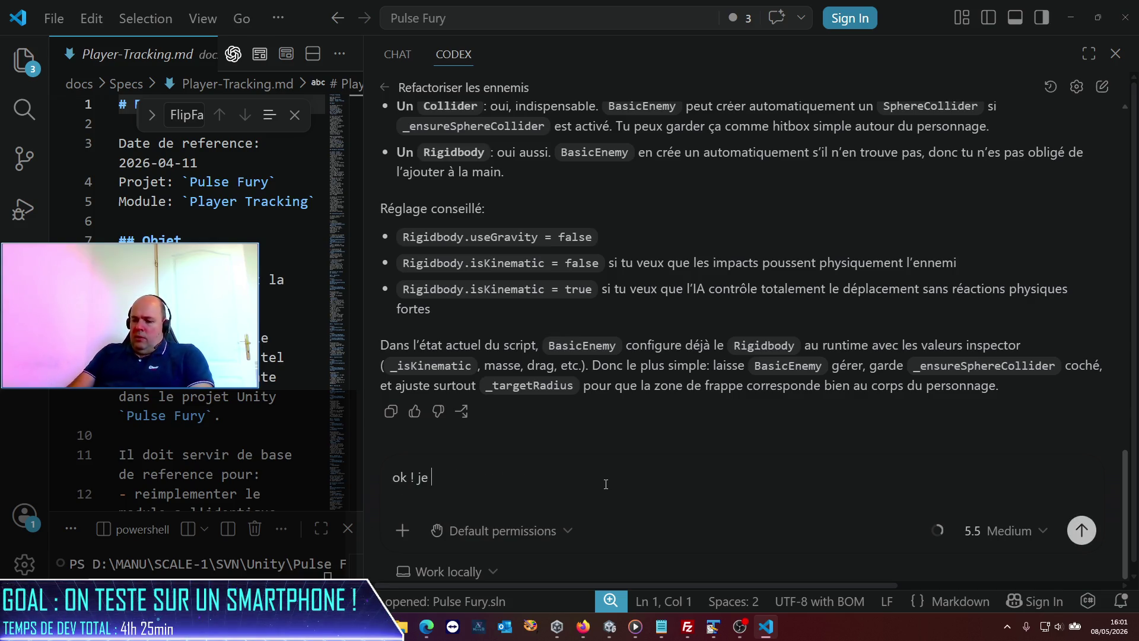
text(paramètre)
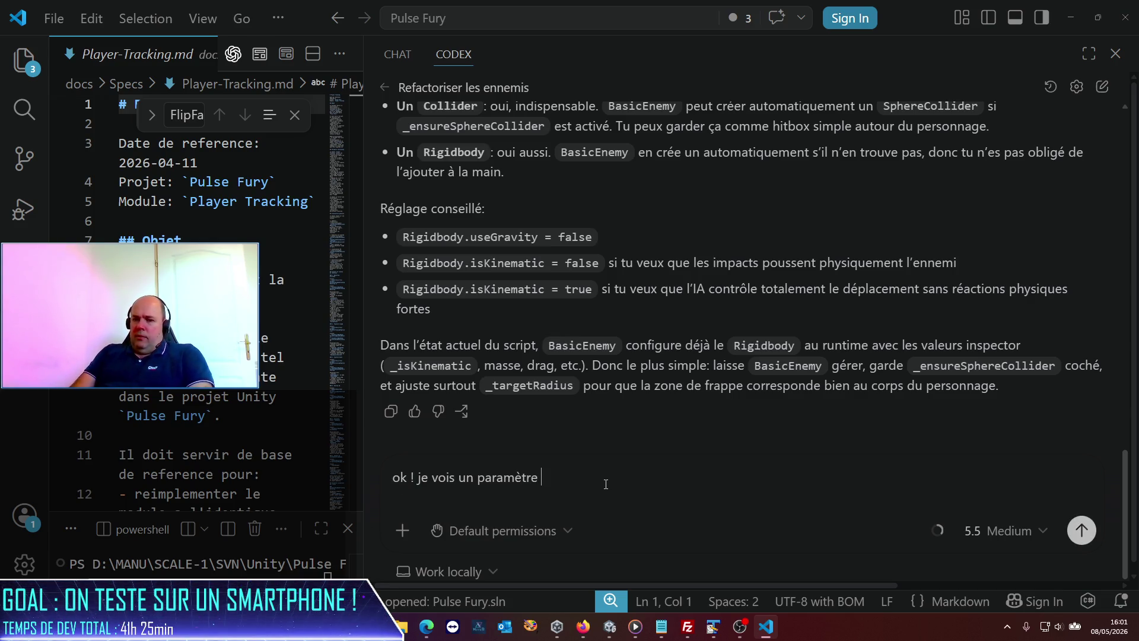
key(alt+Tab)
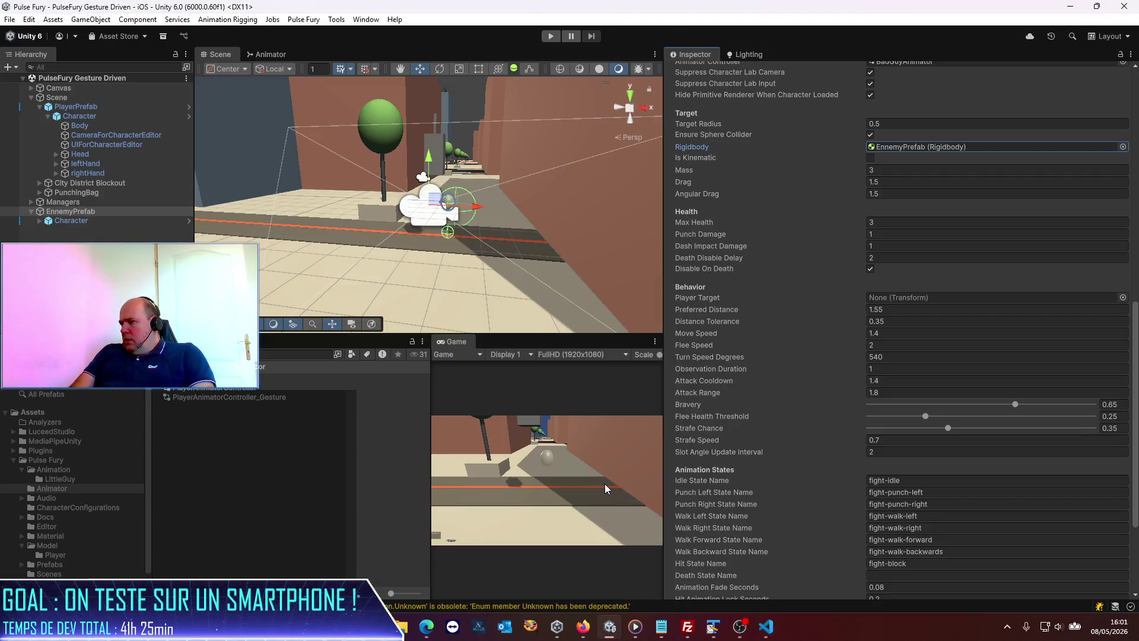
key(alt+Tab)
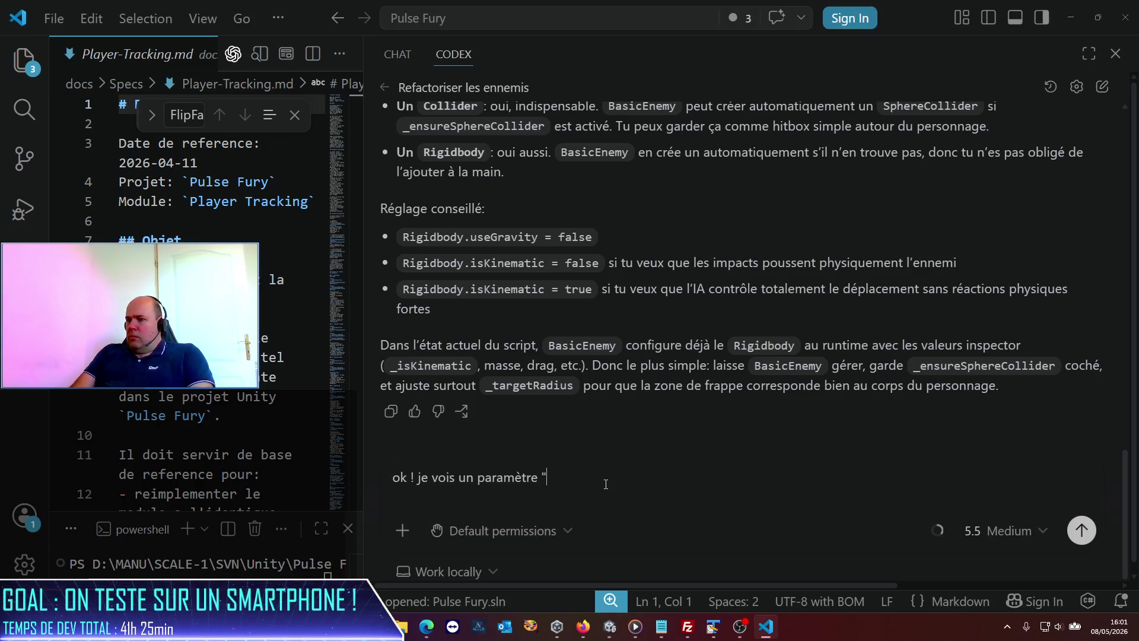
text(Player Target)
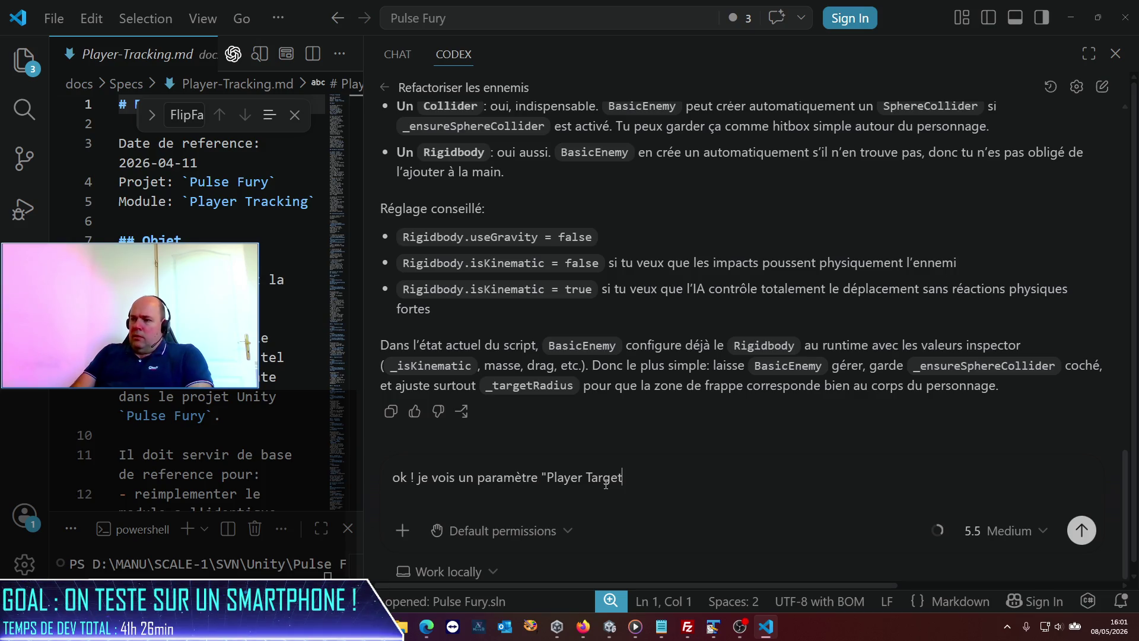
text( po)
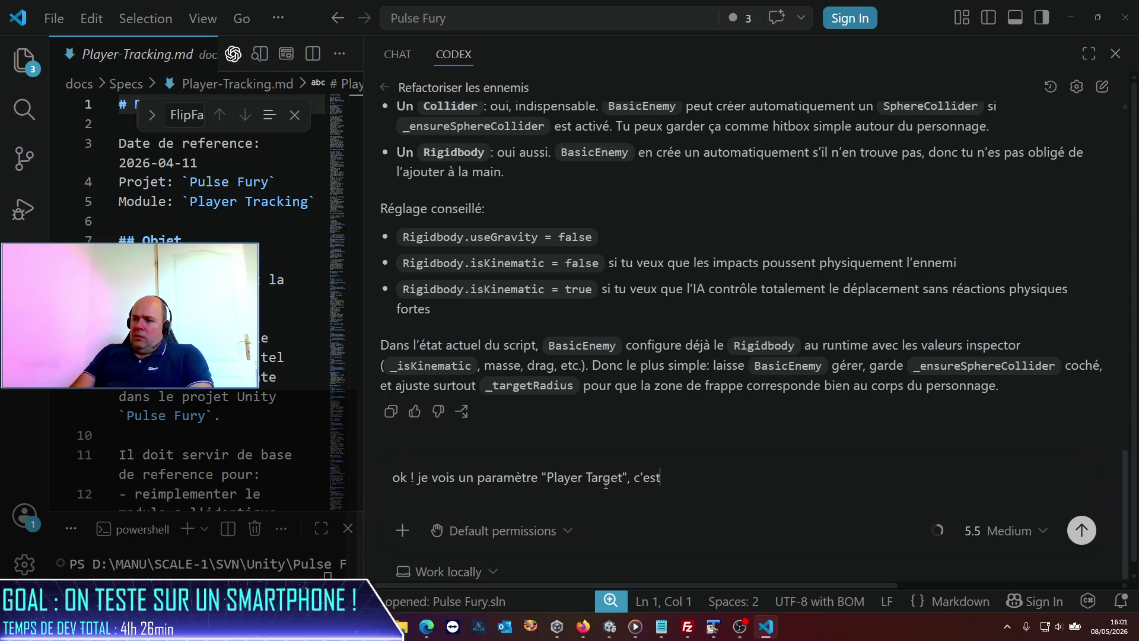
text(ilisé)
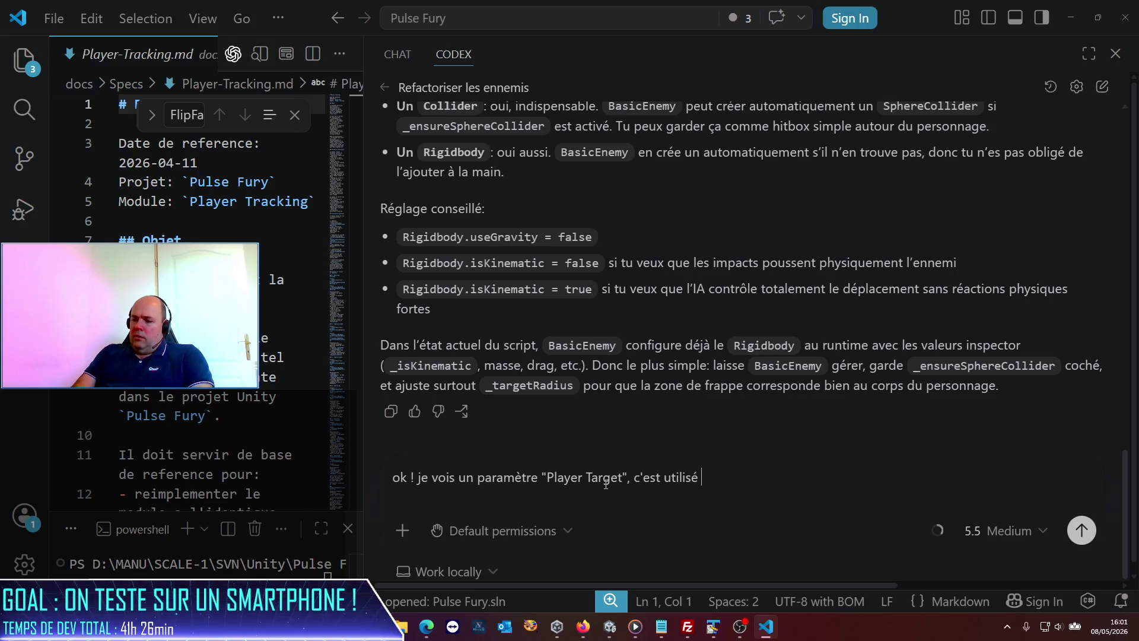
key(Return)
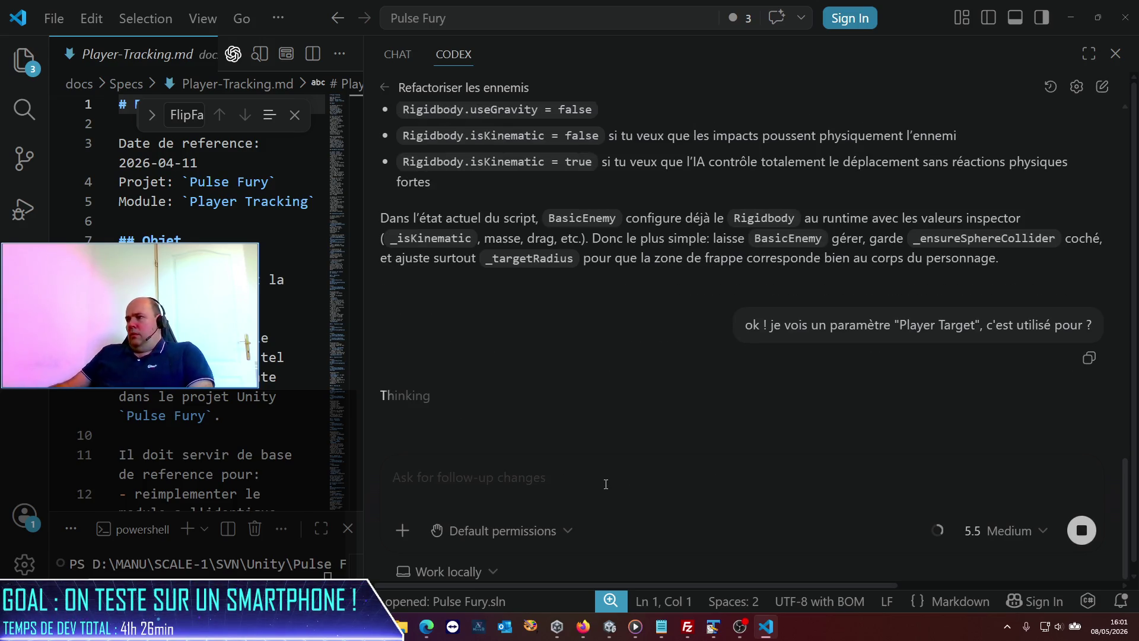
key(alt+Tab)
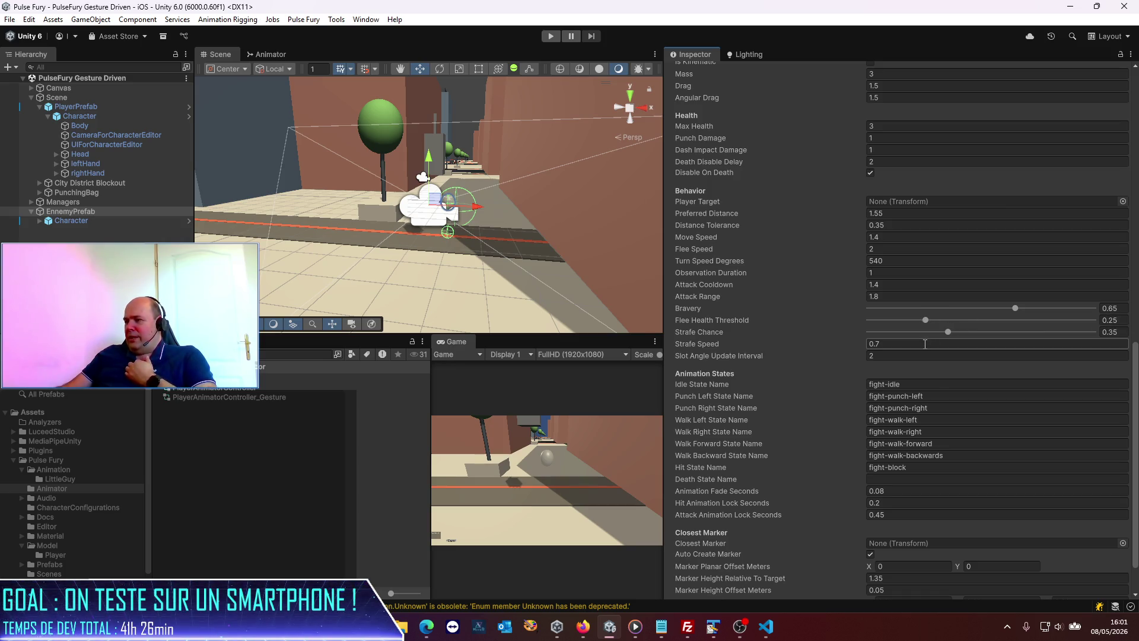
- Scroll through EnnemyPrefab's components, then narrow the Inspector so the Scene and Game views get more room
scroll(902, 356, down, 2)
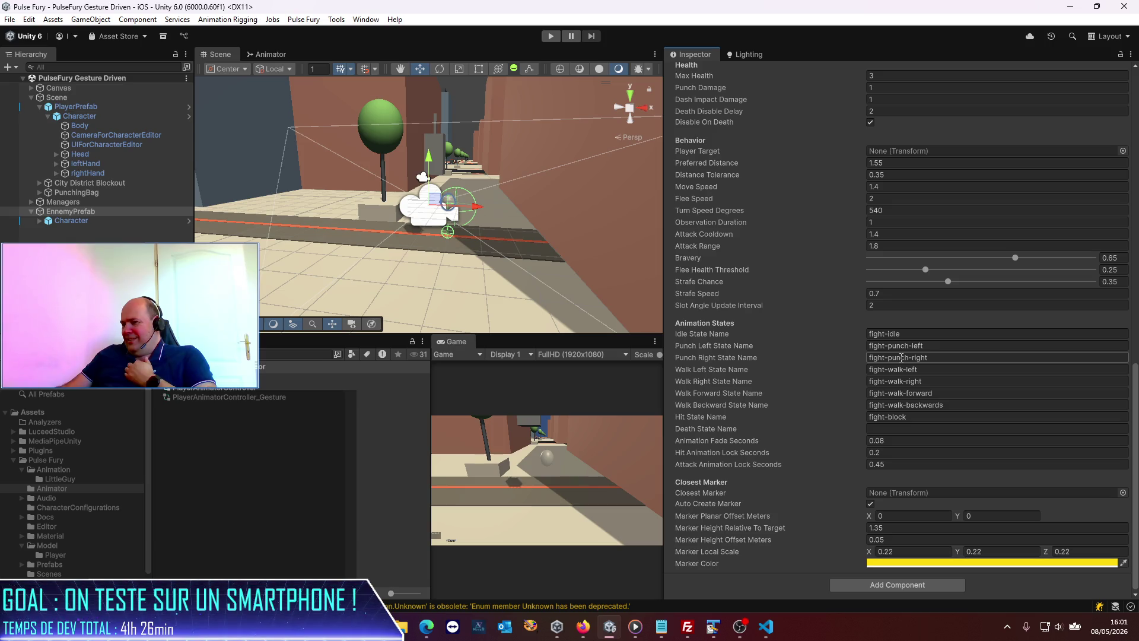
scroll(902, 356, up, 15)
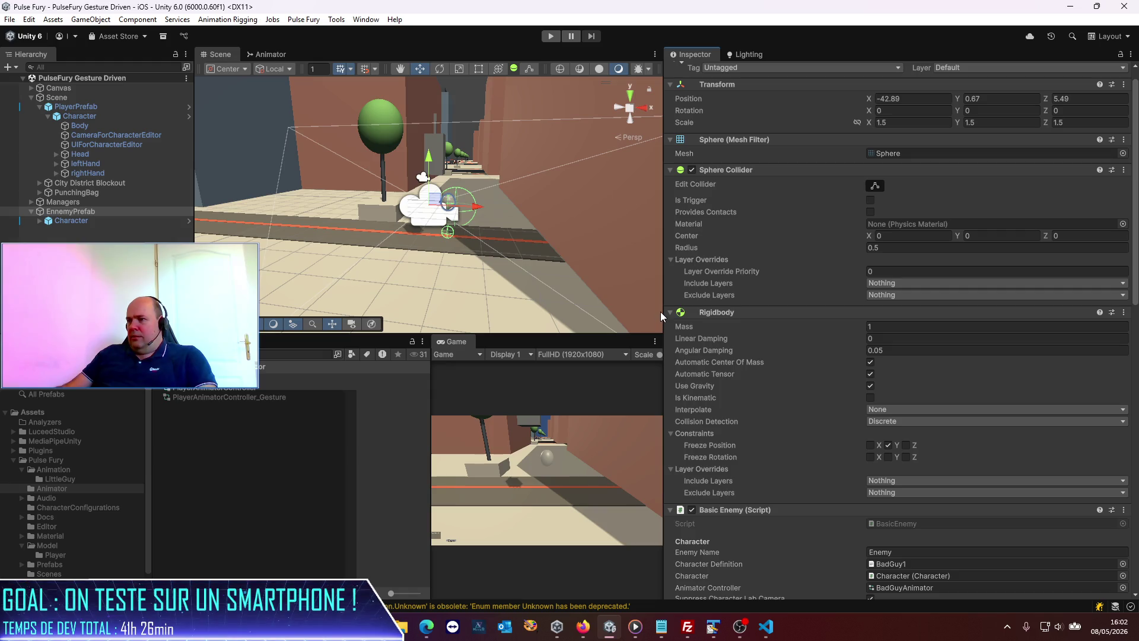
drag(663, 303, 796, 302)
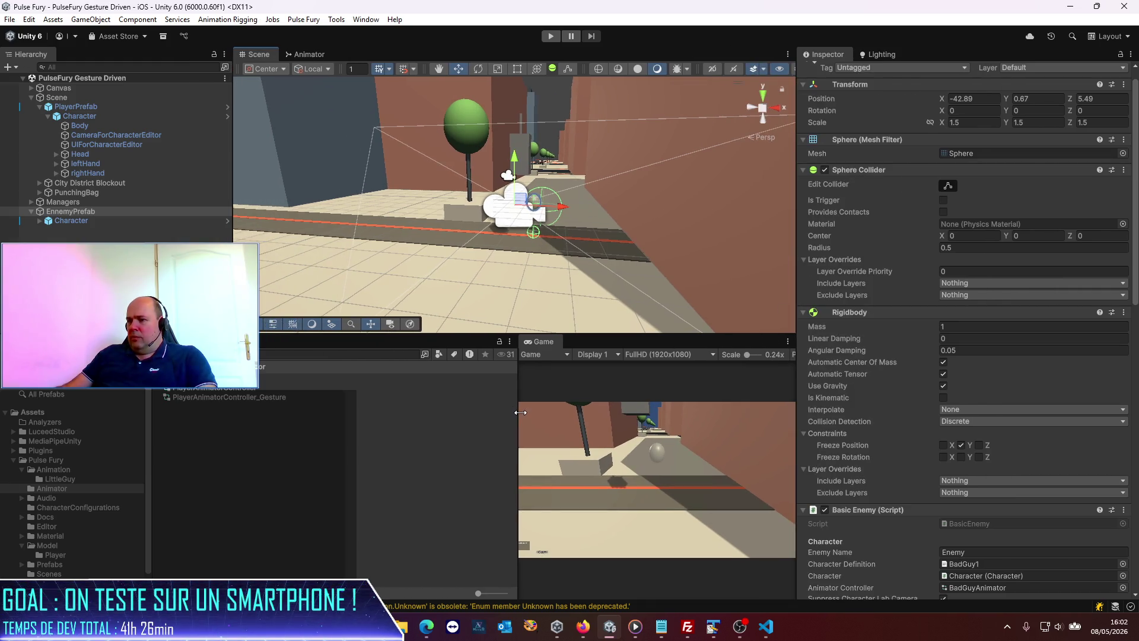
- Widen the Game view, switch it to the Simulator preview, and start Play mode
drag(521, 412, 317, 413)
click(345, 354)
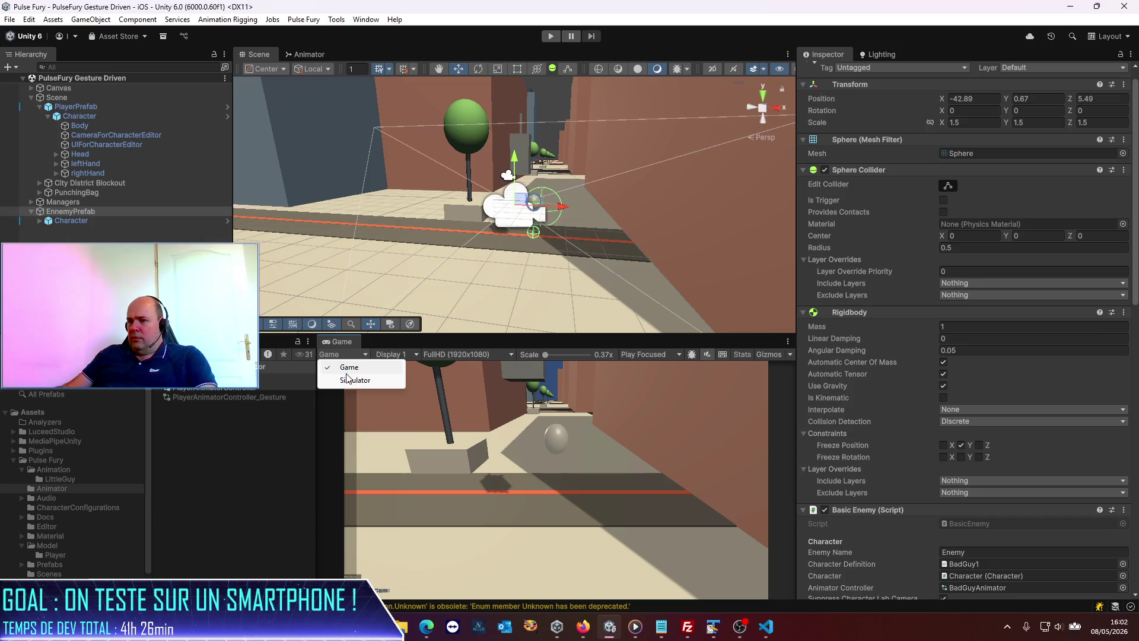
click(344, 354)
click(347, 381)
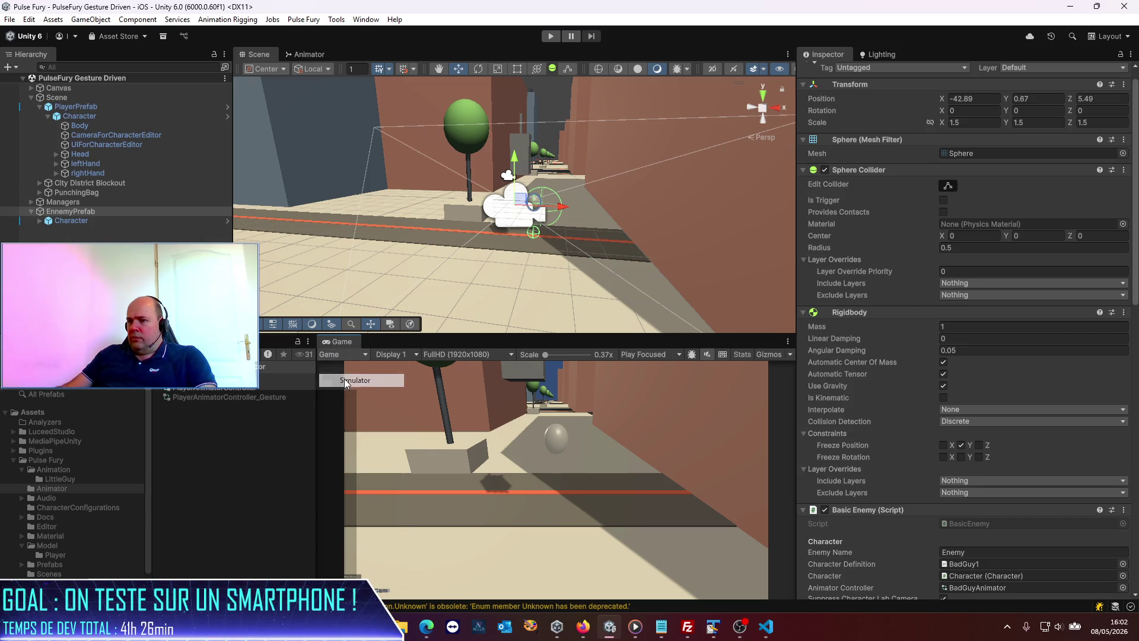
click(551, 37)
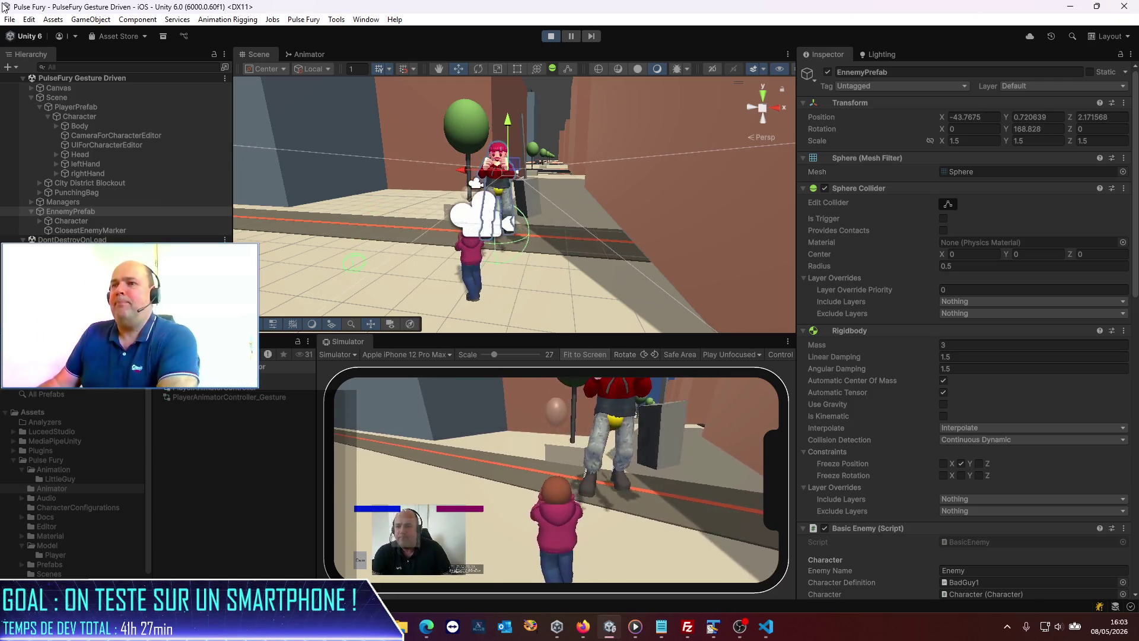
- Inspect the player's PlayerPrefab, Character and Body objects, then orbit to a side view of the characters
click(83, 119)
click(81, 108)
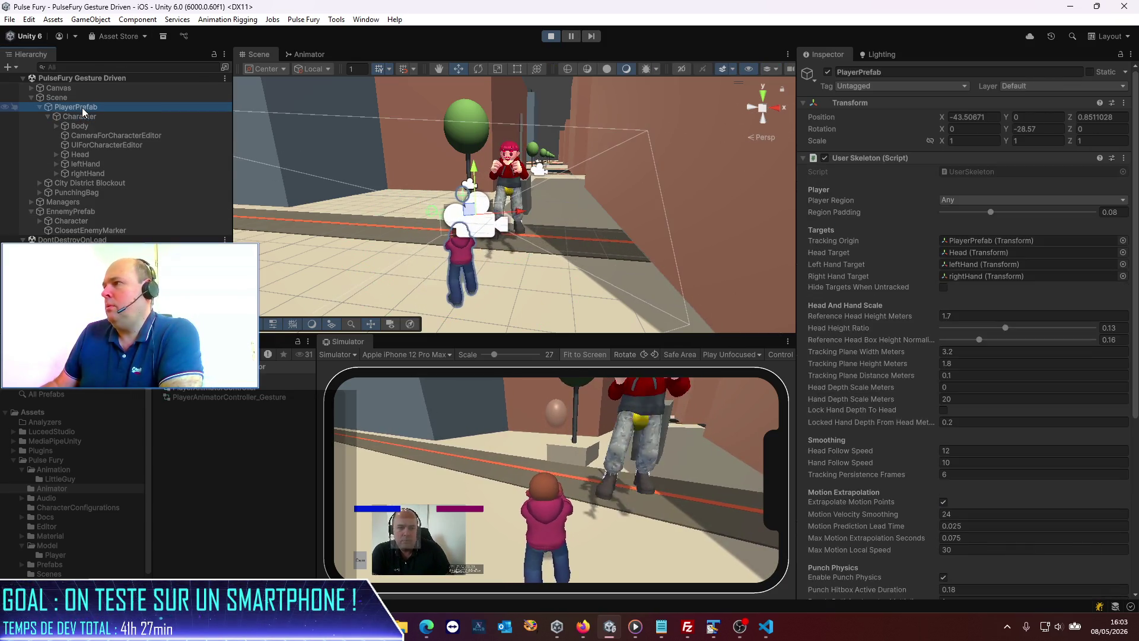
click(81, 116)
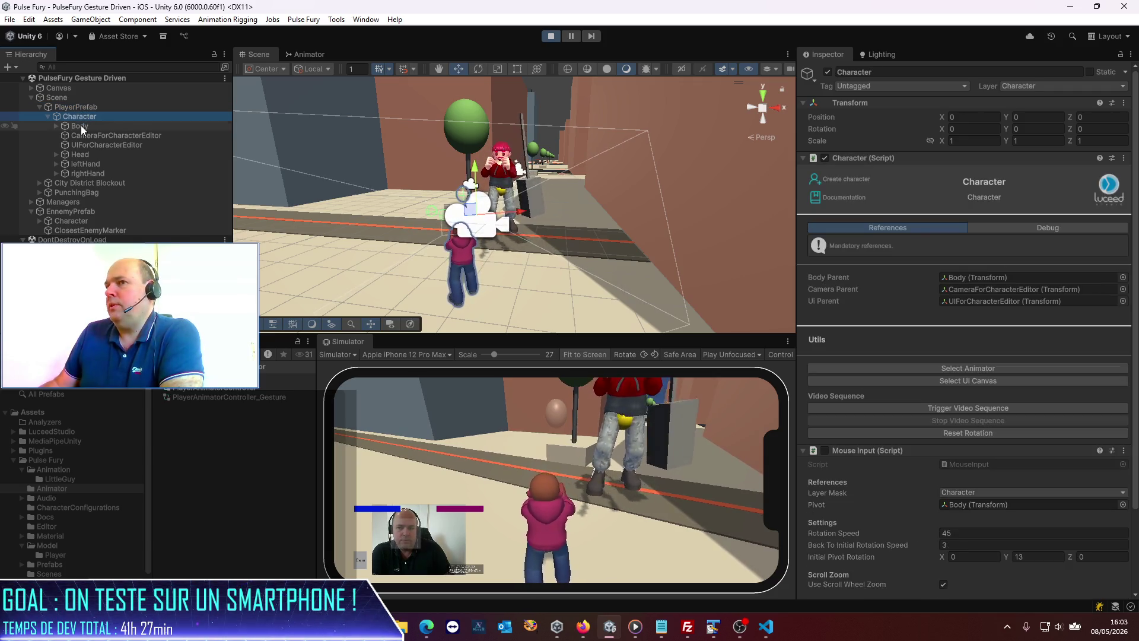
click(81, 126)
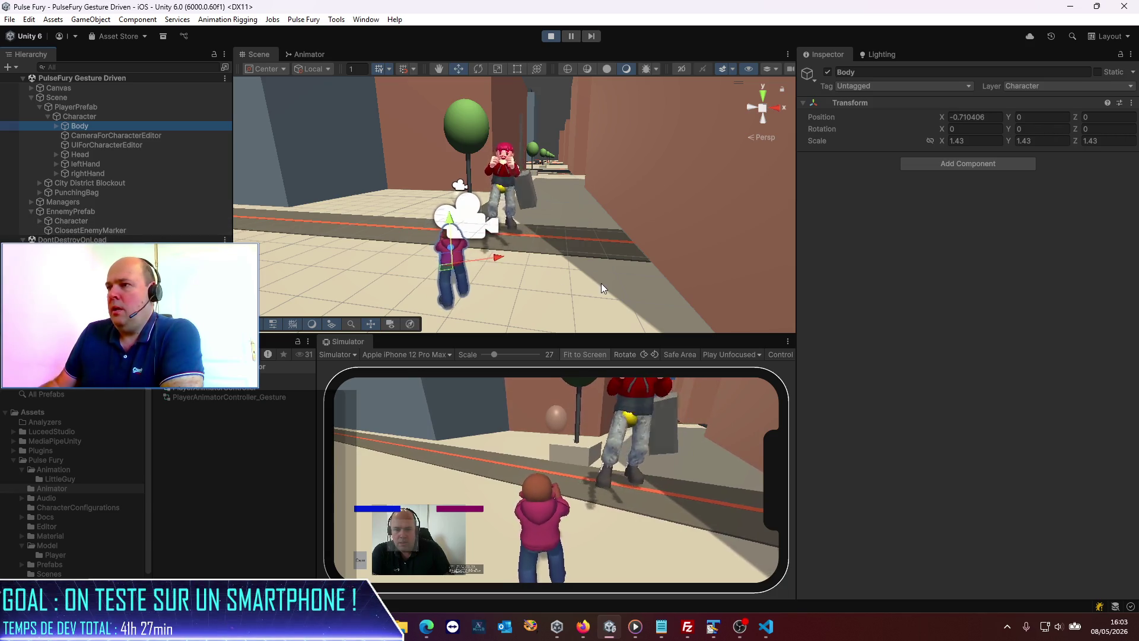
click(581, 269)
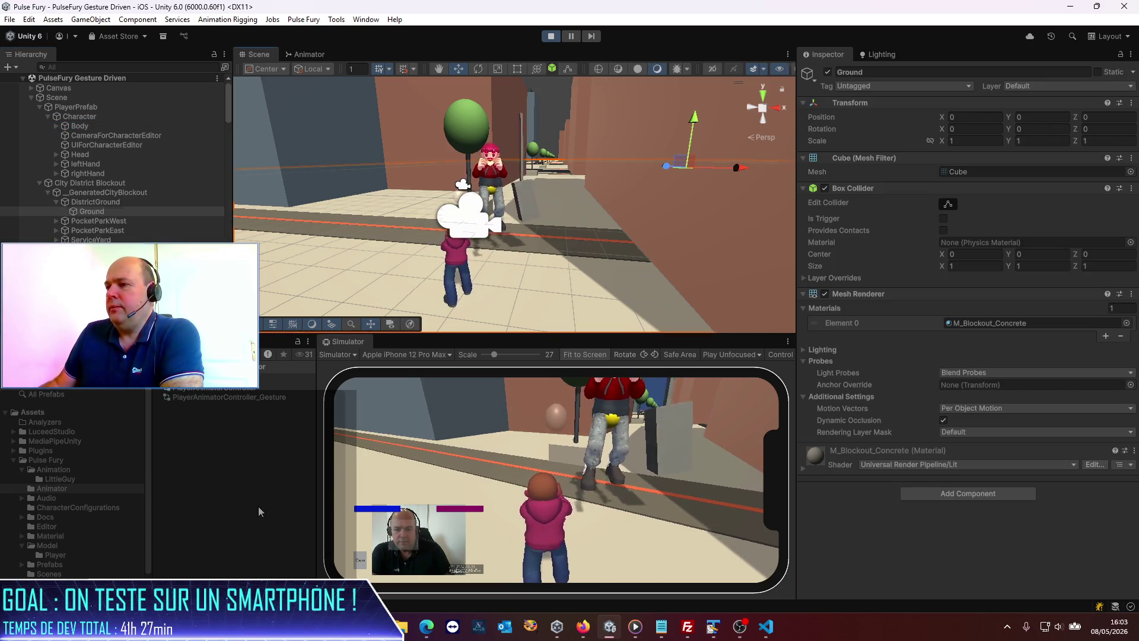
key(Escape)
mouse_move(590, 283)
mouse_down()
mouse_move(251, 132)
mouse_move(546, 272)
mouse_move(596, 263)
mouse_up()
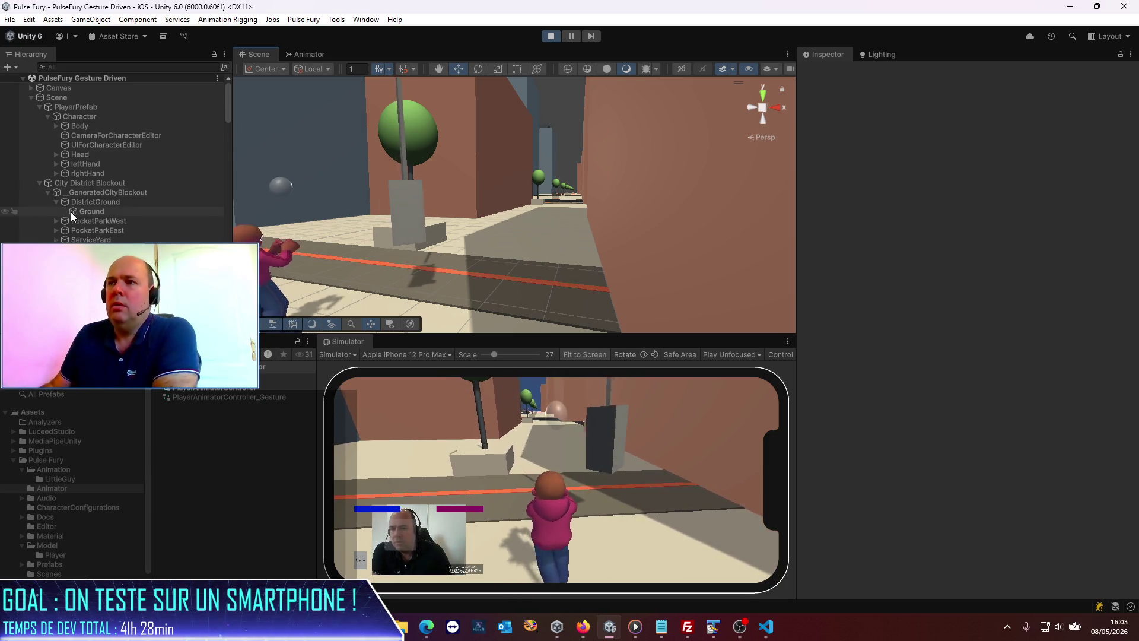
- Activate EnnemyPrefab in the running game, then stop the play test
scroll(70, 212, down, 10)
scroll(101, 180, down, 10)
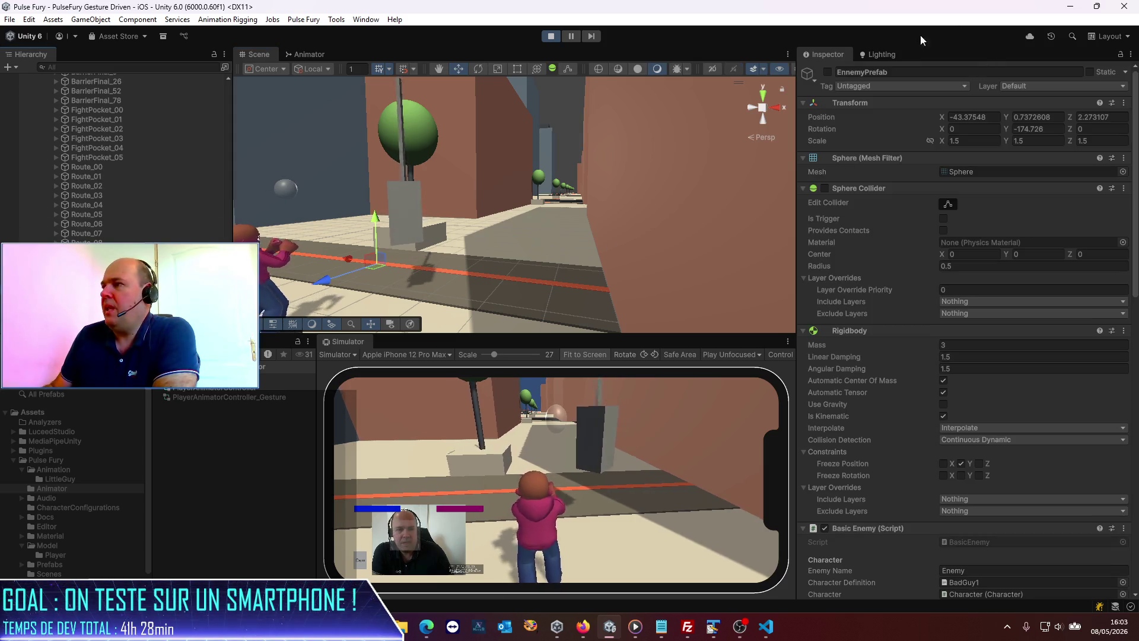
click(831, 72)
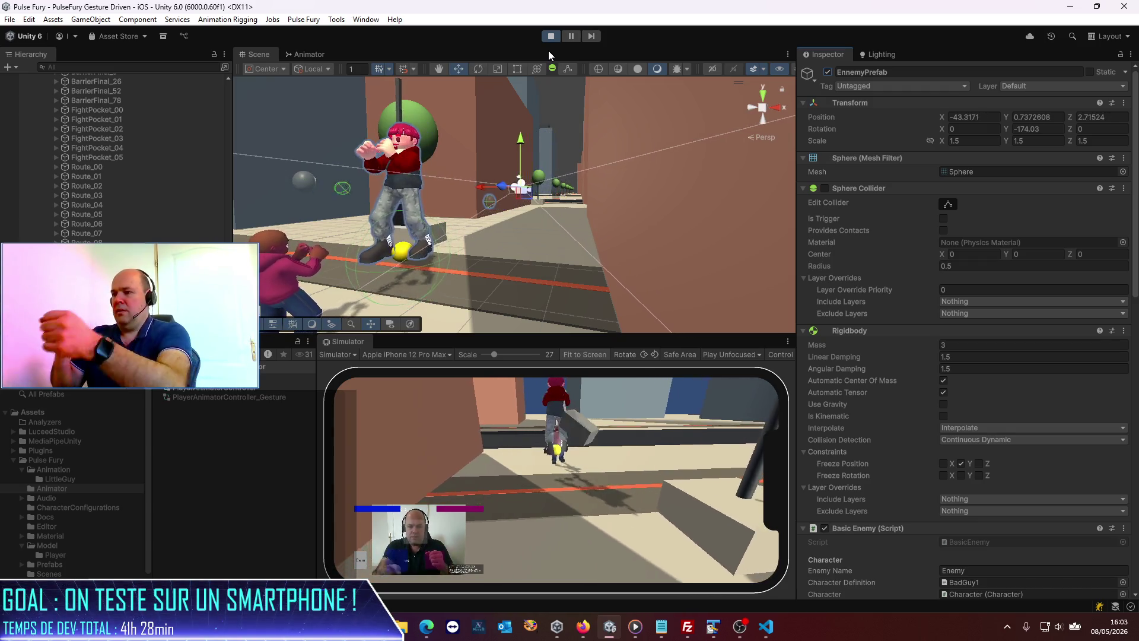
click(555, 34)
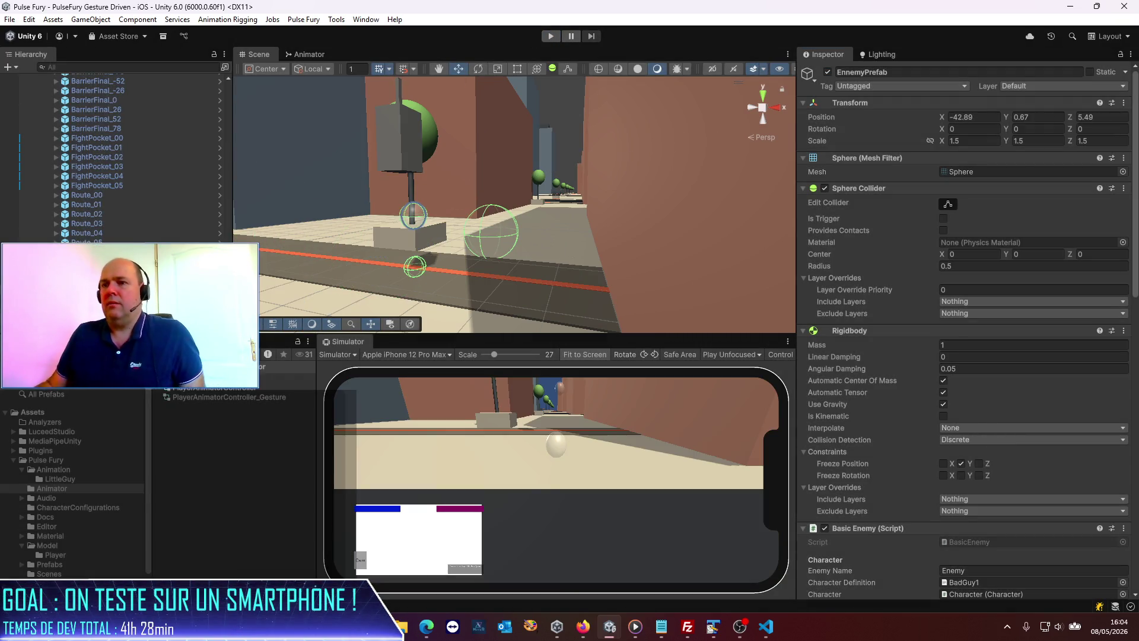
- Show the Console widened beside the simulator and select the Character object
click(53, 341)
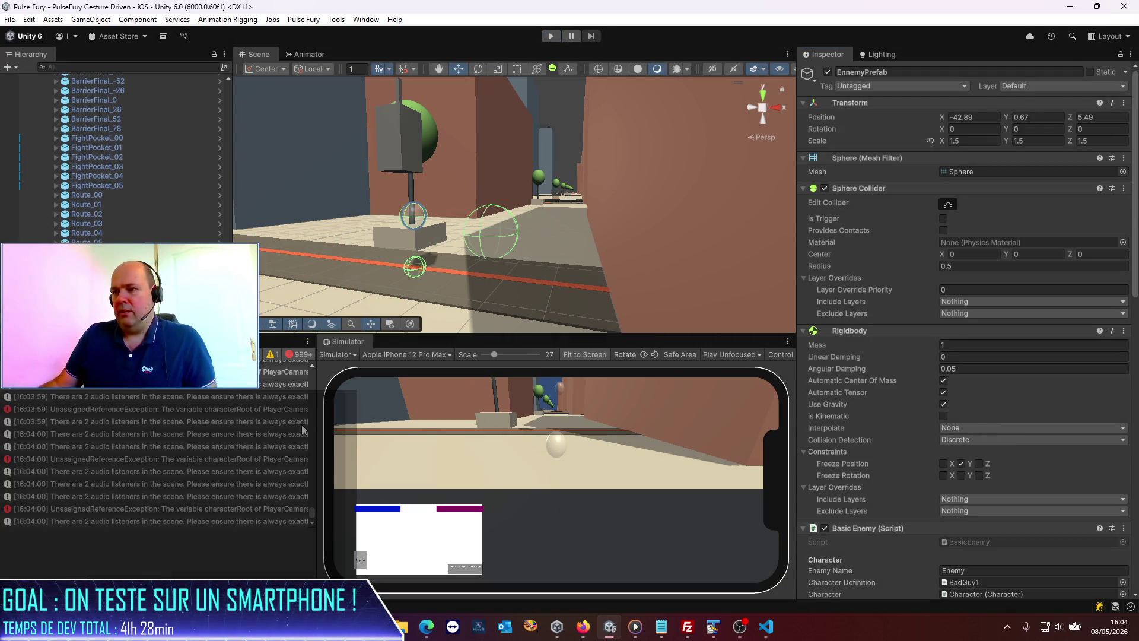
mouse_move(317, 424)
mouse_down()
mouse_move(578, 423)
mouse_move(369, 432)
mouse_up()
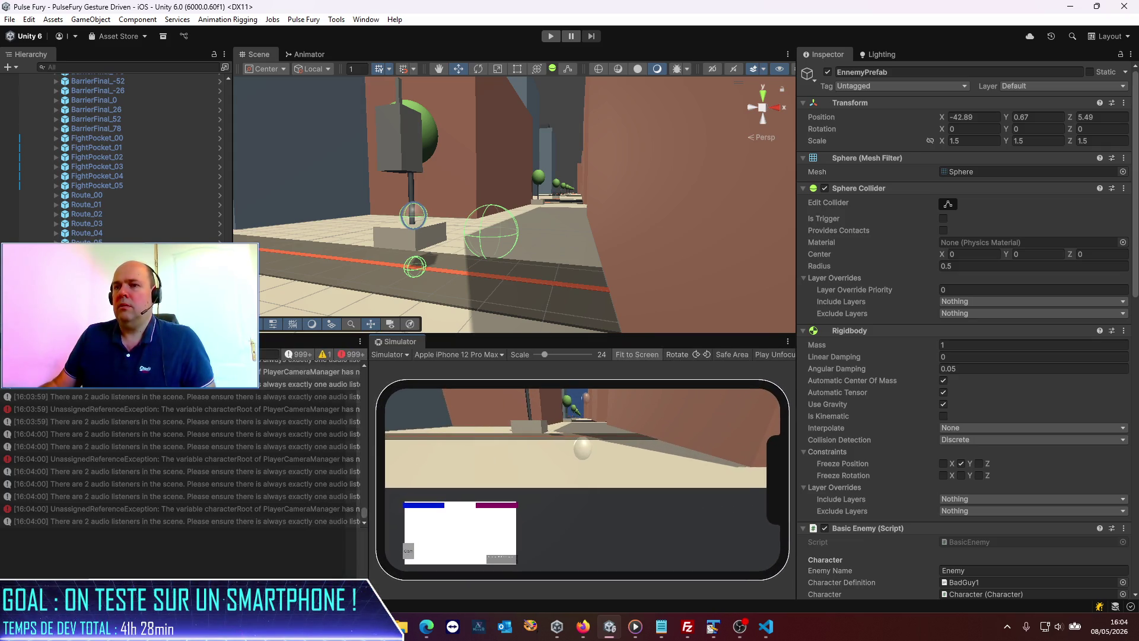
click(89, 285)
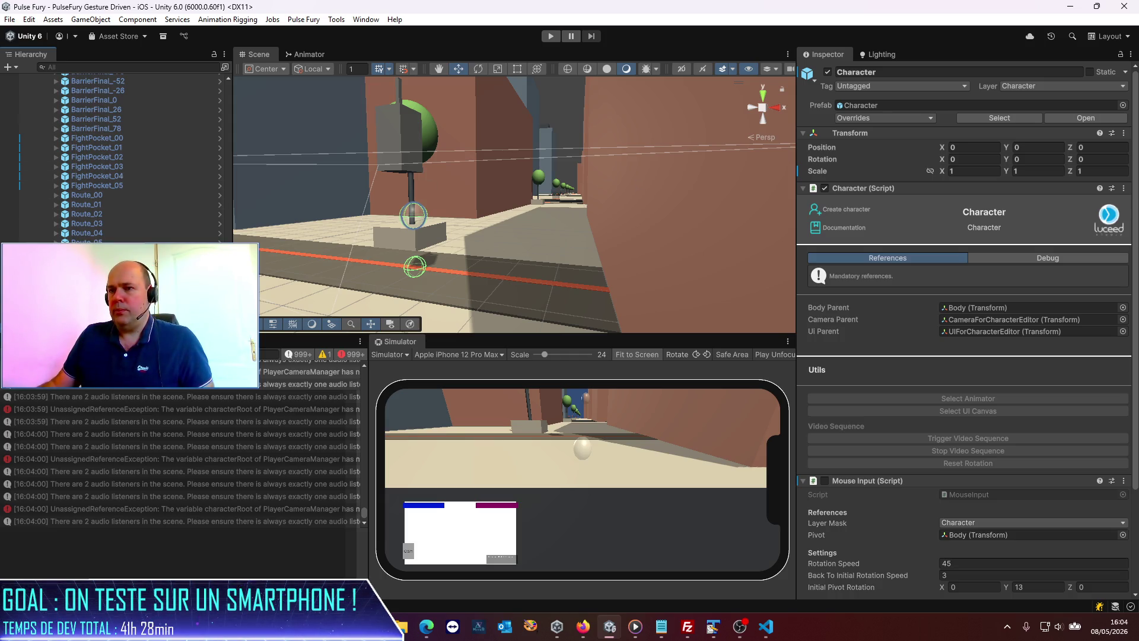
- Unpack the Character object from its prefab
right_click(107, 285)
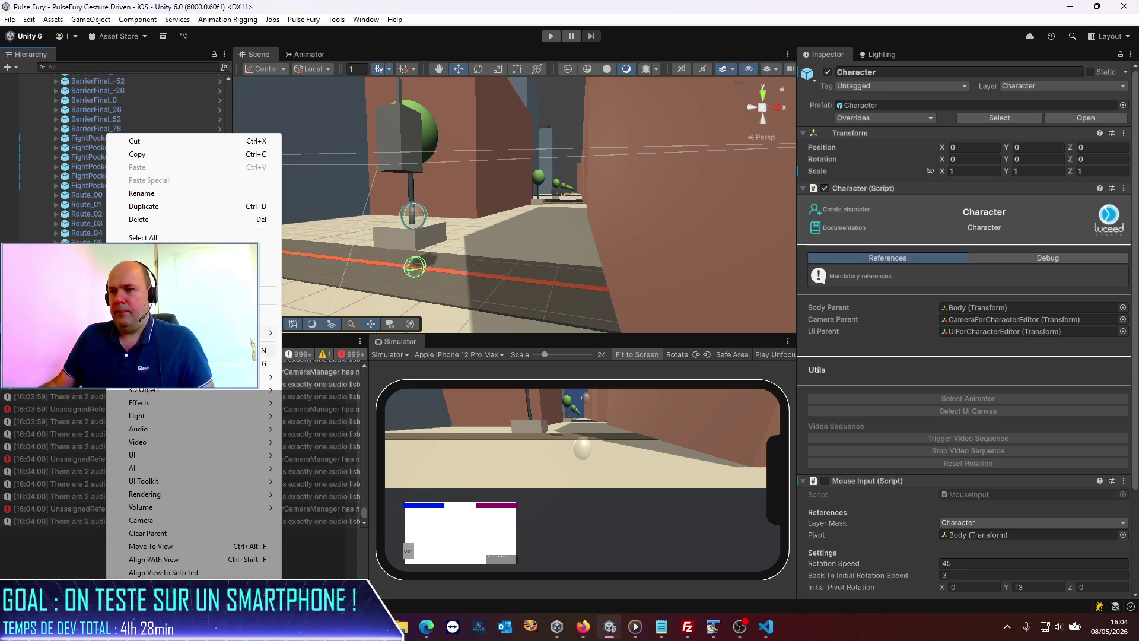
mouse_move(252, 335)
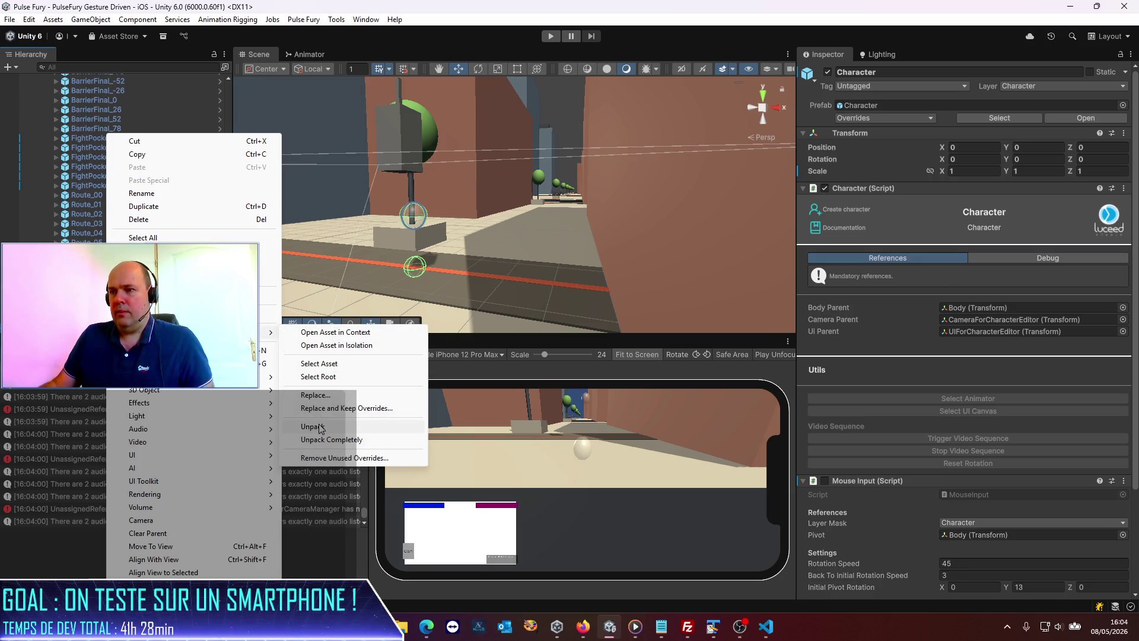
click(315, 426)
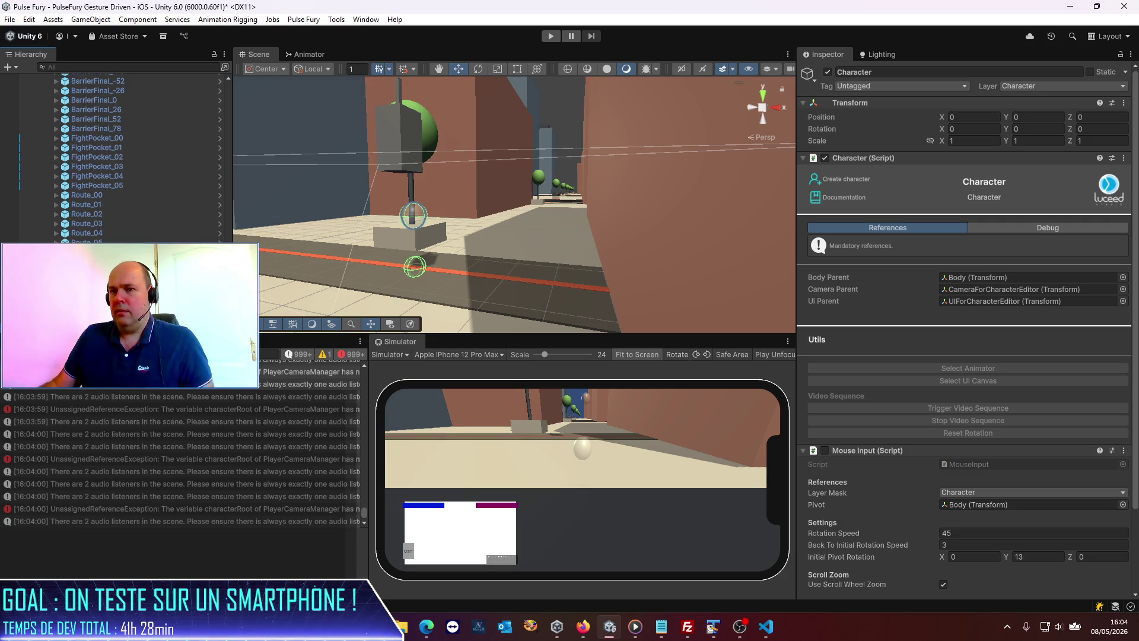
- Inspect Character's Body and other child objects, then select EnnemyPrefab
scroll(116, 160, down, 2)
double_click(978, 277)
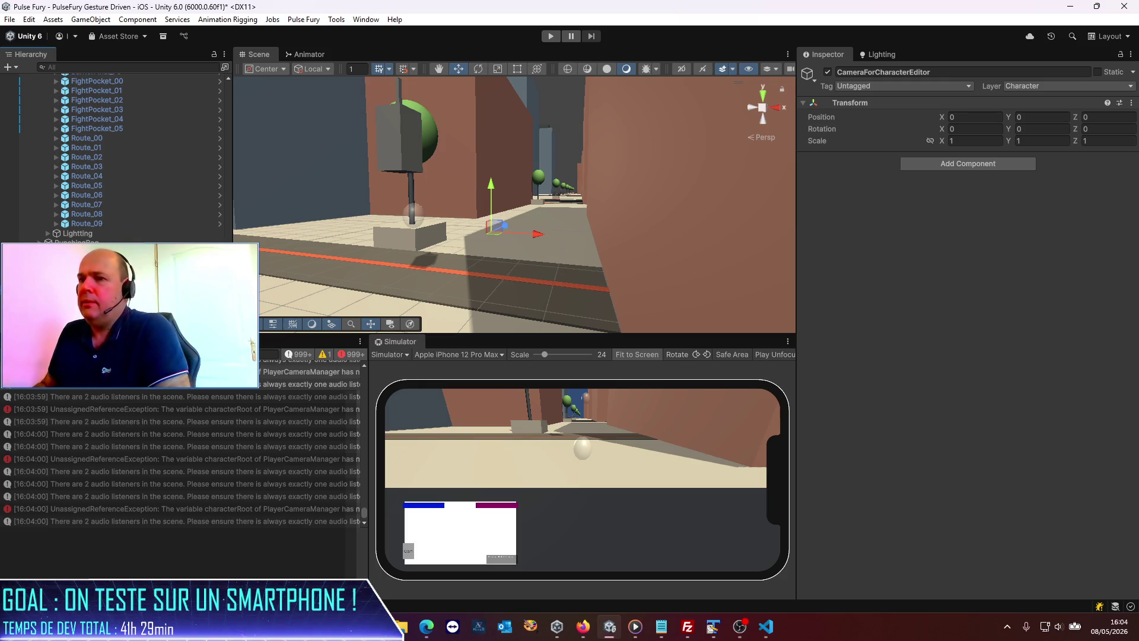
key(ctrl+z)
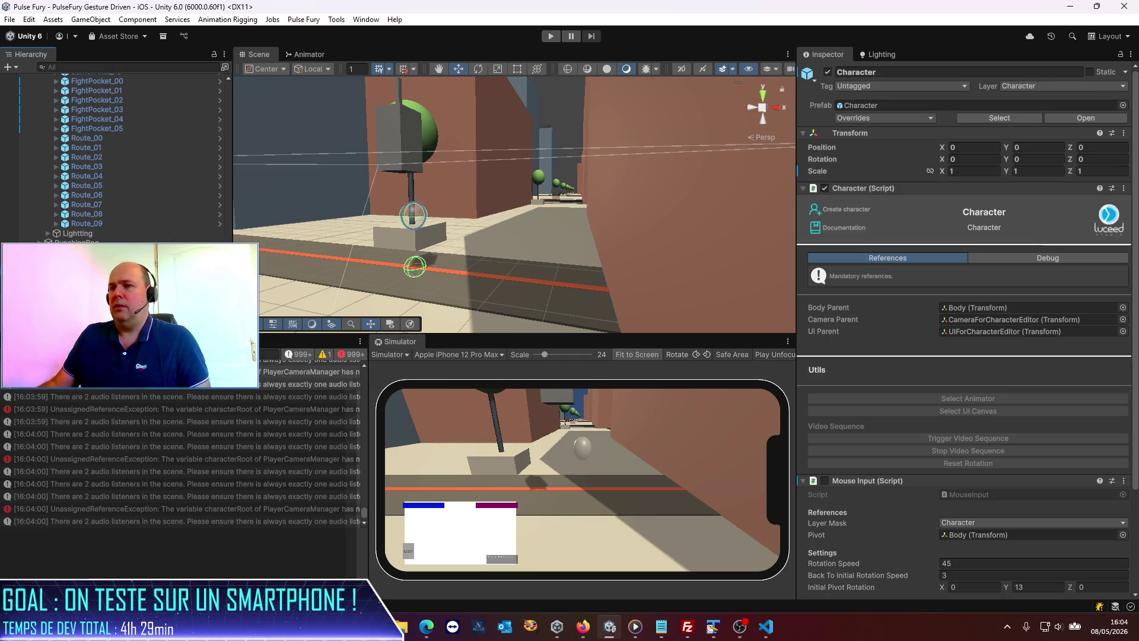
scroll(1064, 272, down, 3)
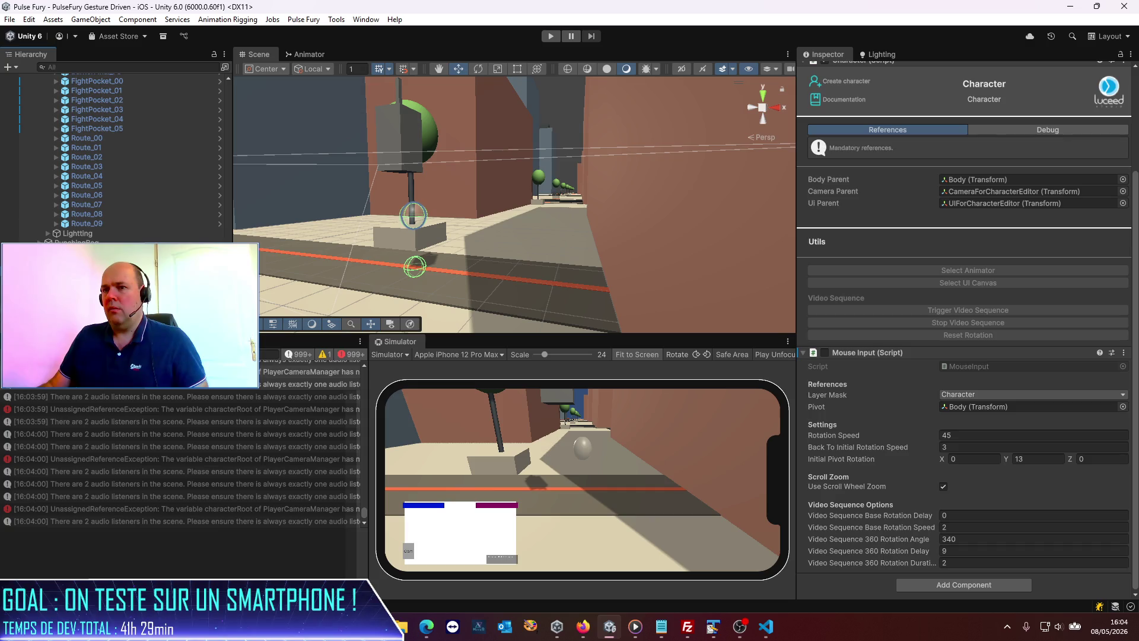
double_click(1029, 203)
scroll(119, 154, up, 3)
click(413, 214)
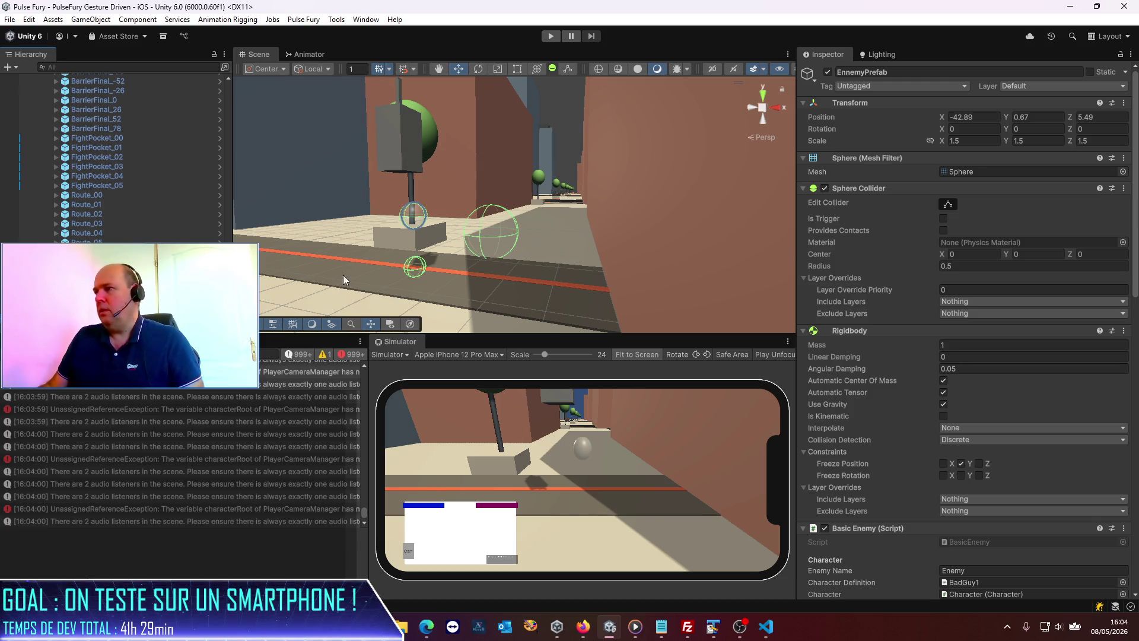
- Set EnnemyPrefab's Transform Scale to 1 on every axis
click(981, 143)
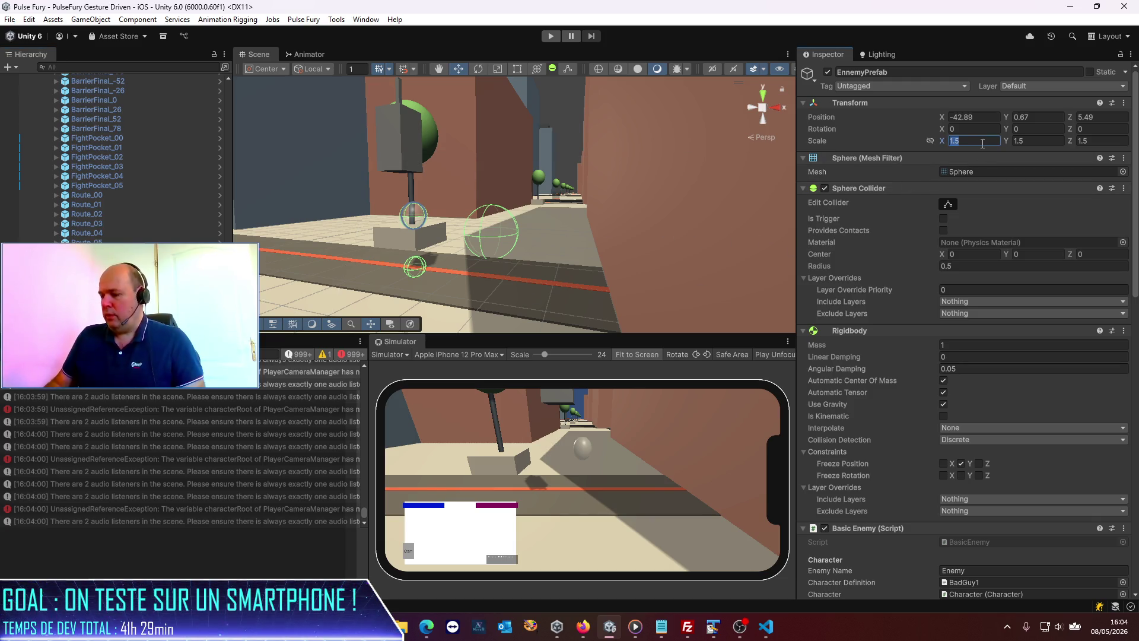
key(Tab)
text(1)
key(Tab)
text(1)
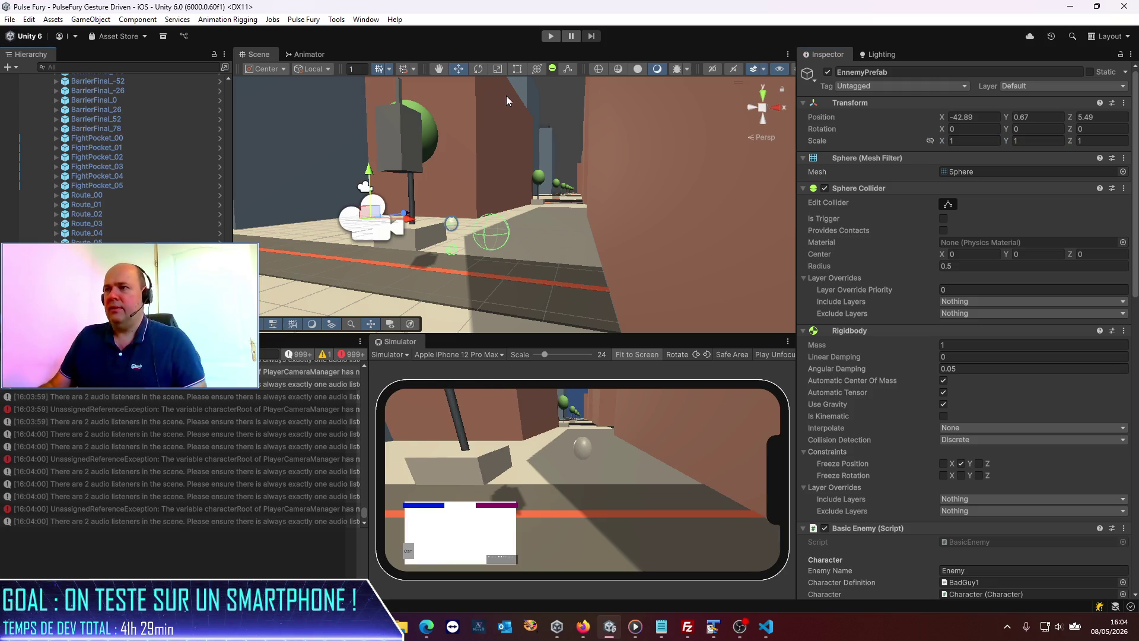
- Run a play test, restart it, and activate EnnemyPrefab in the running game
click(551, 36)
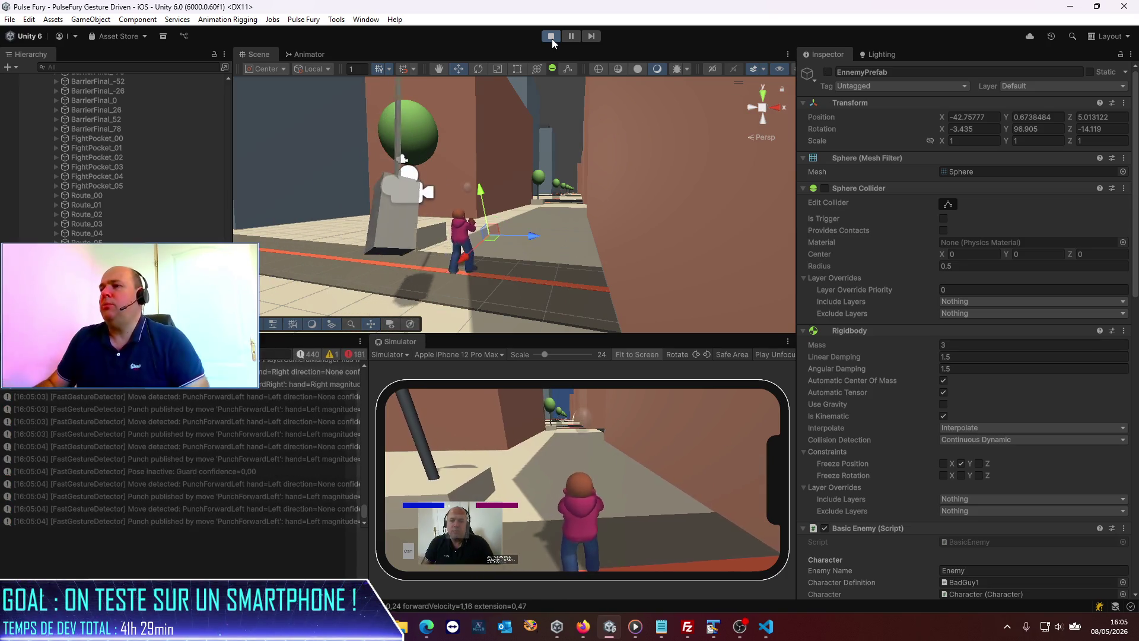
click(548, 37)
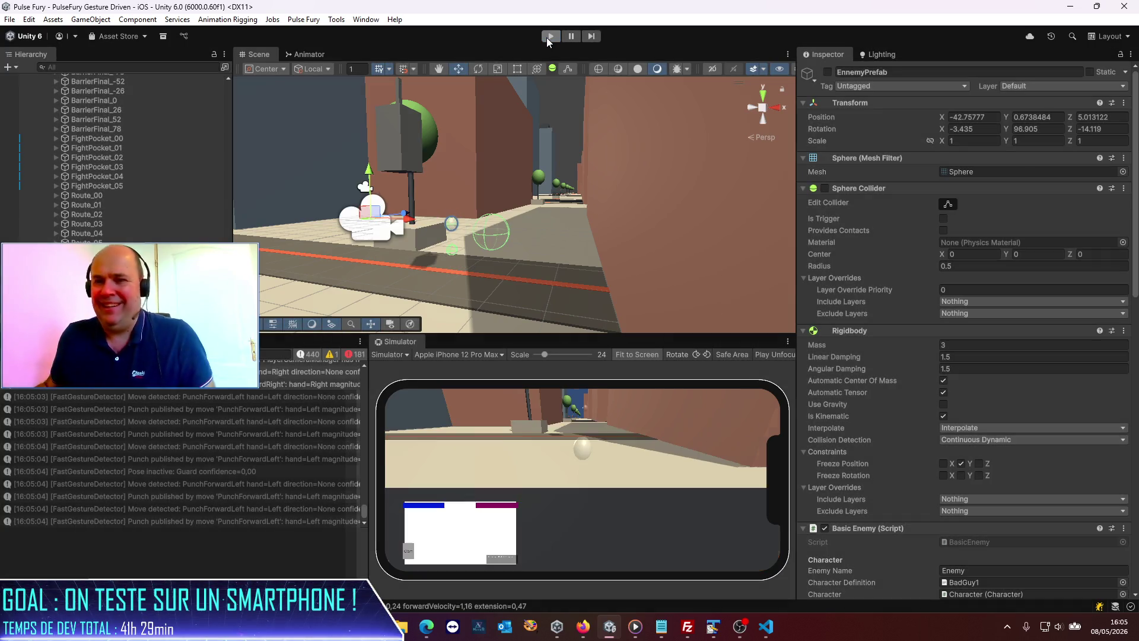
click(547, 38)
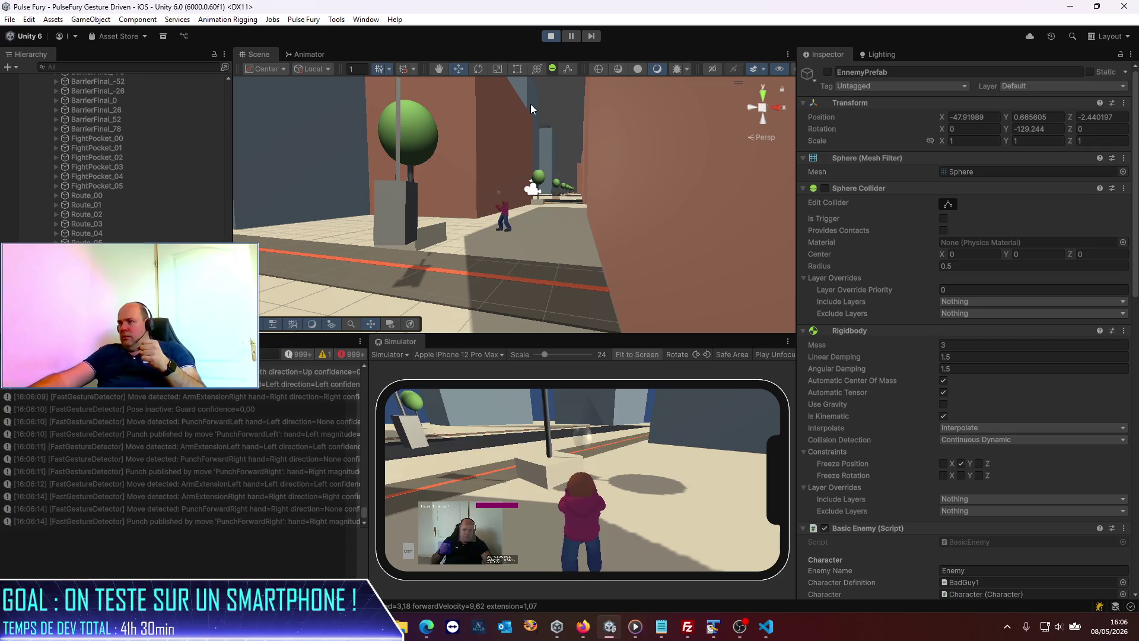
click(828, 72)
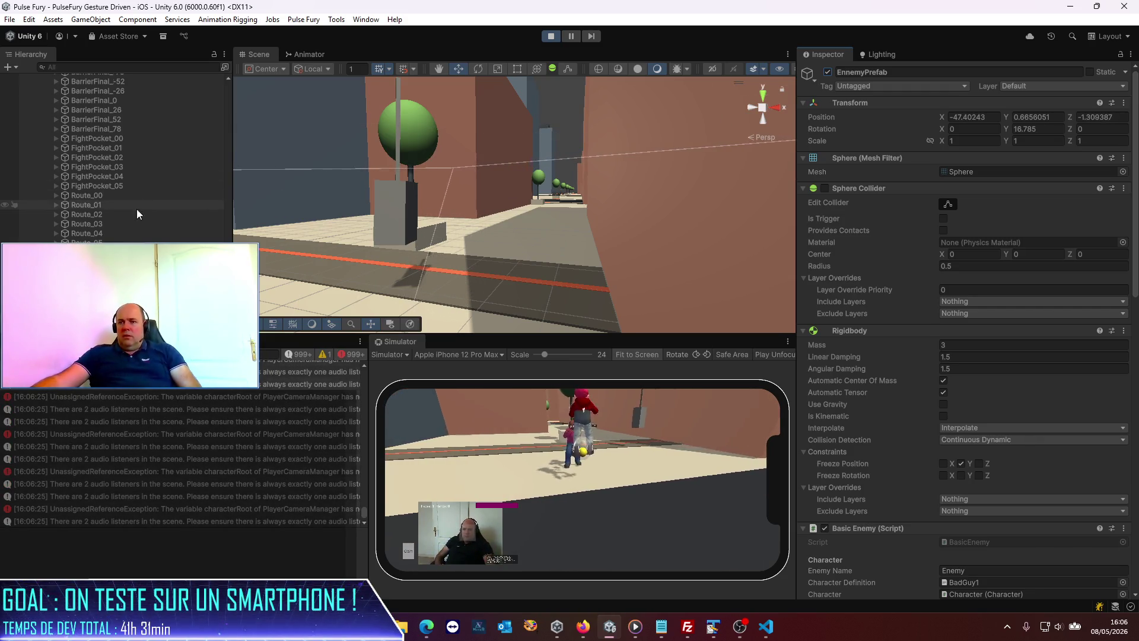
- Inspect CameraForCharacterEditor and Guys_ManTall_Base(Clone) in the running game, then stop the play test
scroll(136, 208, down, 2)
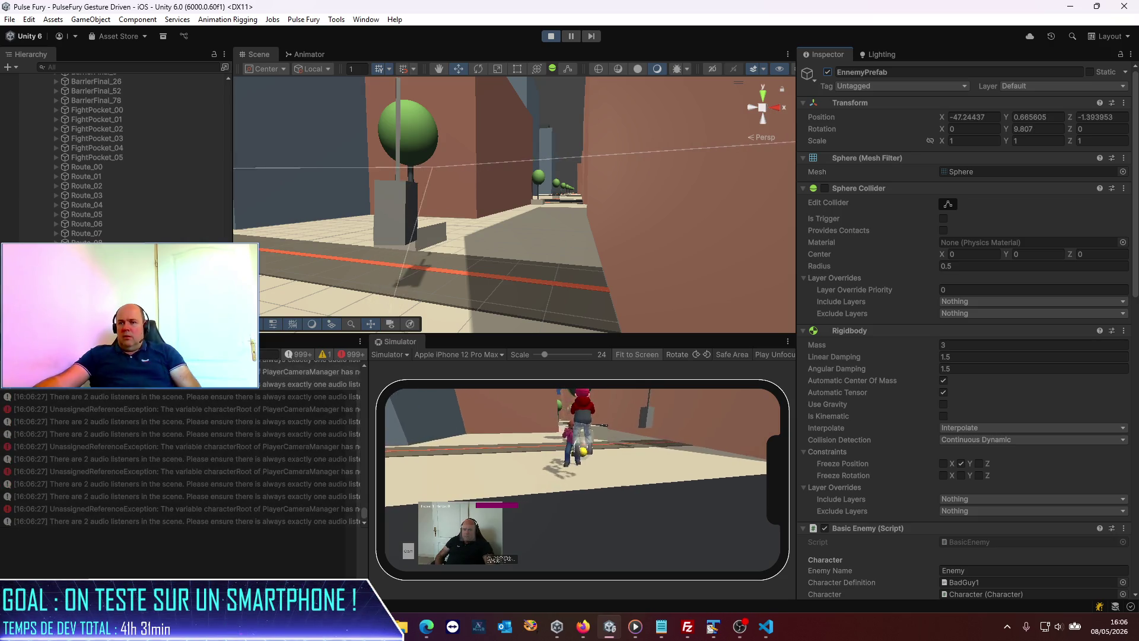
scroll(136, 178, down, 3)
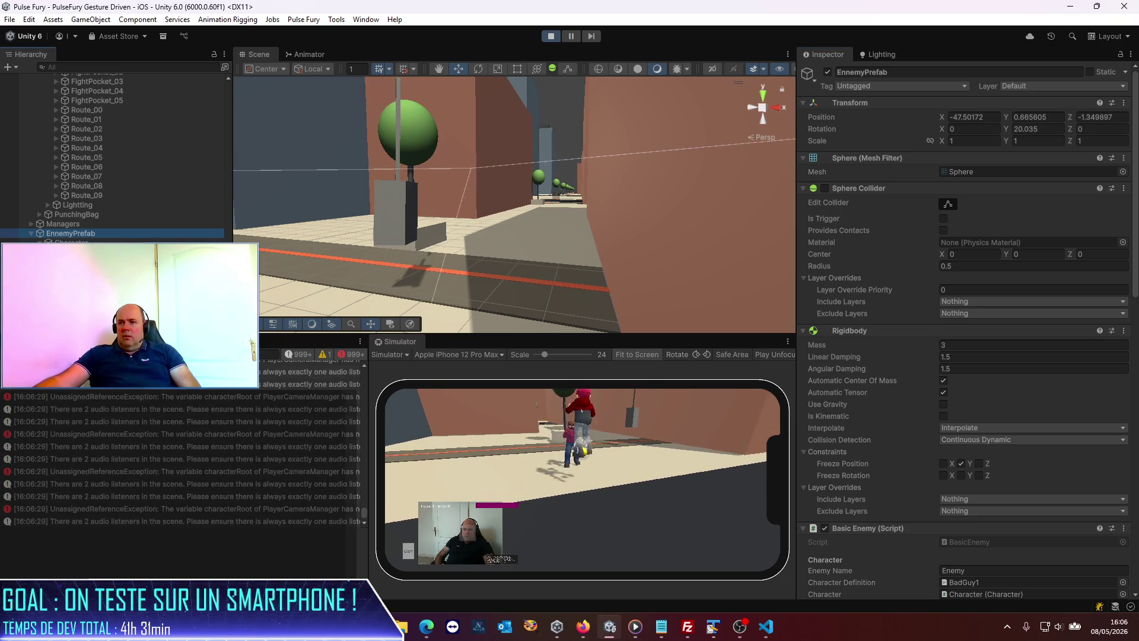
click(95, 252)
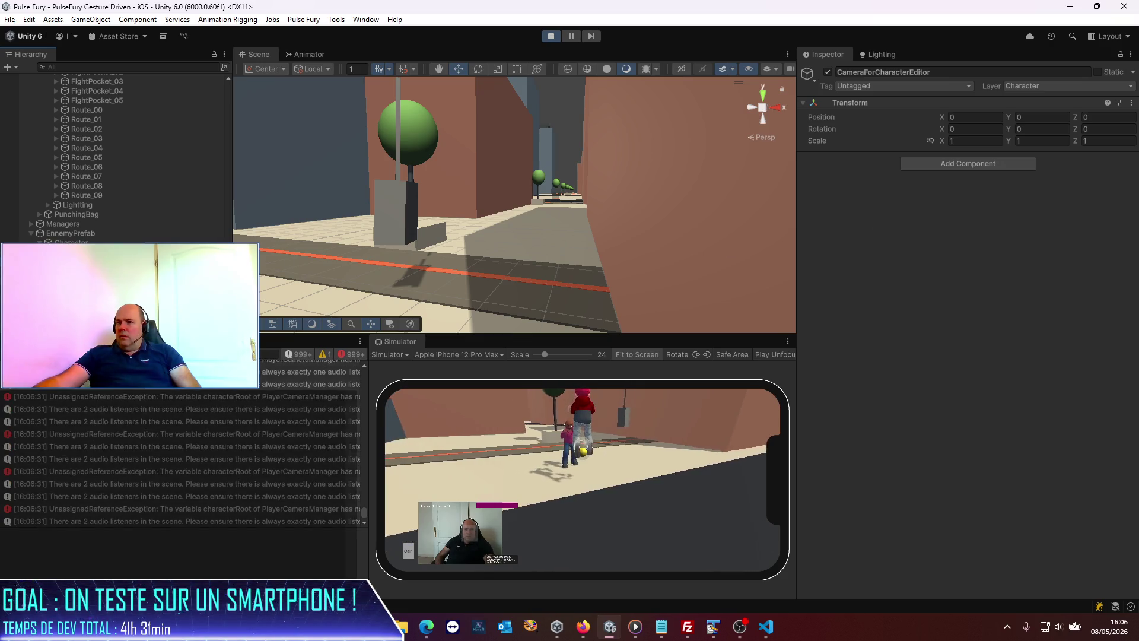
key(Down)
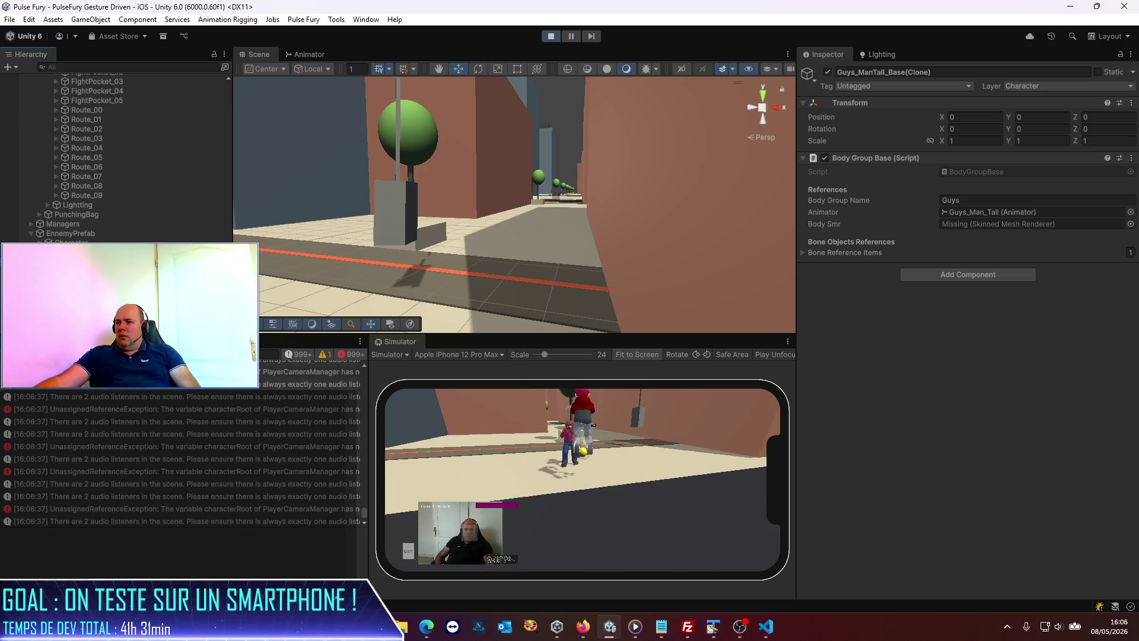
click(553, 37)
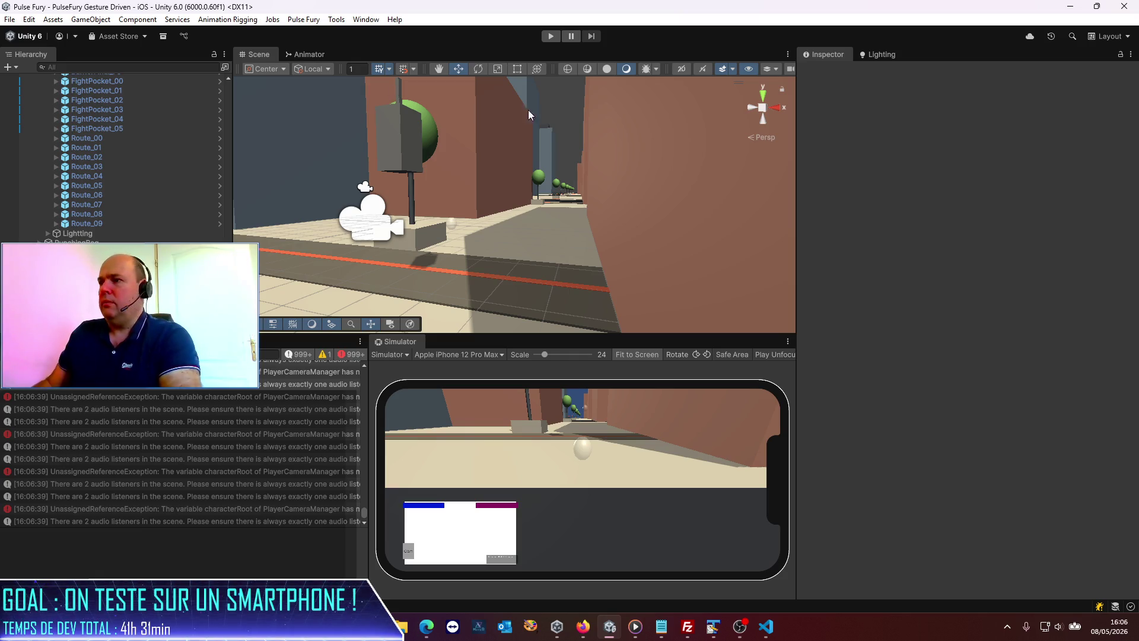
- Run a quick play test, raise the EnnemyPrefab Sphere Collider centre to Y 0.5, then replay
click(555, 36)
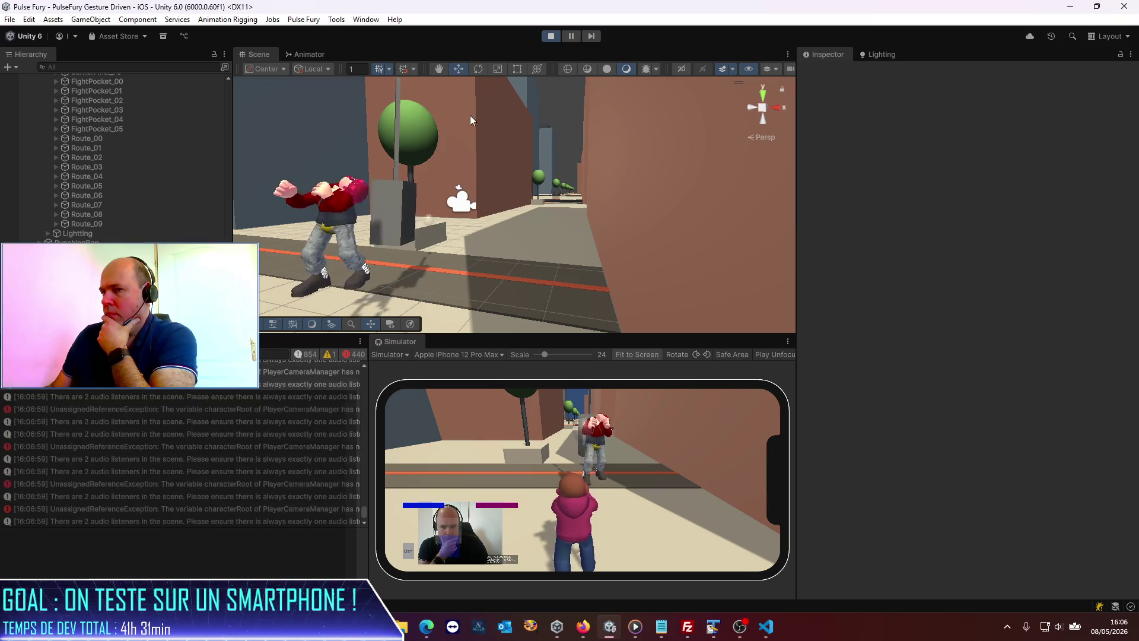
click(547, 38)
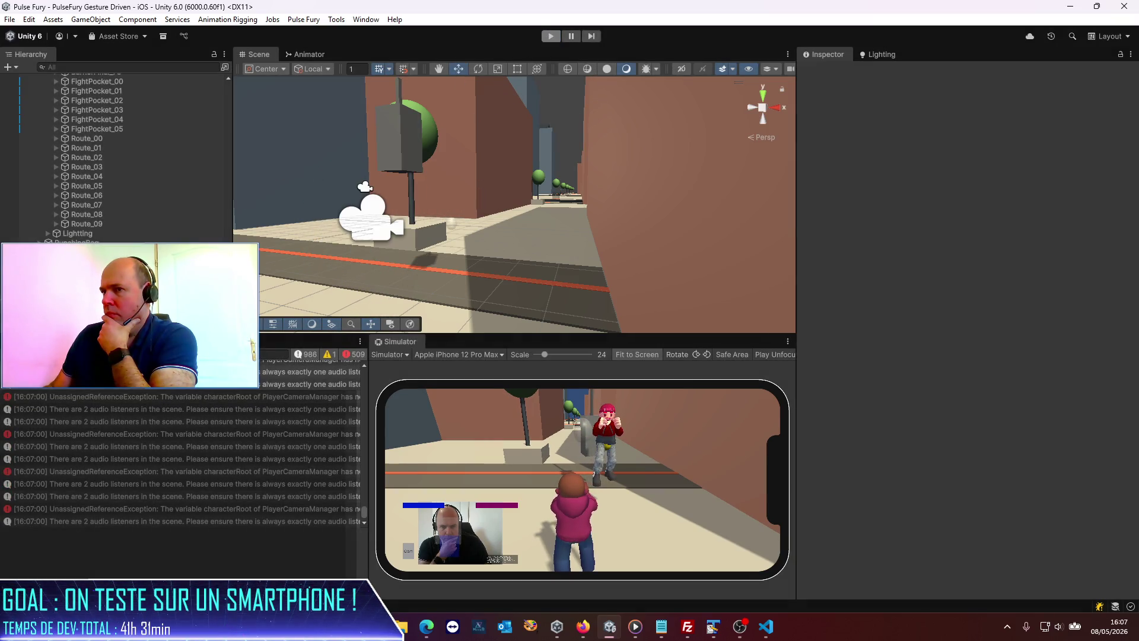
click(452, 224)
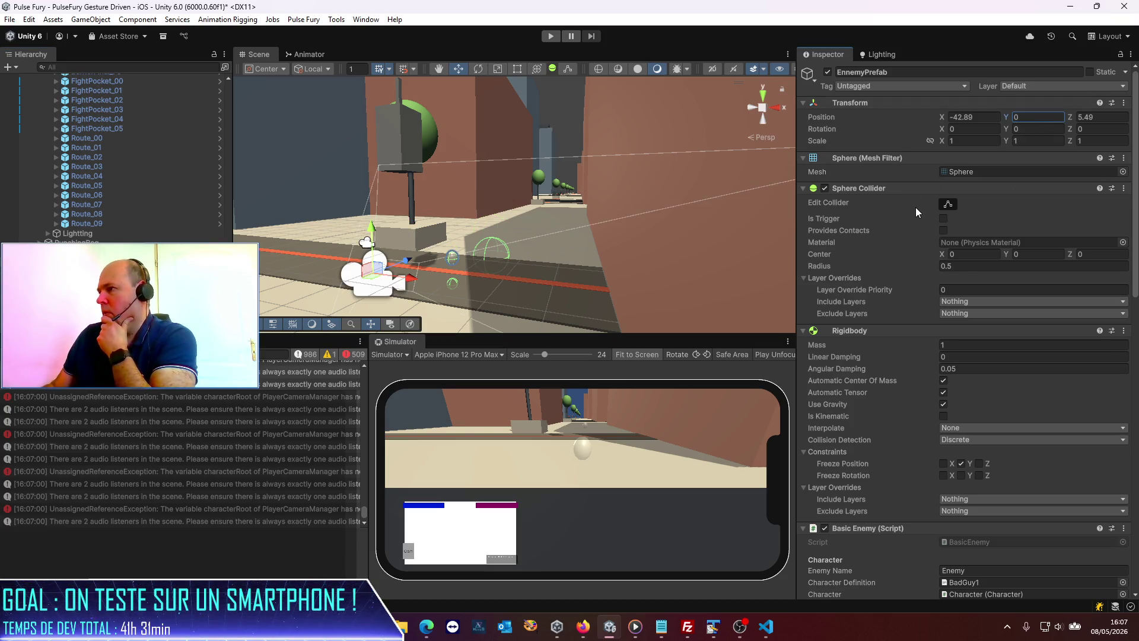
click(1011, 254)
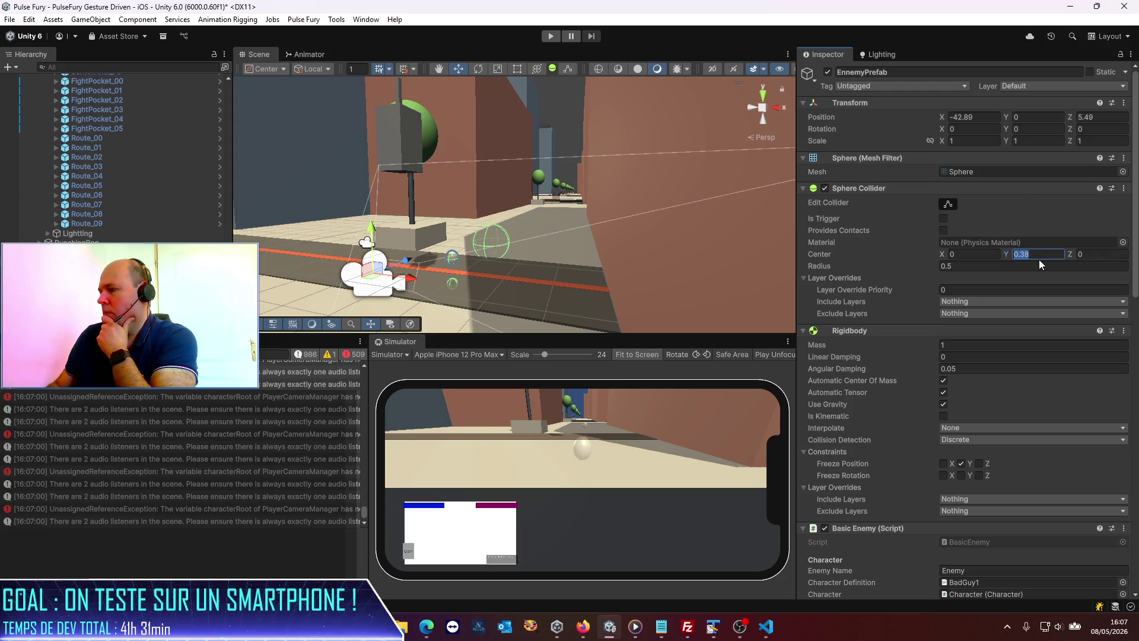
click(549, 37)
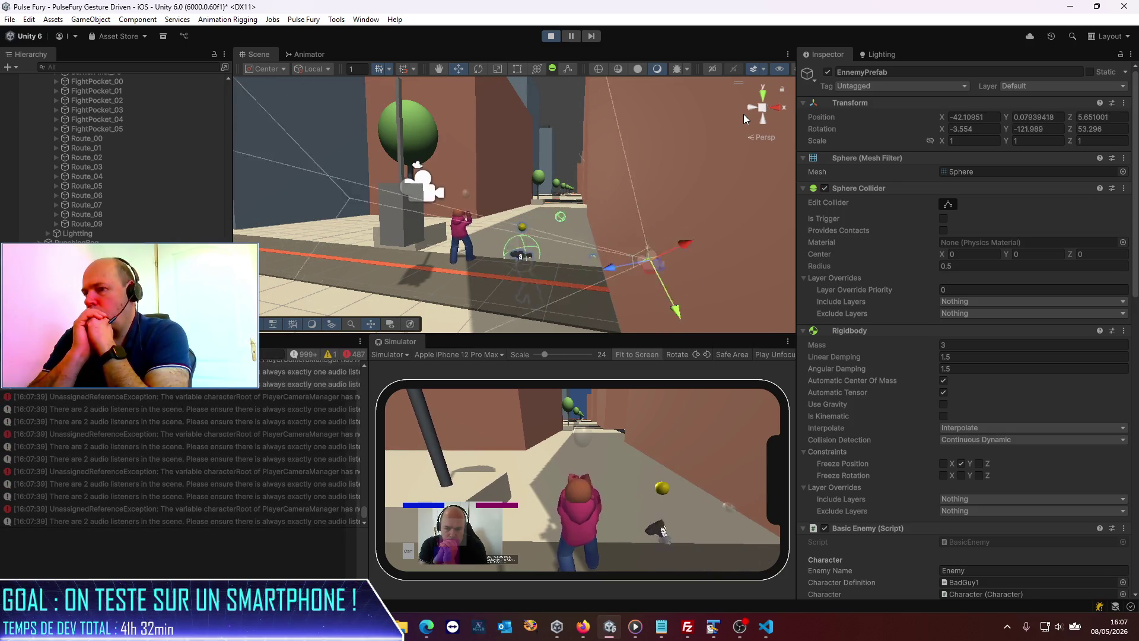
click(75, 67)
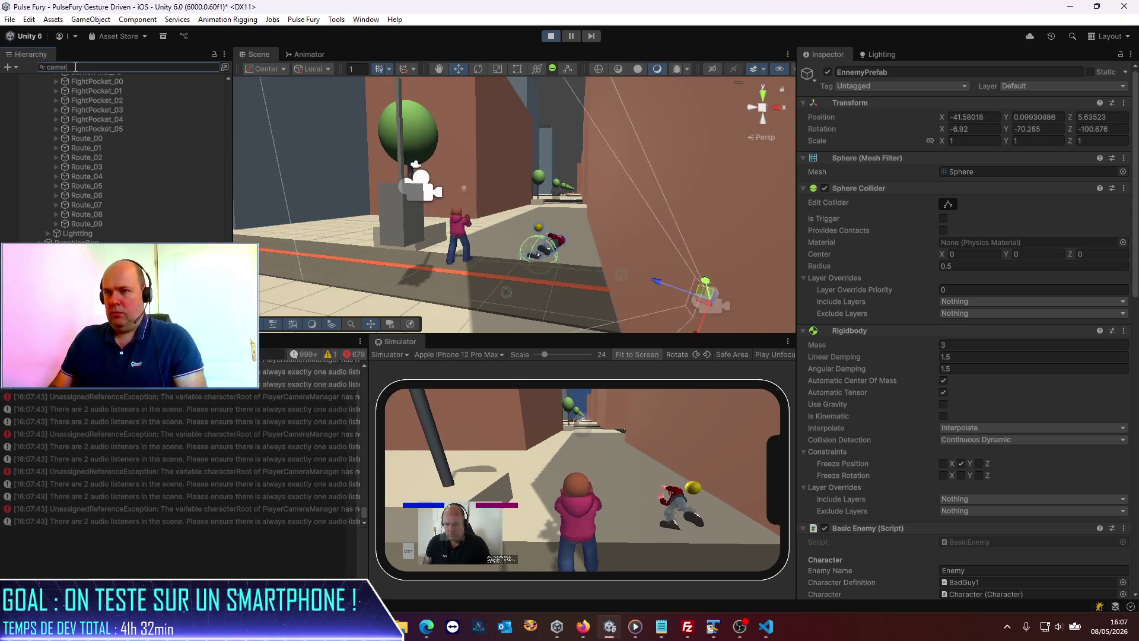
text(camera)
click(106, 98)
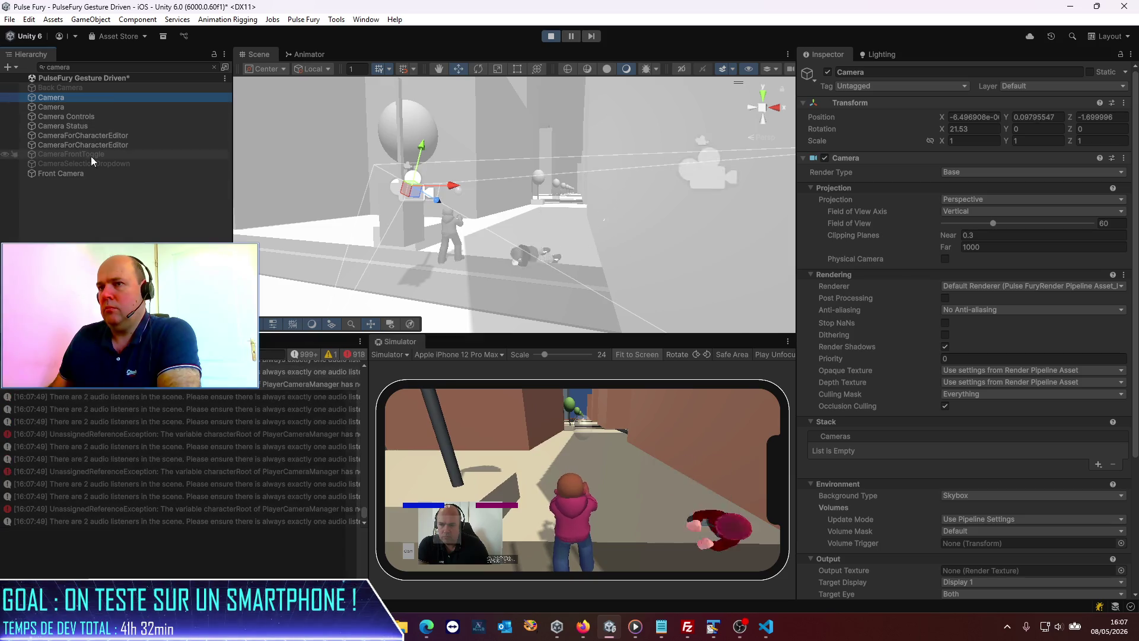
click(89, 173)
double_click(87, 173)
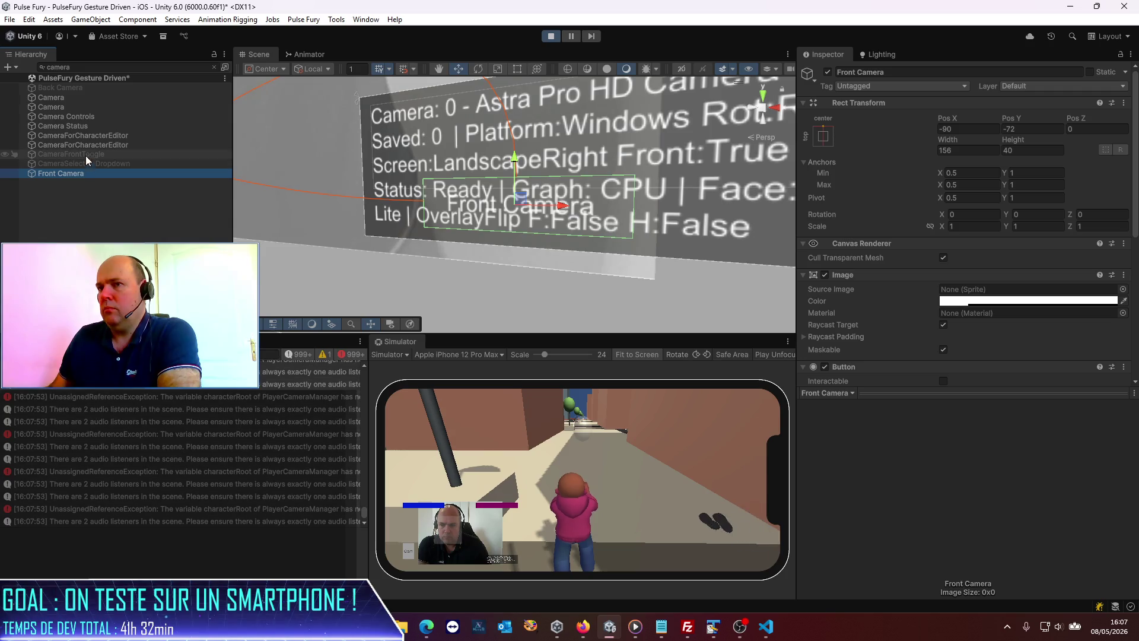
double_click(85, 146)
click(85, 126)
key(Up)
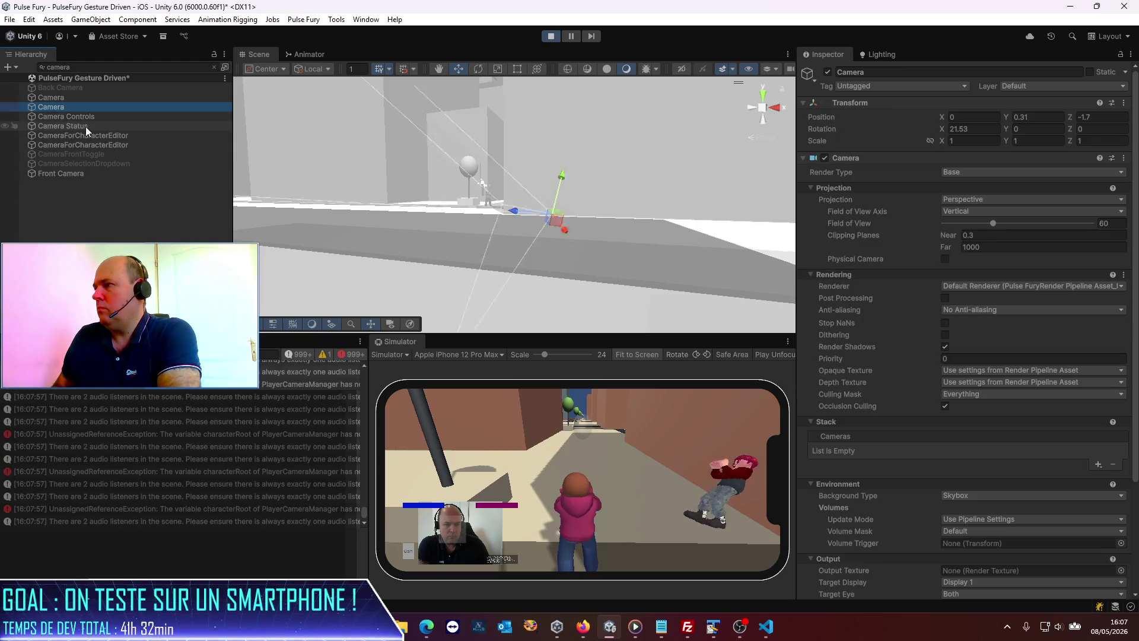
key(Up)
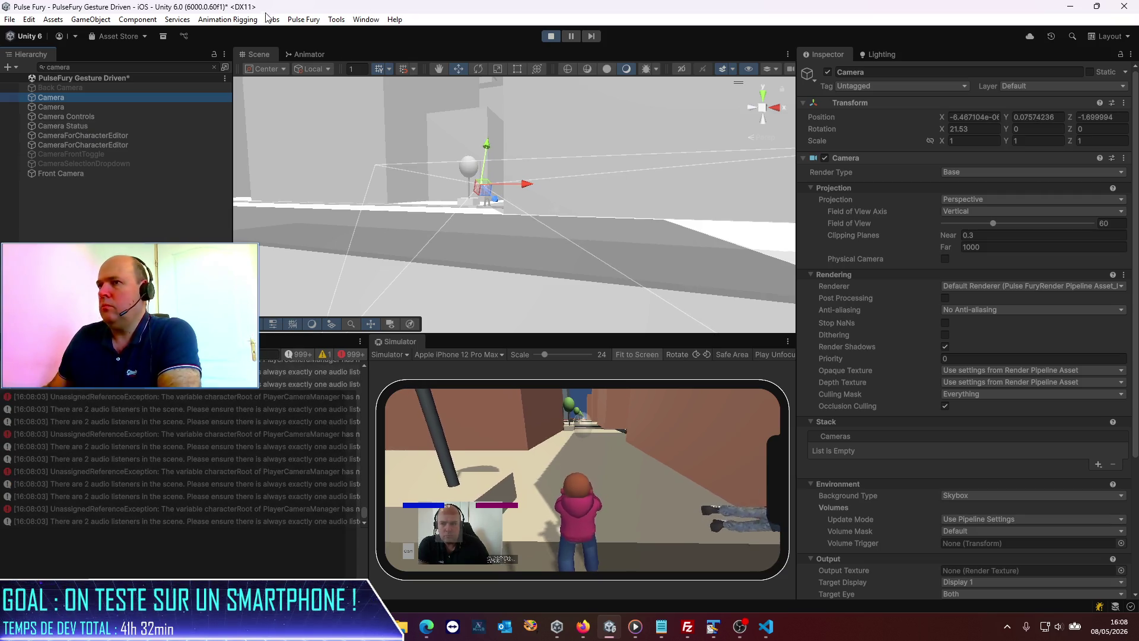
click(214, 68)
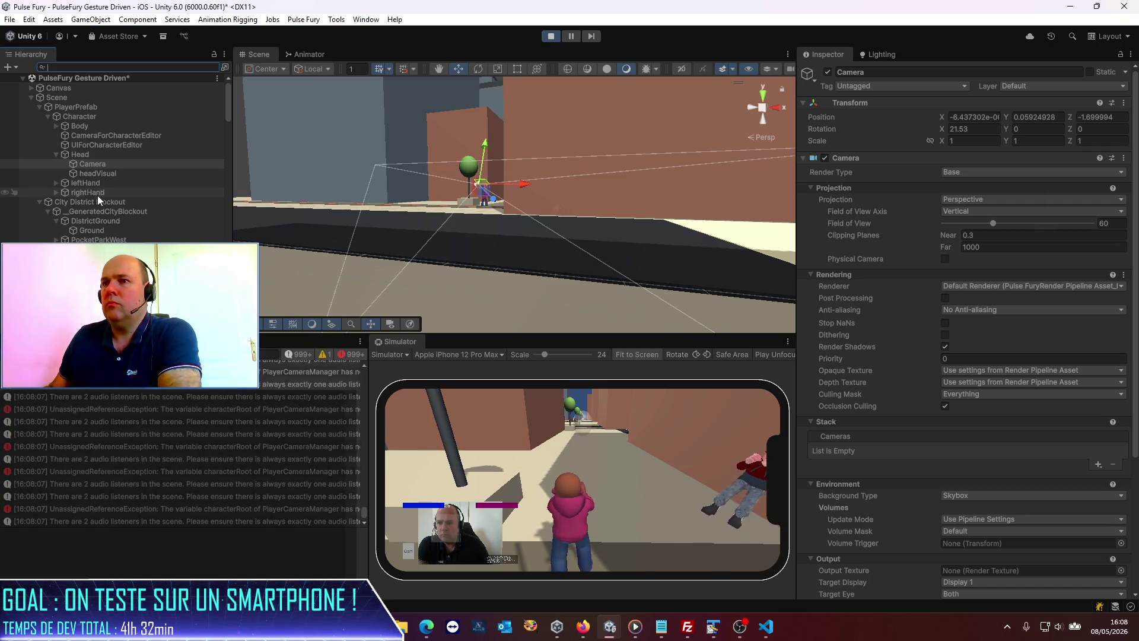
scroll(109, 224, down, 15)
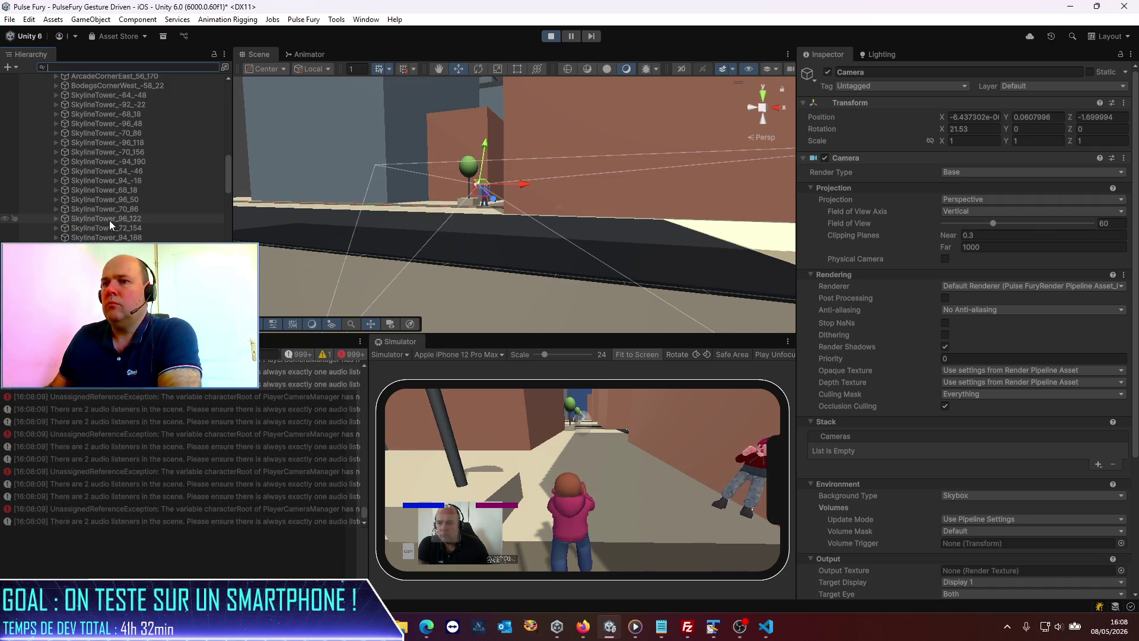
scroll(108, 220, down, 10)
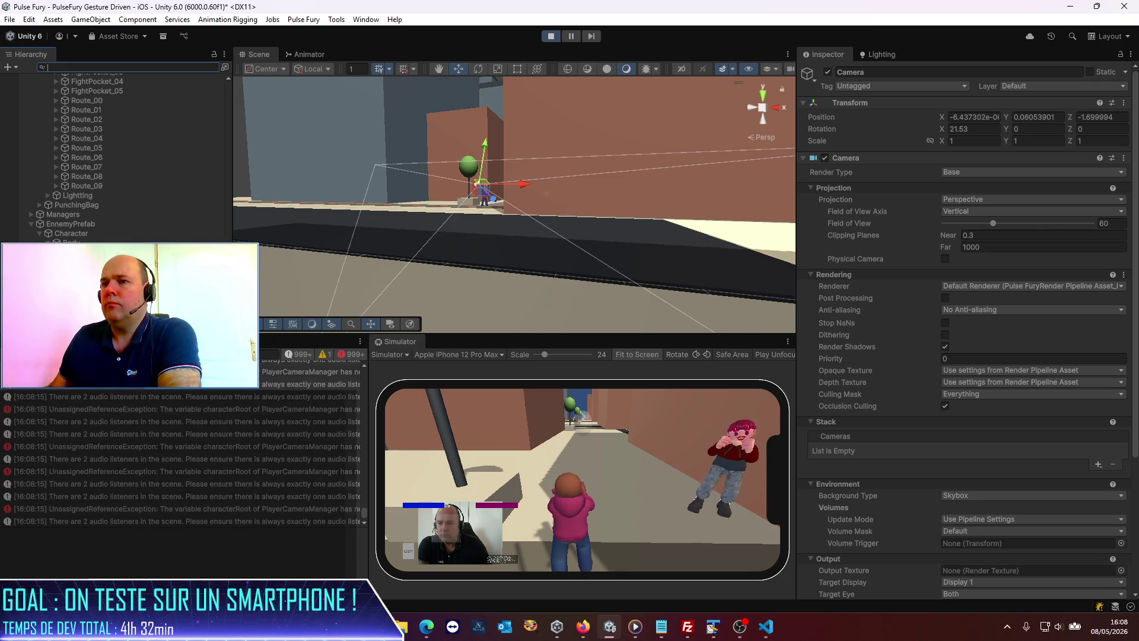
click(478, 183)
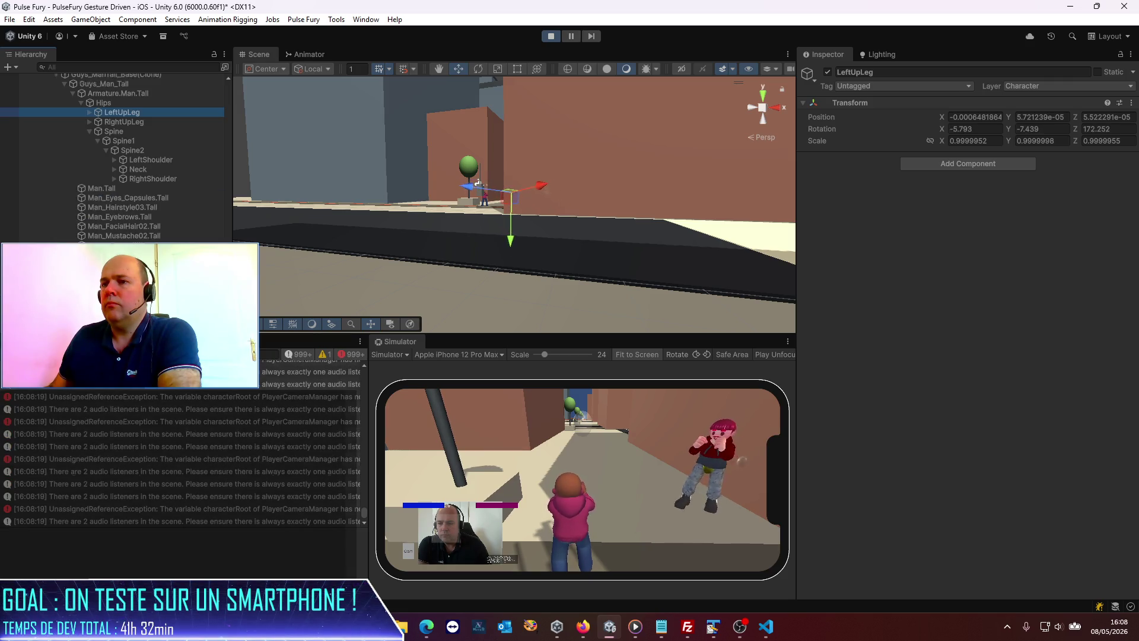
scroll(131, 154, up, 10)
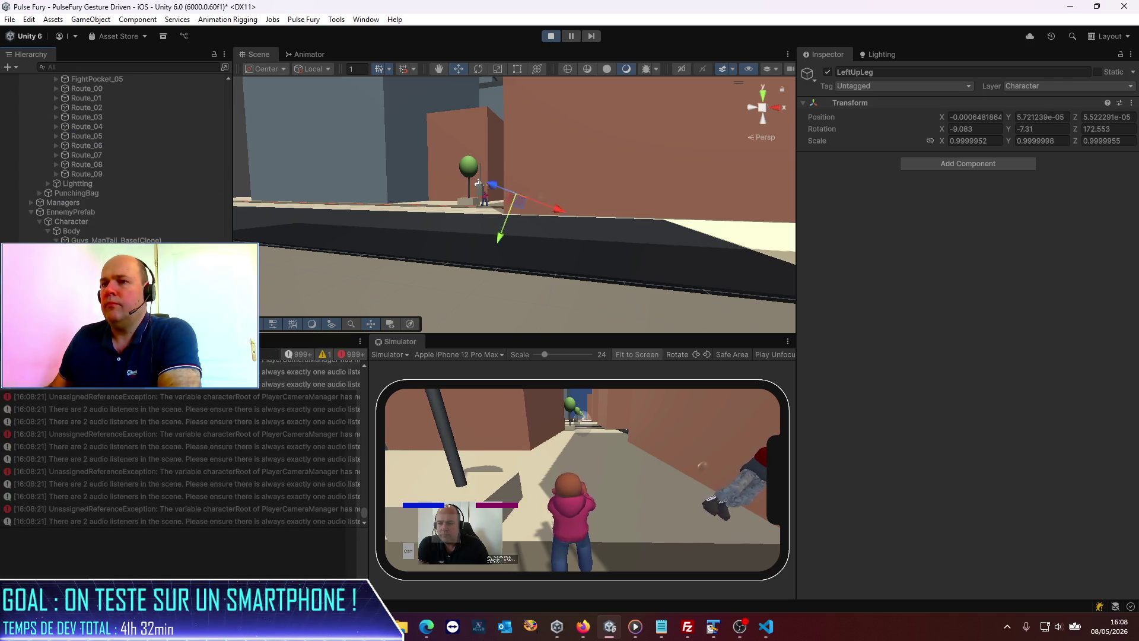
click(83, 67)
text(Camera)
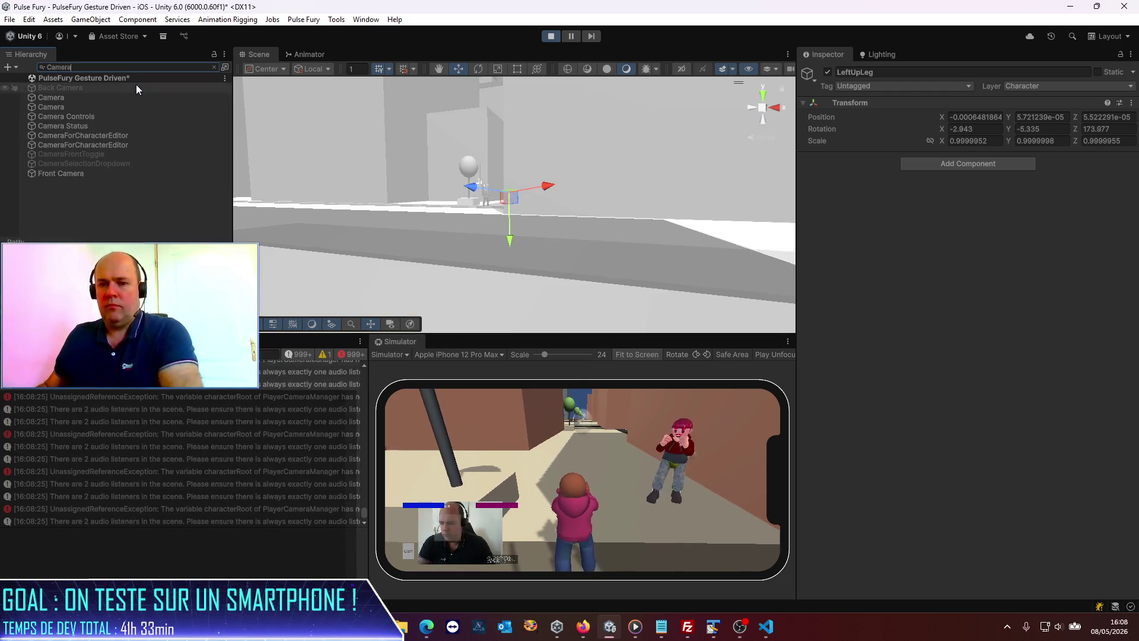
click(85, 99)
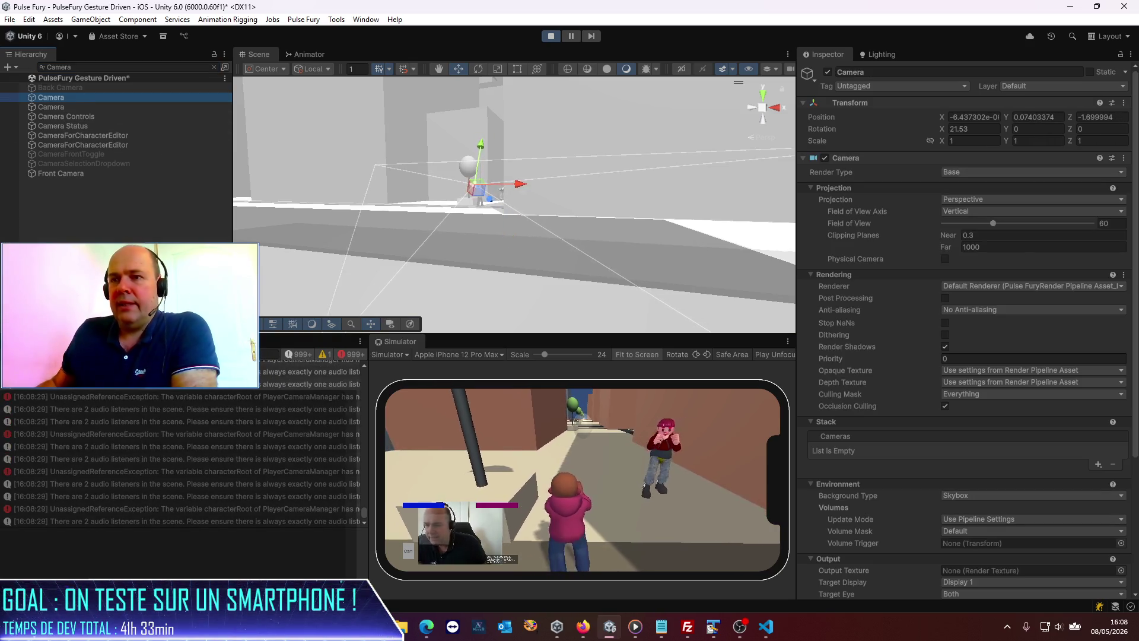
click(62, 107)
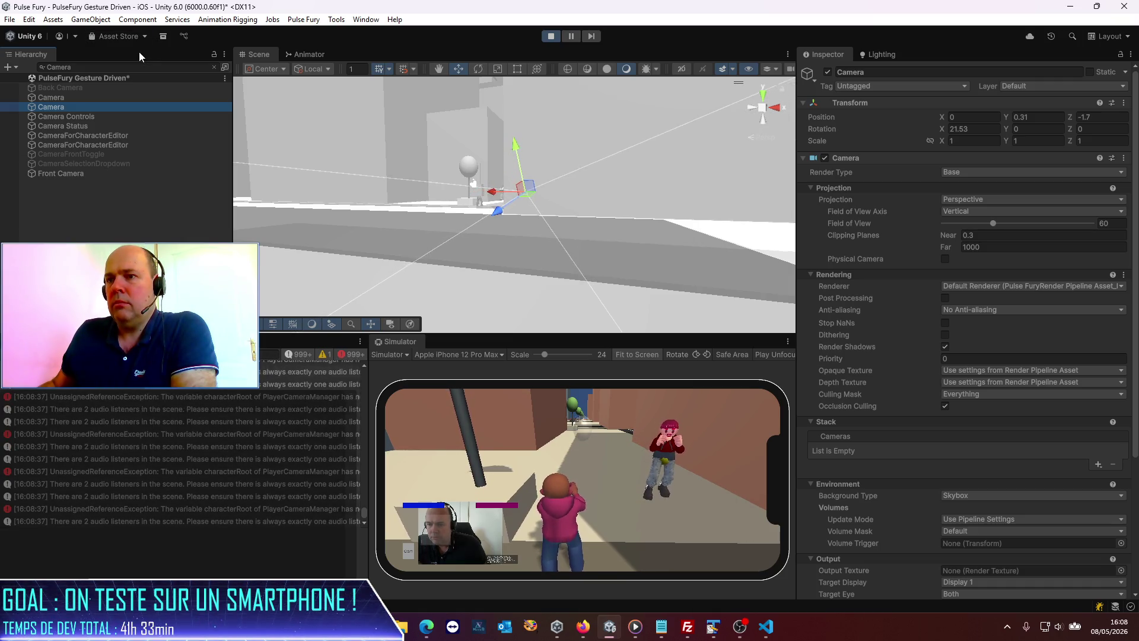
click(214, 67)
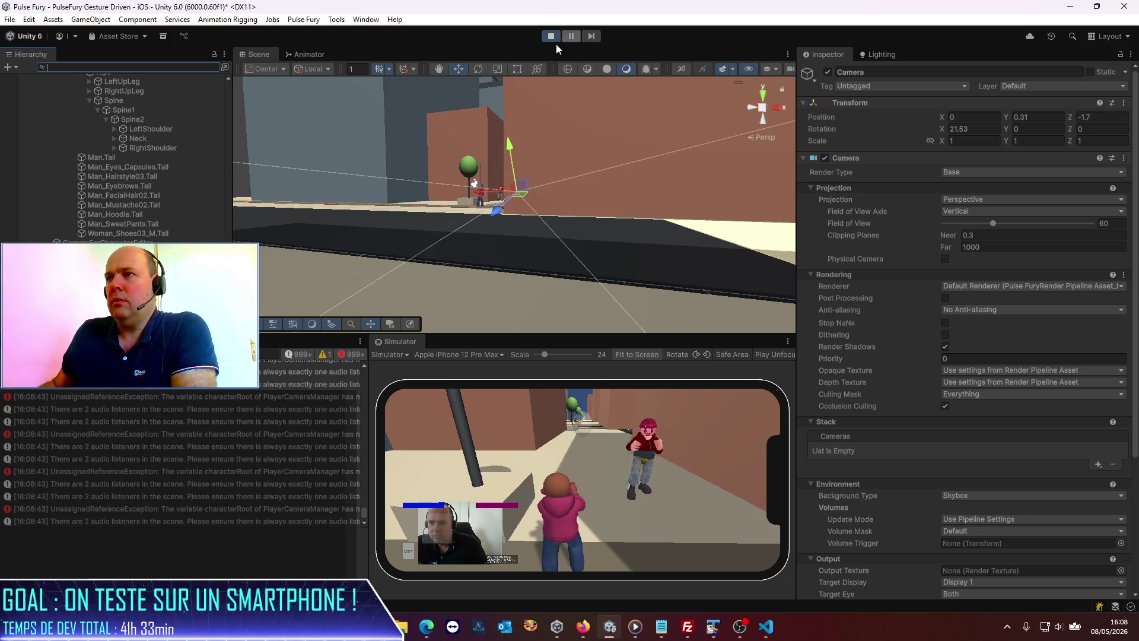
scroll(116, 224, down, 10)
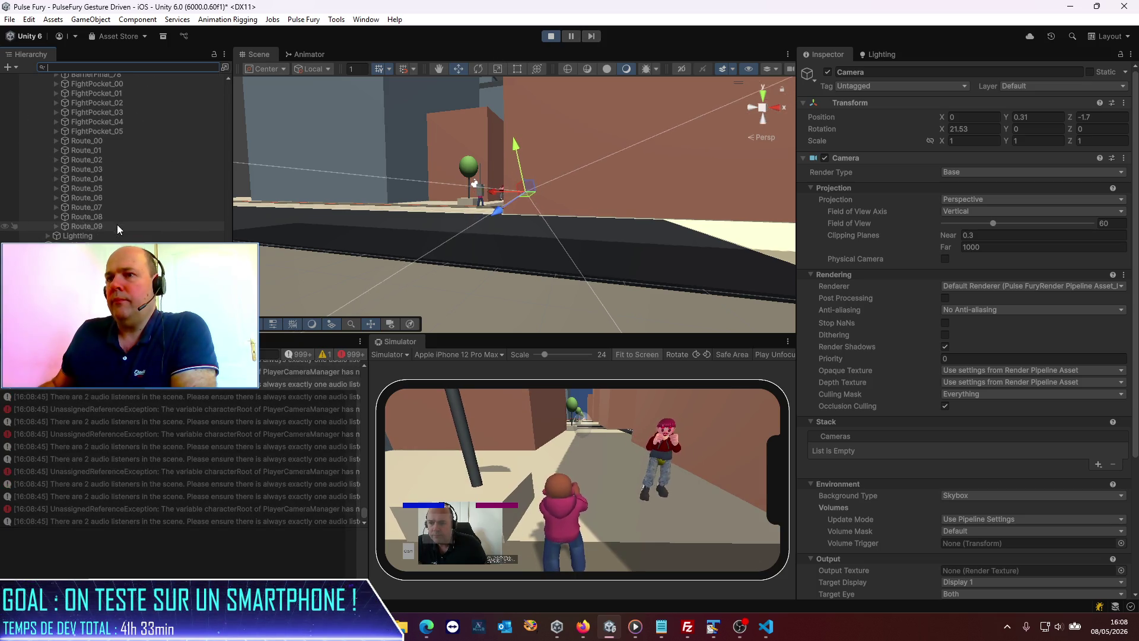
click(475, 184)
click(474, 184)
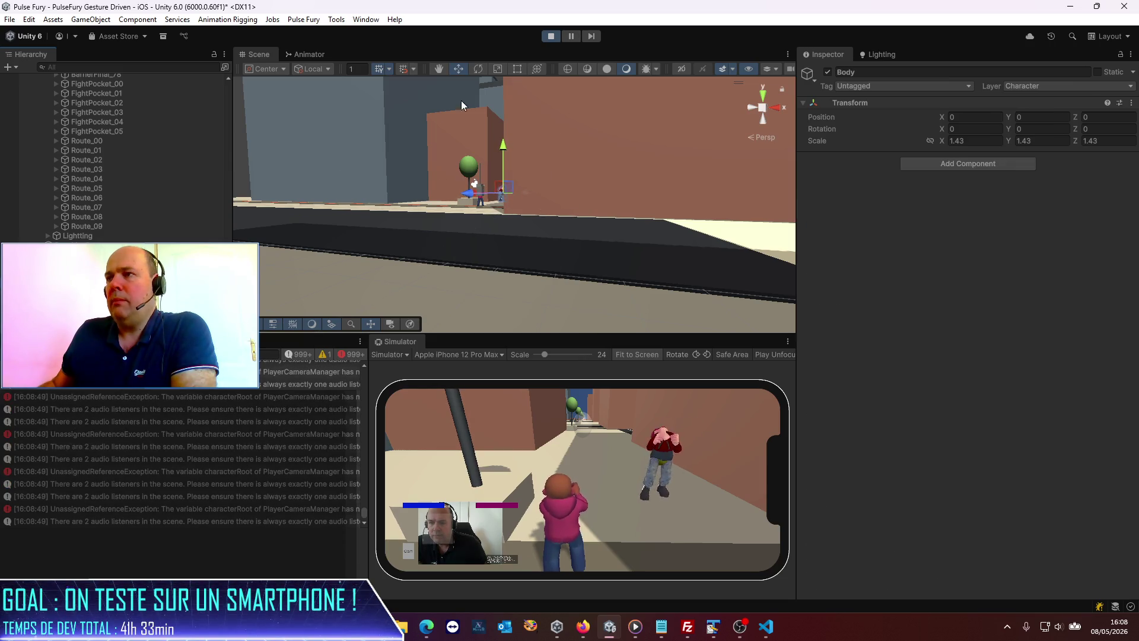
click(550, 36)
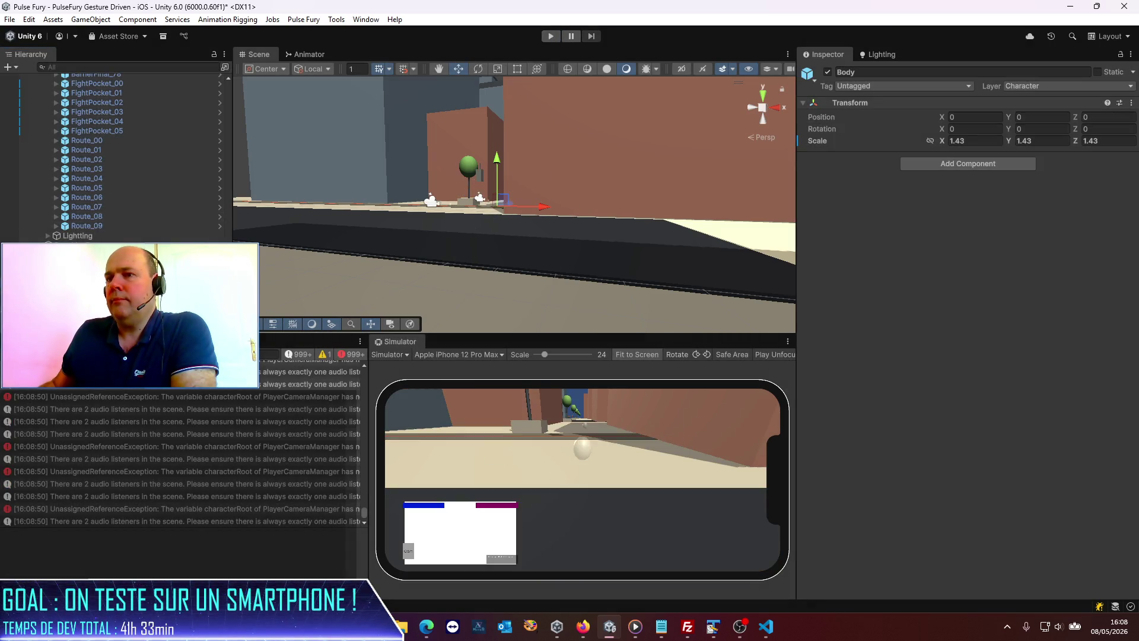
- Inspect the Head object and the Character prefab root settings, then restart the game
click(474, 184)
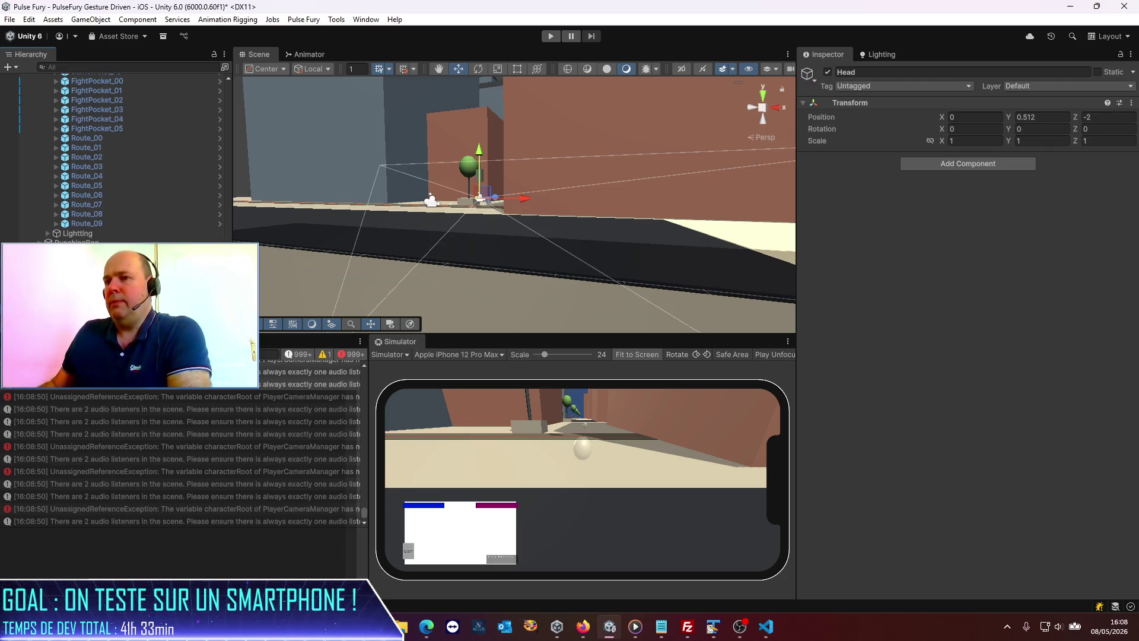
ctrl+click(474, 184)
click(474, 184)
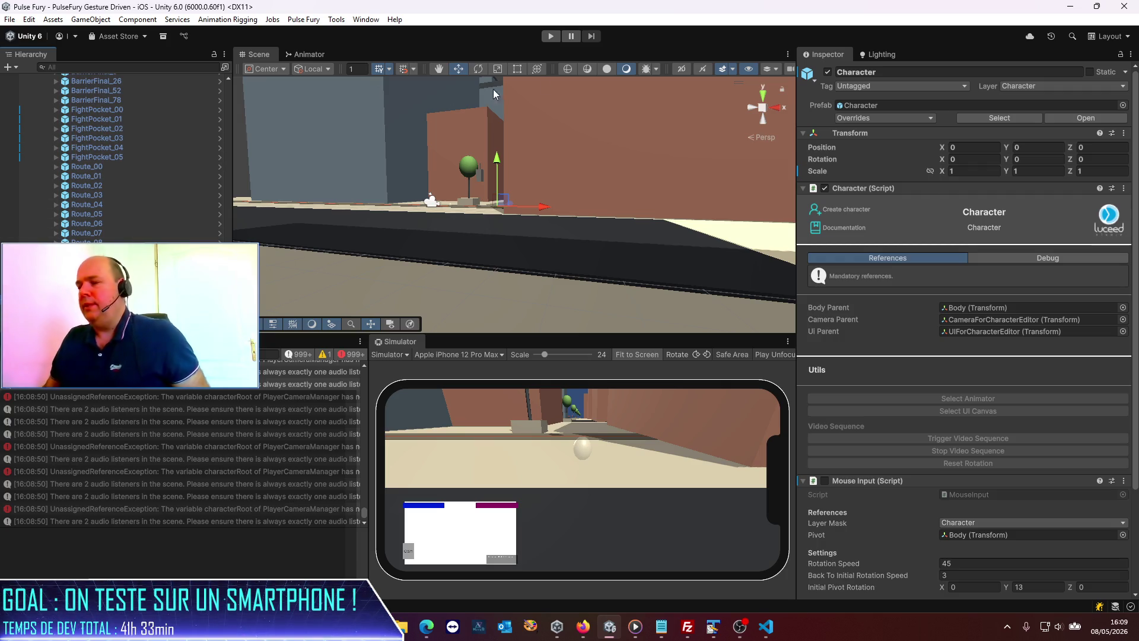
click(550, 36)
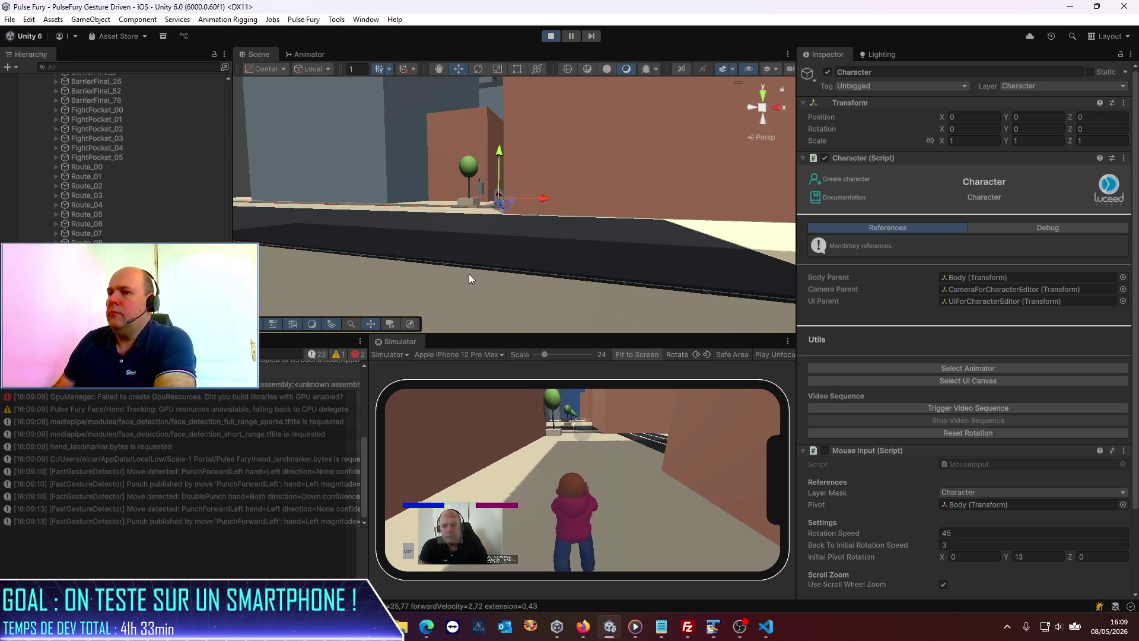
- Turn the Scene view to look down the street and select the Ground object
mouse_move(639, 112)
mouse_down()
mouse_move(635, 240)
mouse_move(532, 238)
mouse_up()
scroll(533, 238, down, 5)
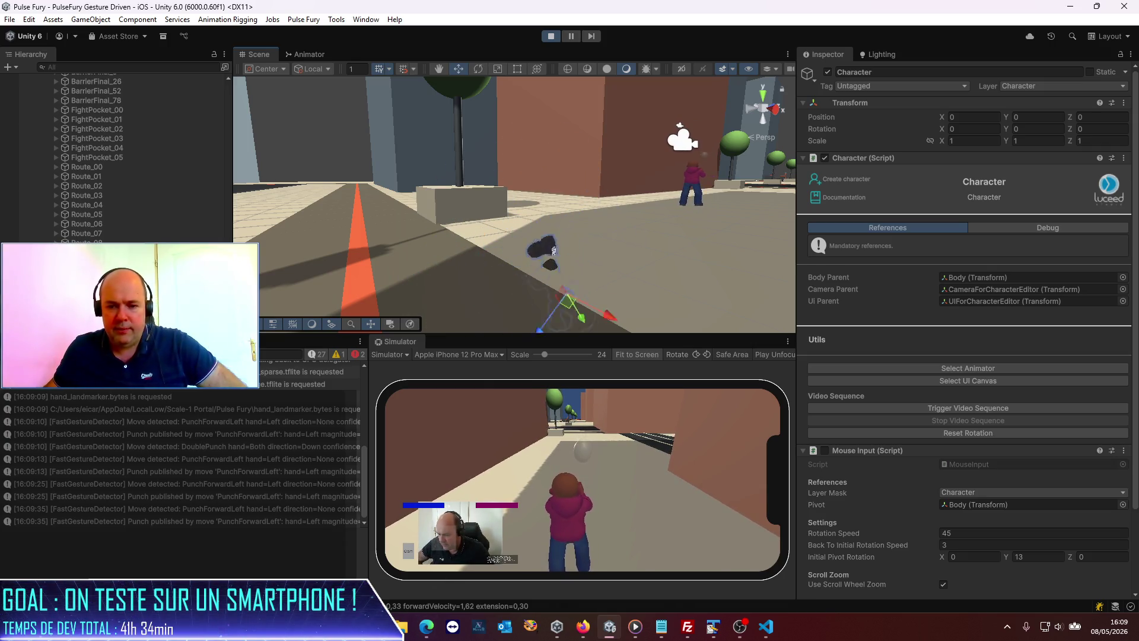
key(alt+Tab)
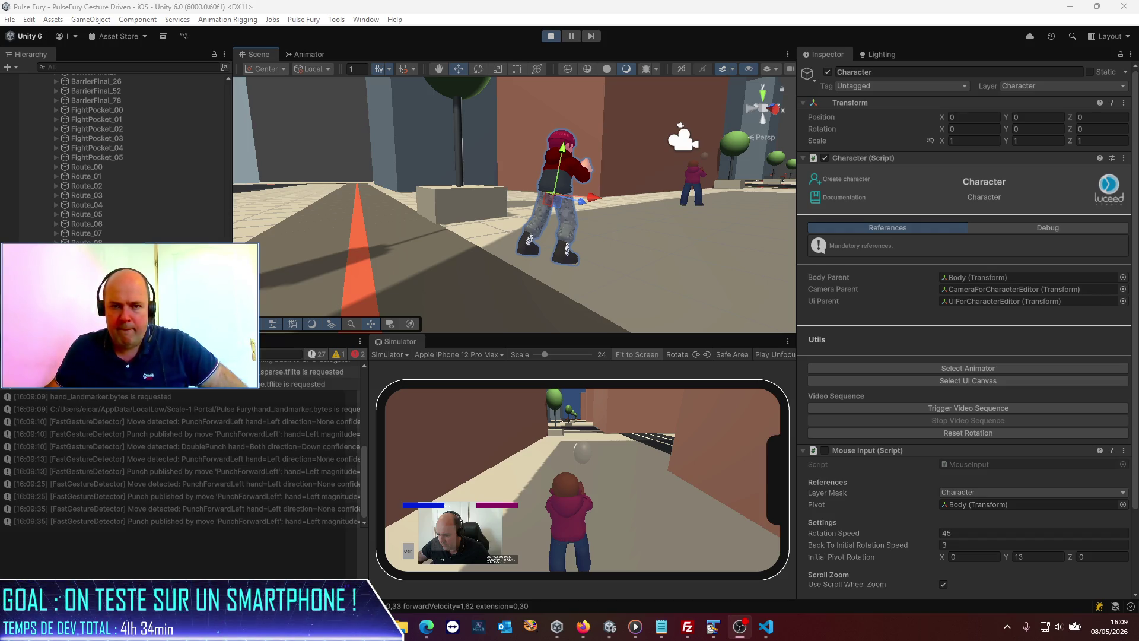
click(698, 329)
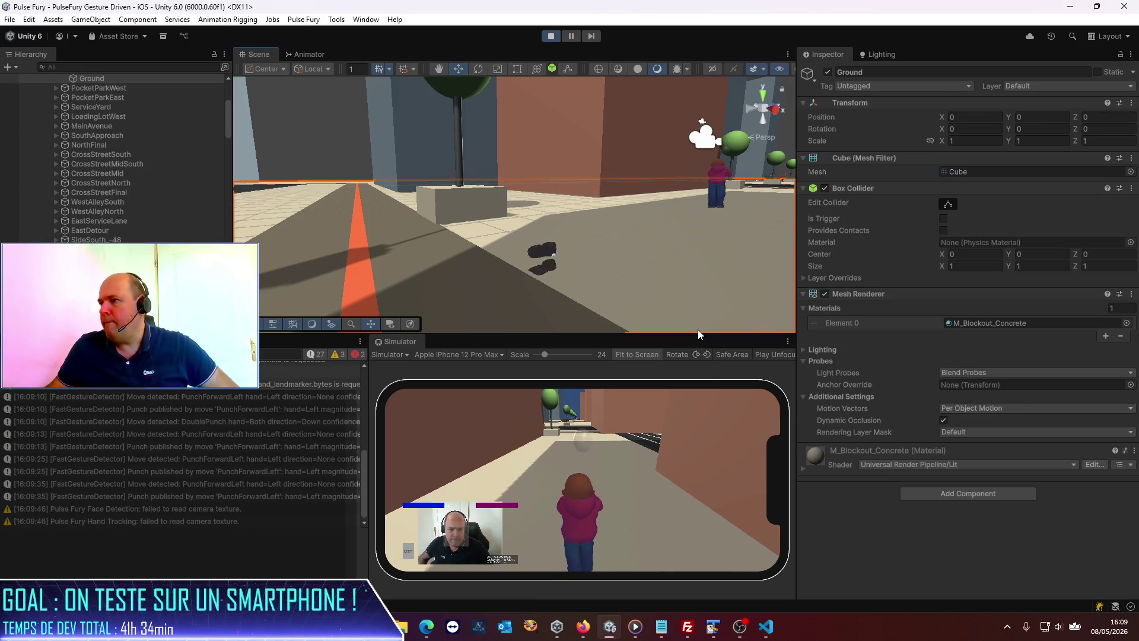
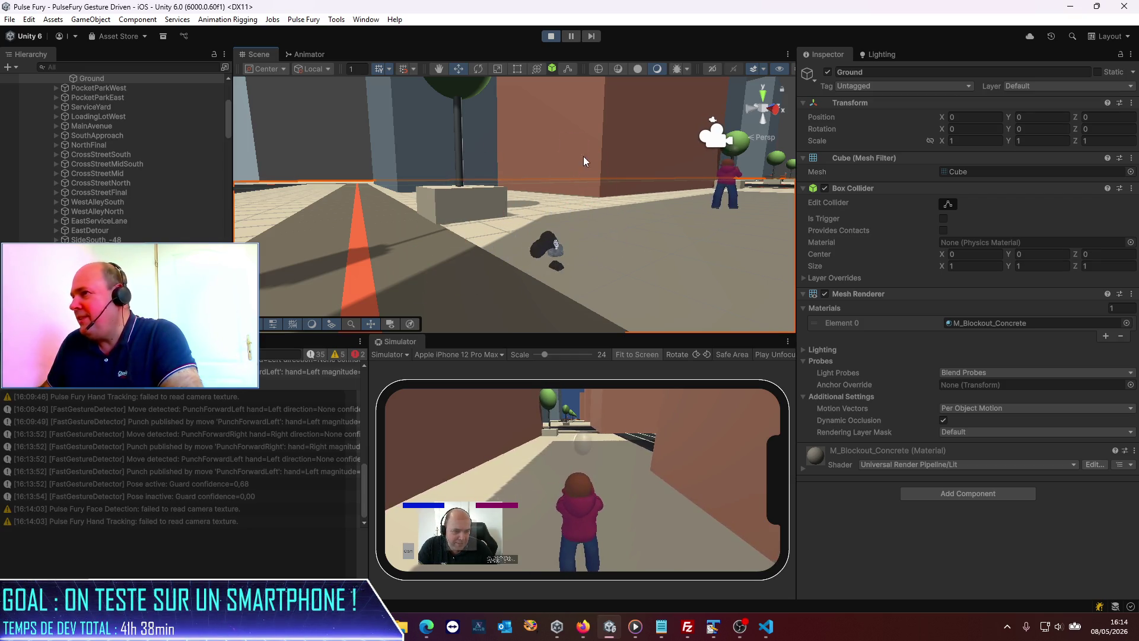
- Stop the play test and inspect EnnemyPrefab's components and its Character child
click(550, 37)
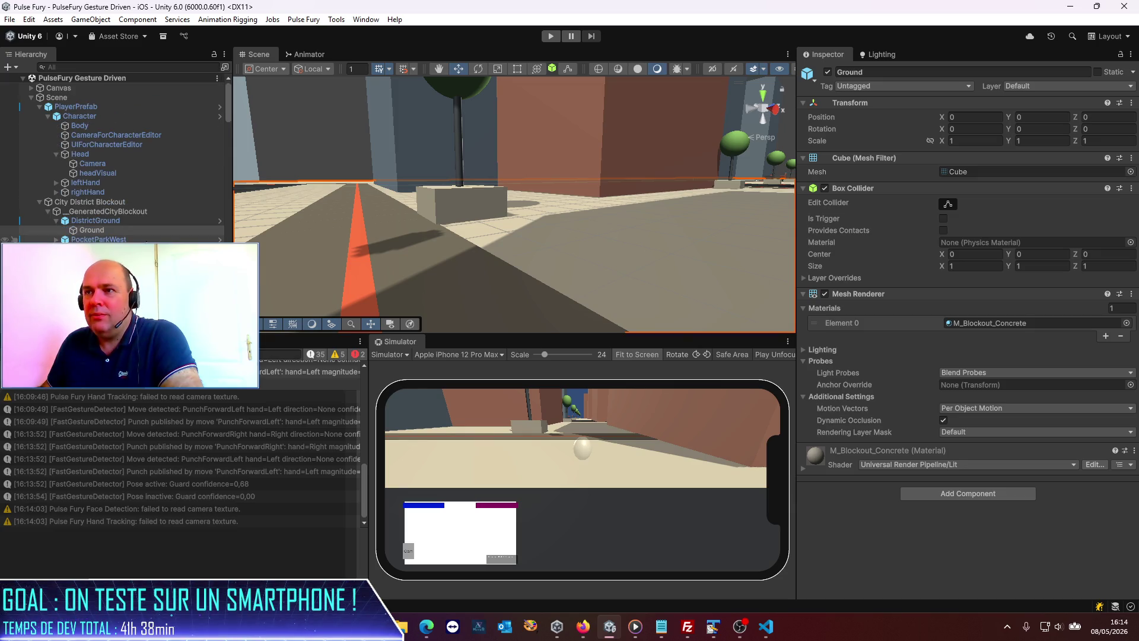
click(40, 204)
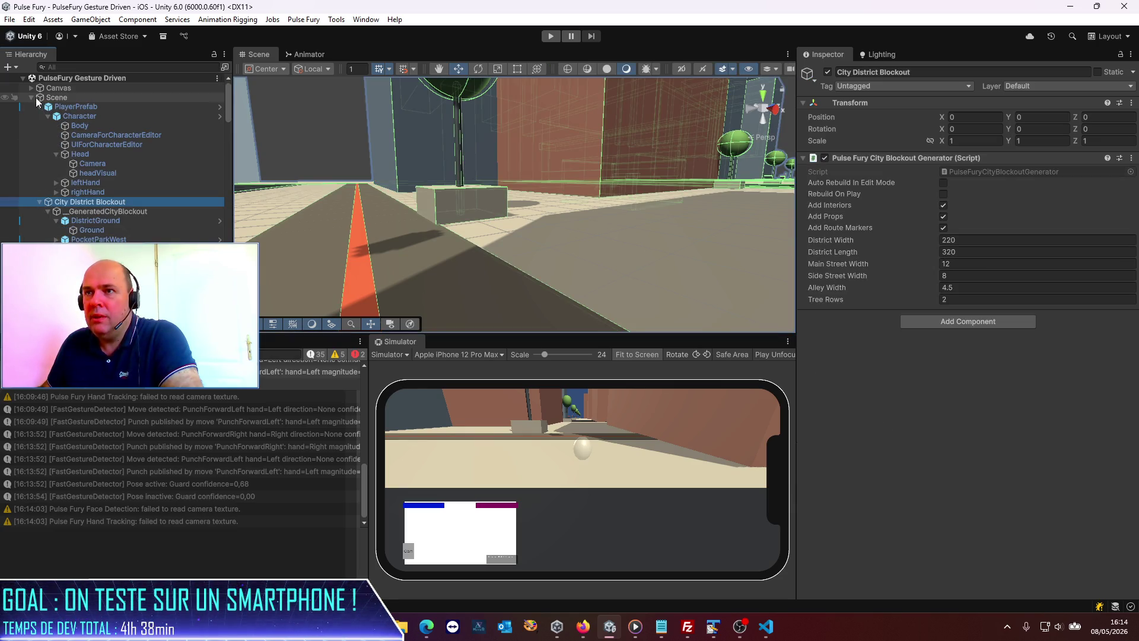
click(31, 98)
click(68, 117)
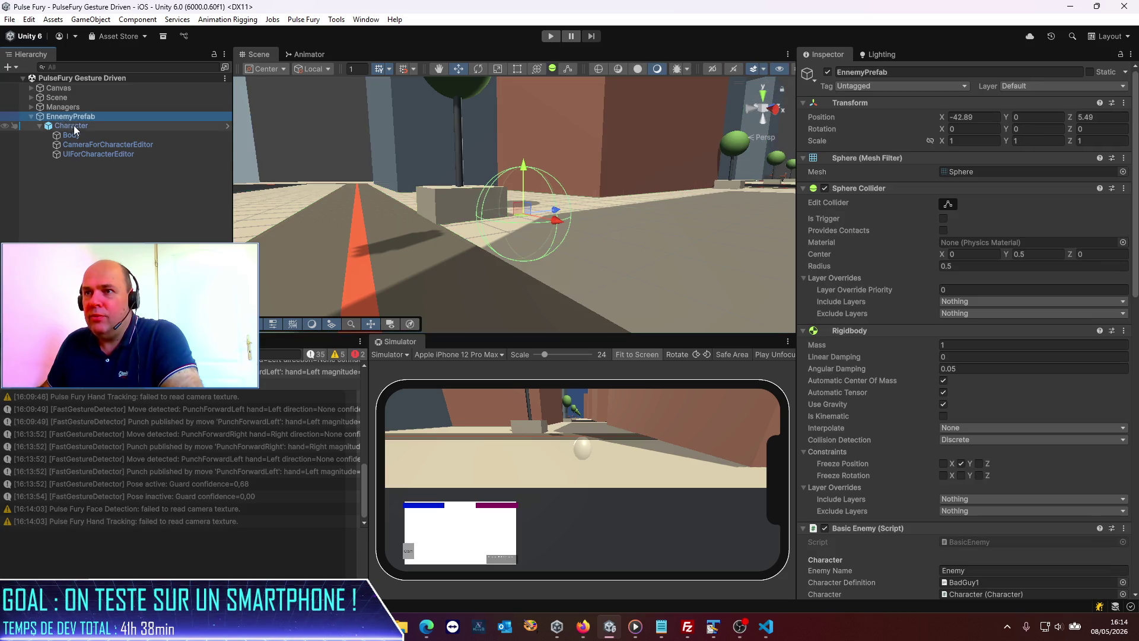
click(76, 127)
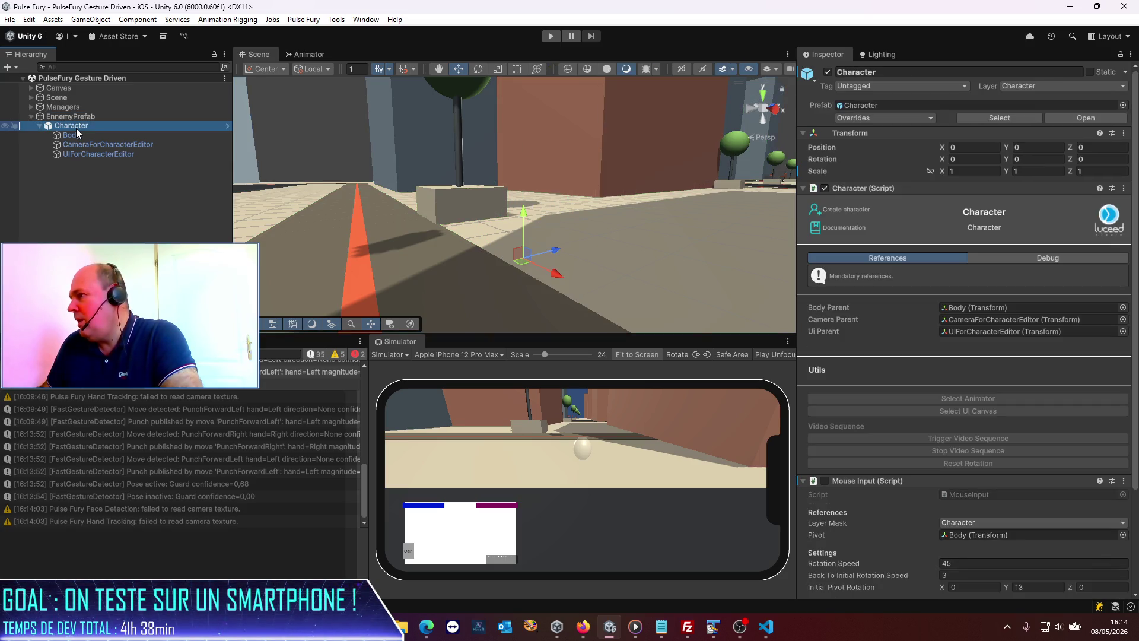
click(114, 118)
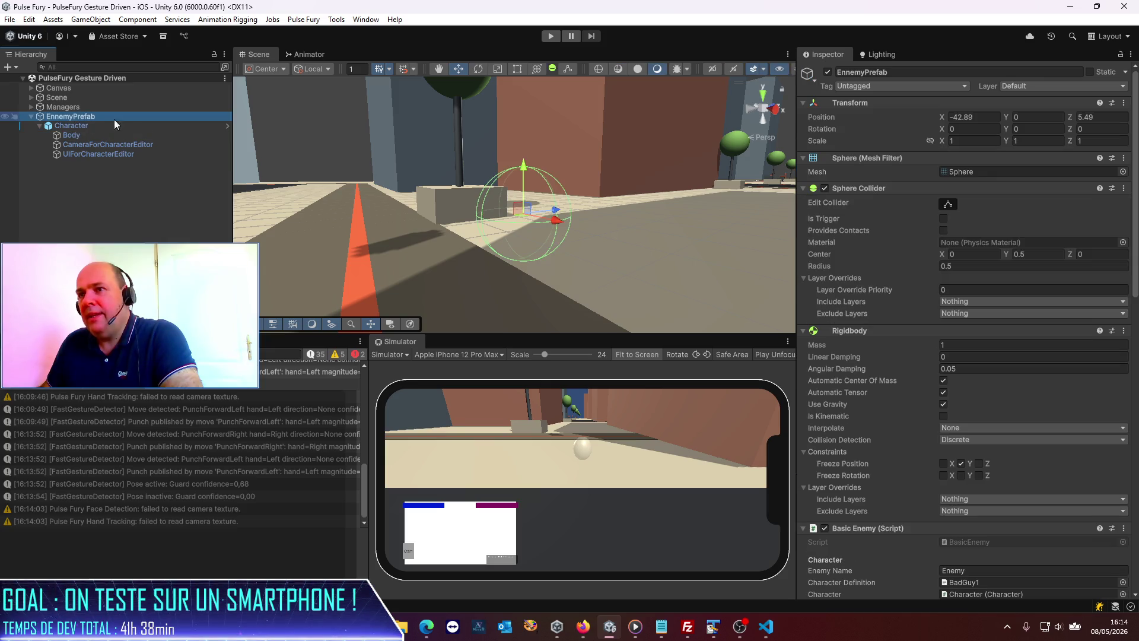
scroll(896, 380, down, 5)
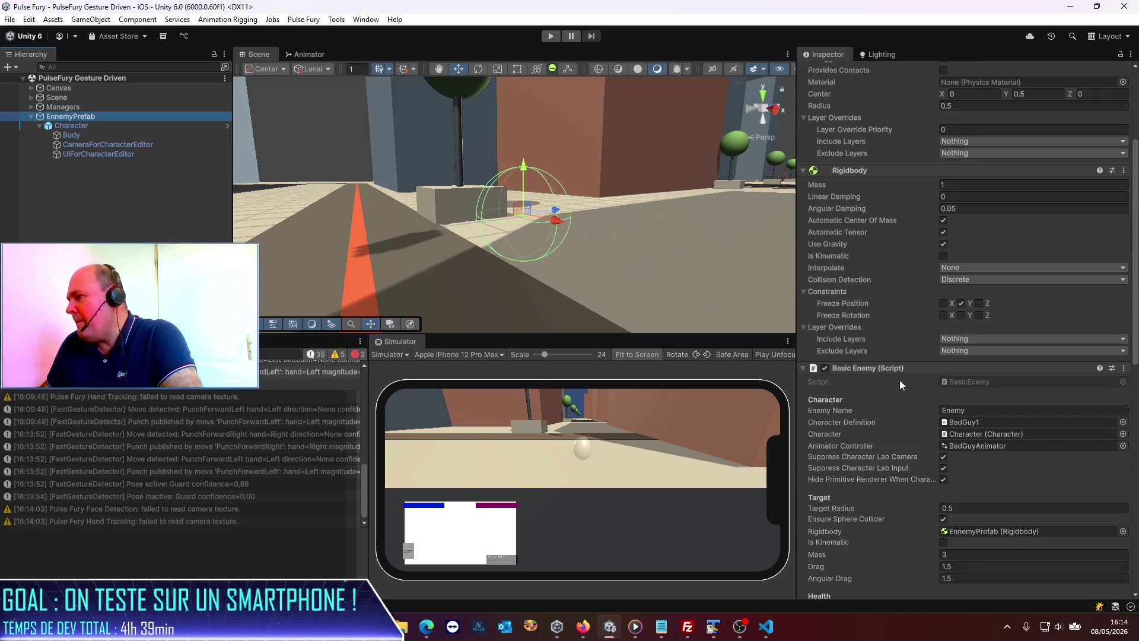
scroll(899, 379, up, 5)
- Set the Sphere Collider centre Y to 0 and start a new play test
click(1042, 255)
text(0)
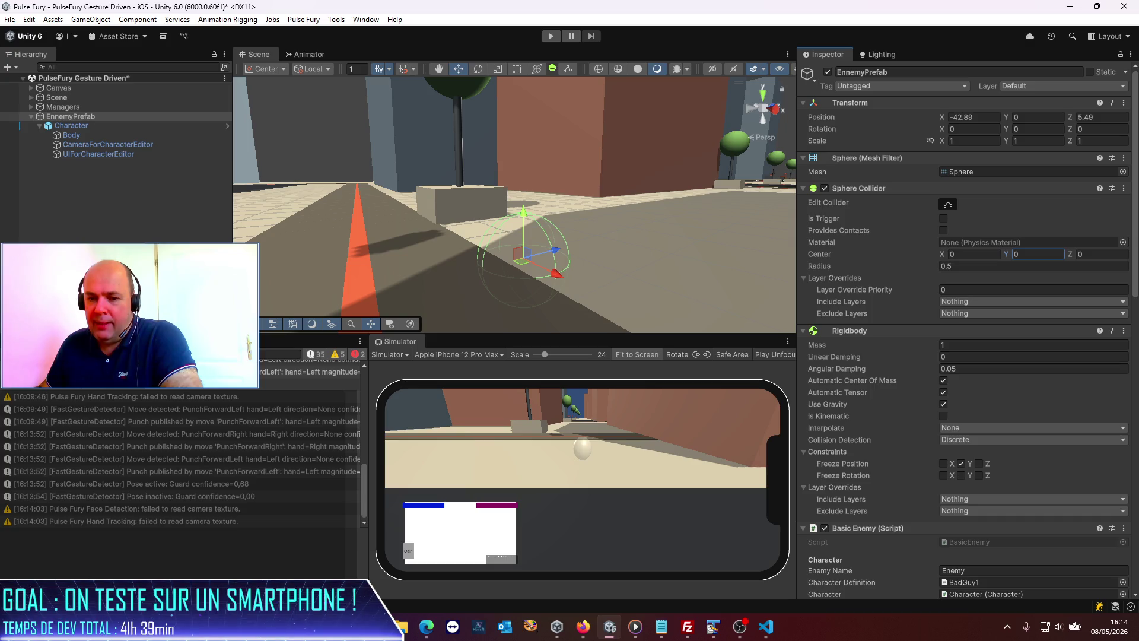
key(alt+Tab)
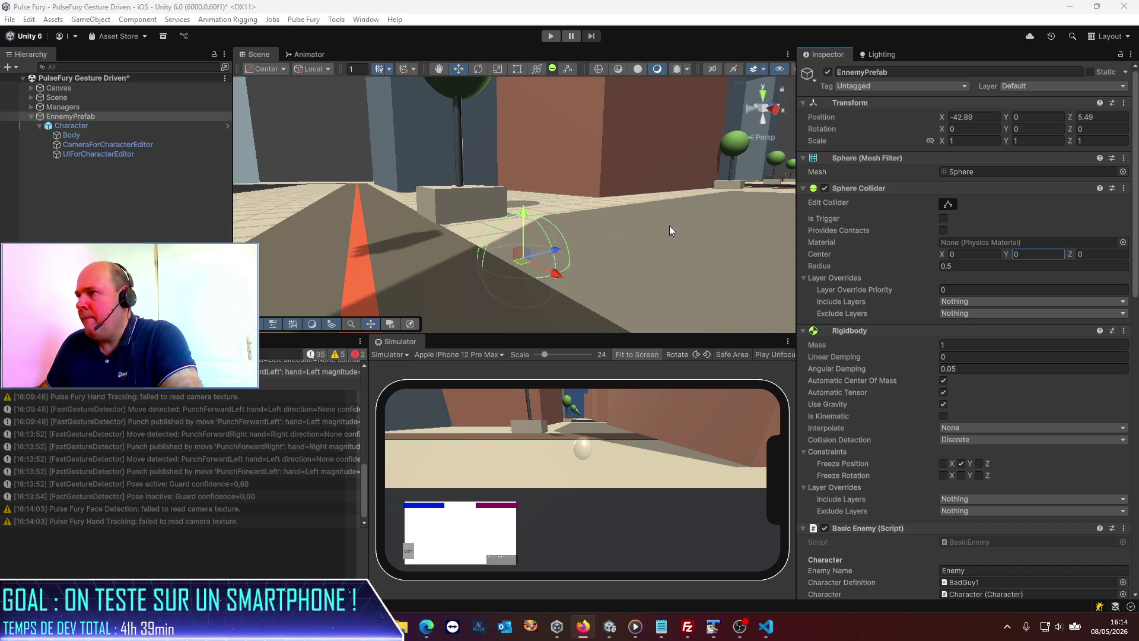
click(552, 40)
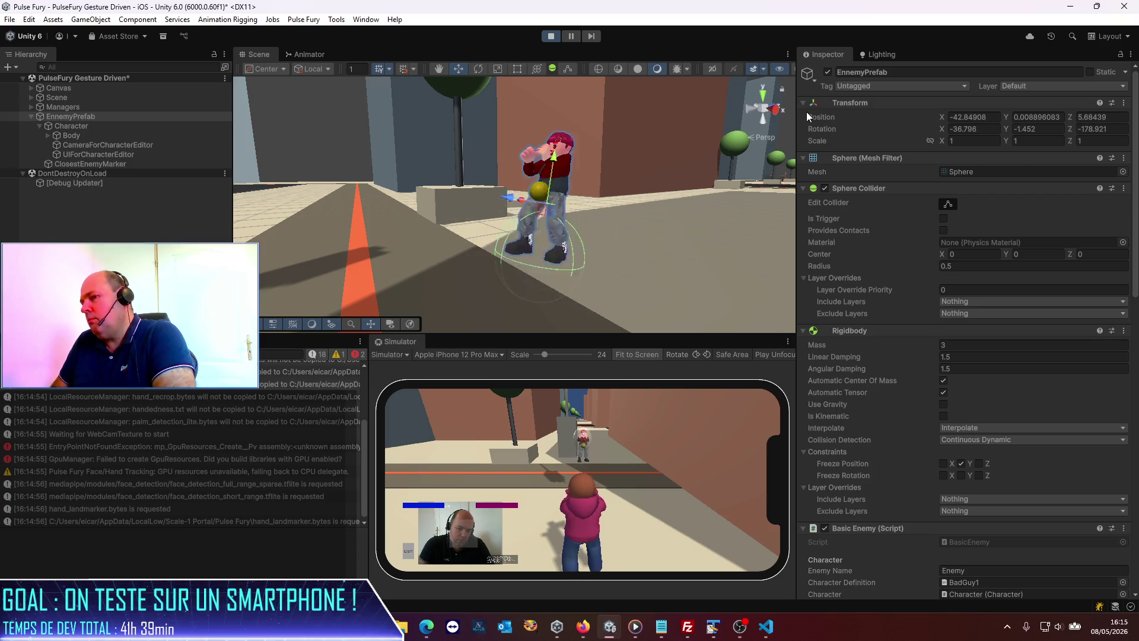
- Set the enemy's Transform Position Y to 1, then play-test and stop again
click(1049, 116)
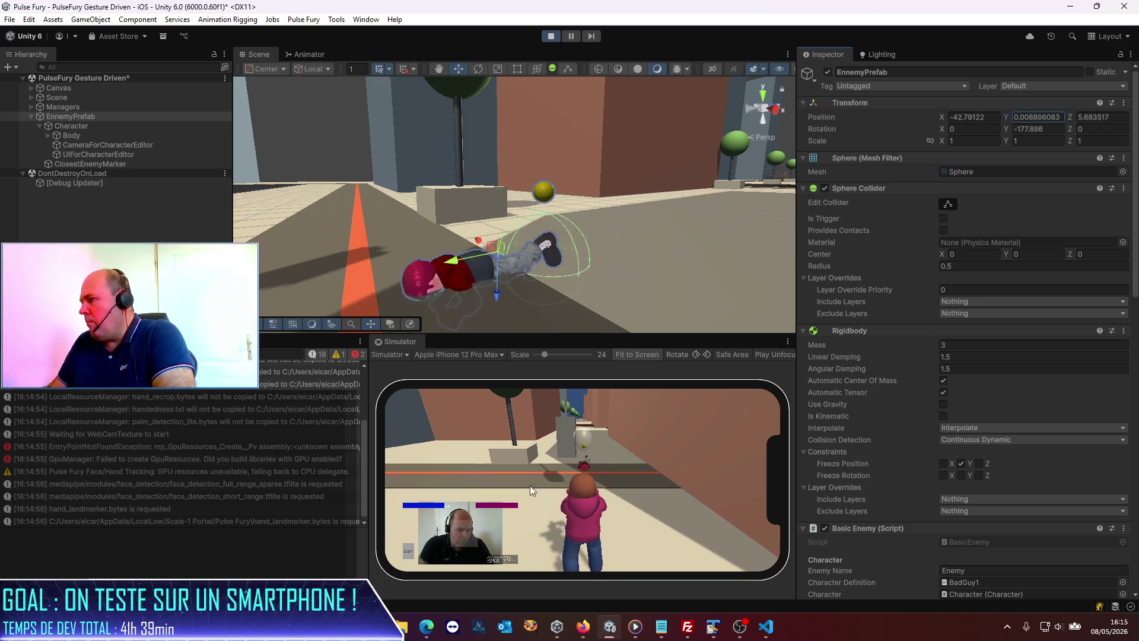
click(549, 38)
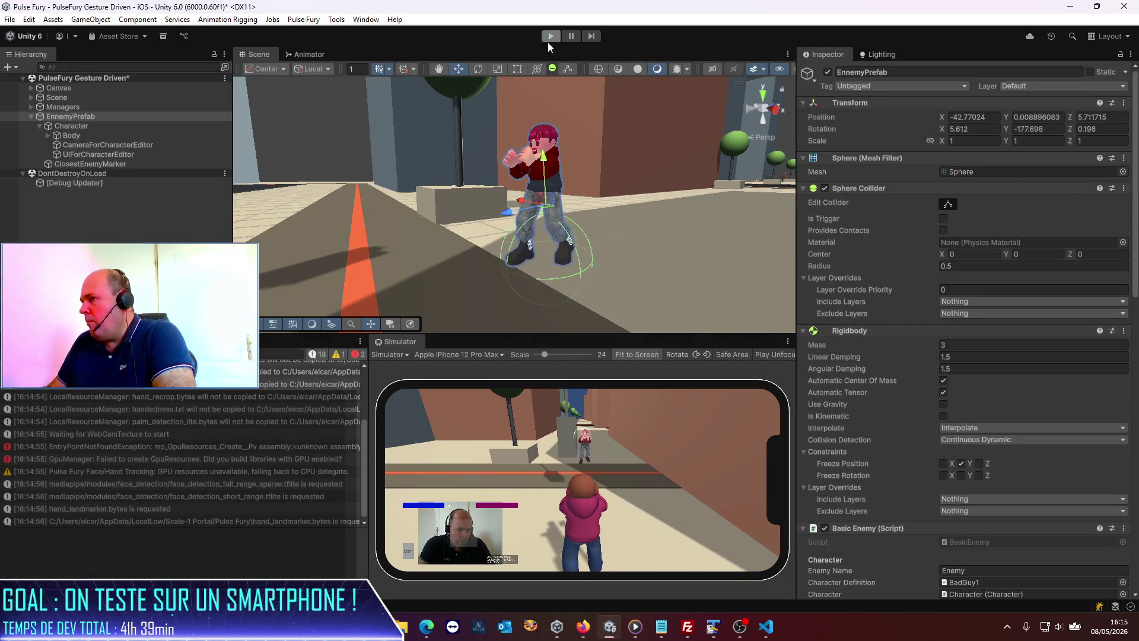
text(1)
click(550, 36)
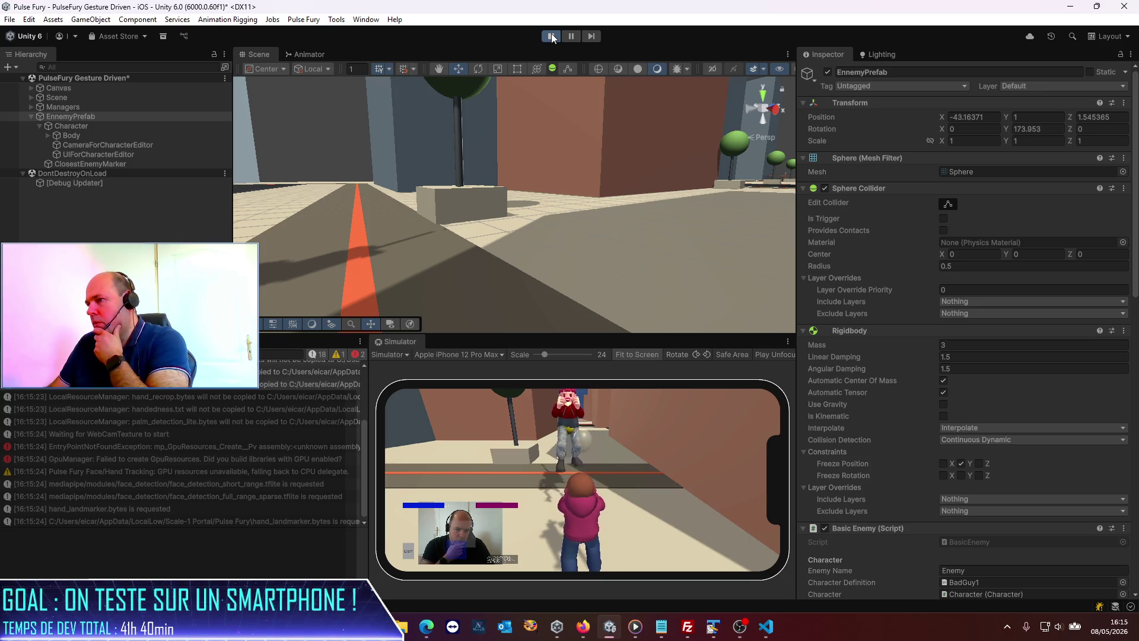
click(551, 33)
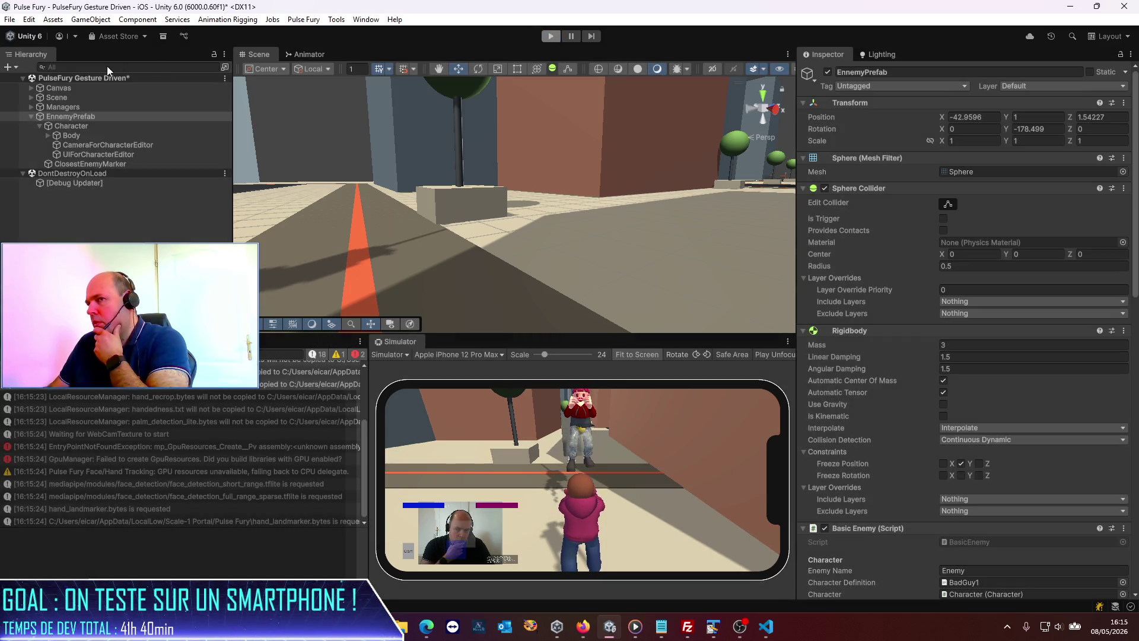
- Set the Character child's Position Y to -1 and start a play test
click(69, 125)
click(1033, 147)
text(-1)
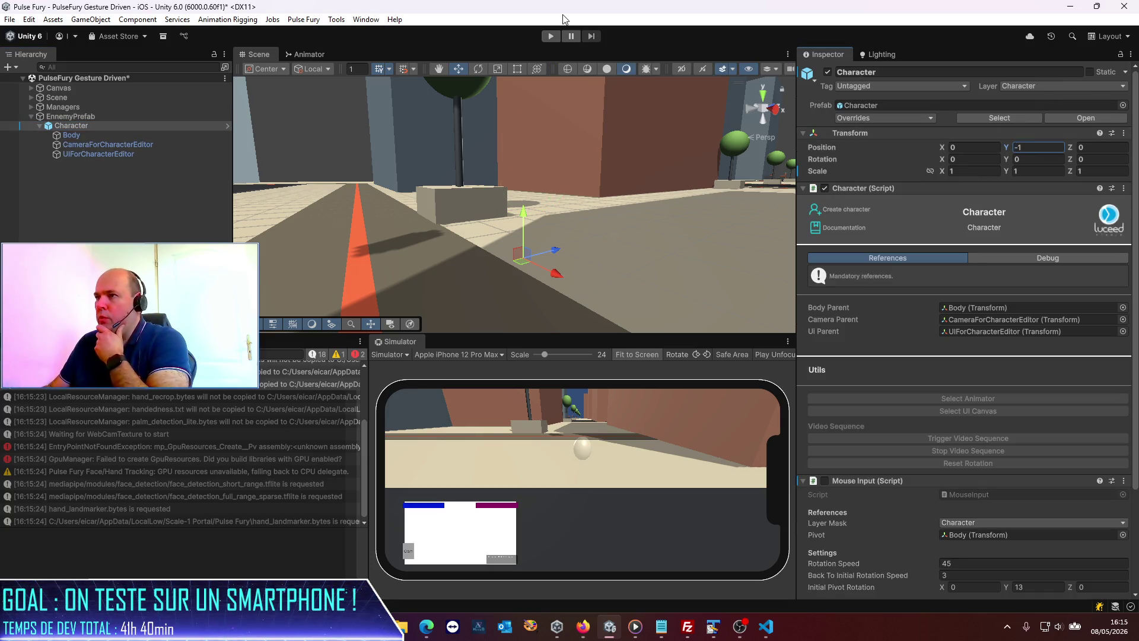
click(553, 36)
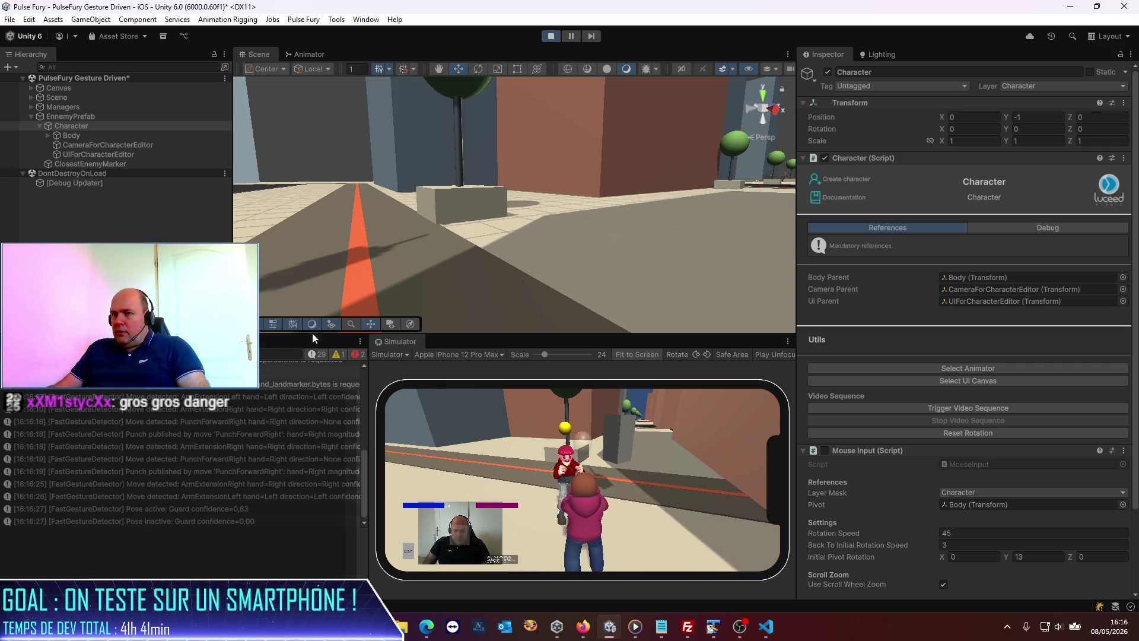
- Select EnnemyPrefab and review its components in the Inspector
click(91, 184)
click(90, 117)
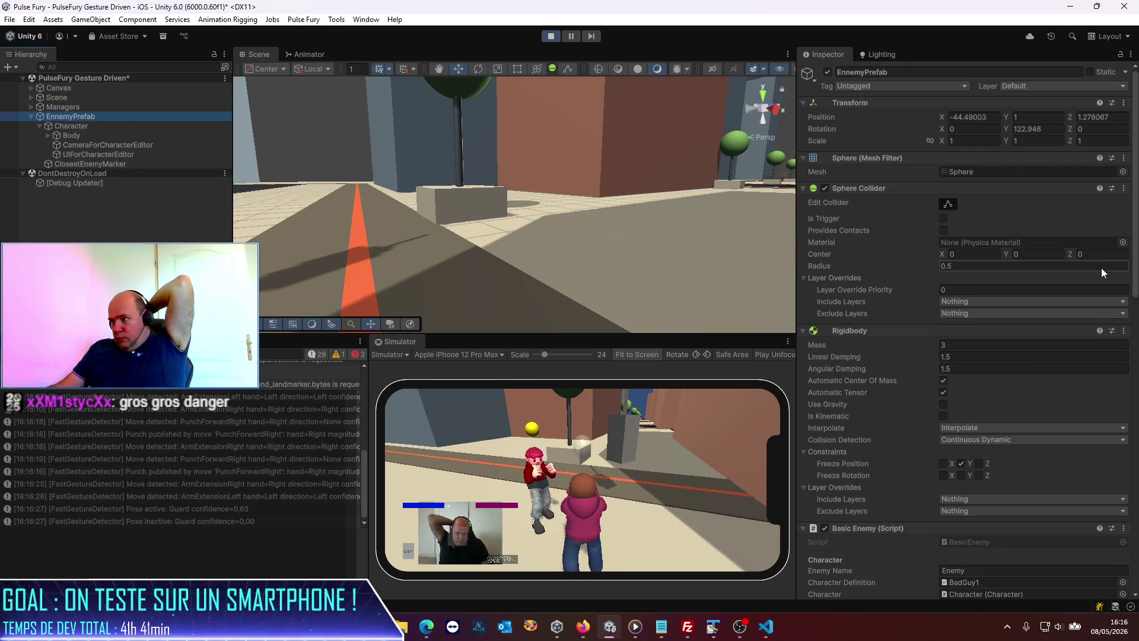
scroll(985, 419, down, 5)
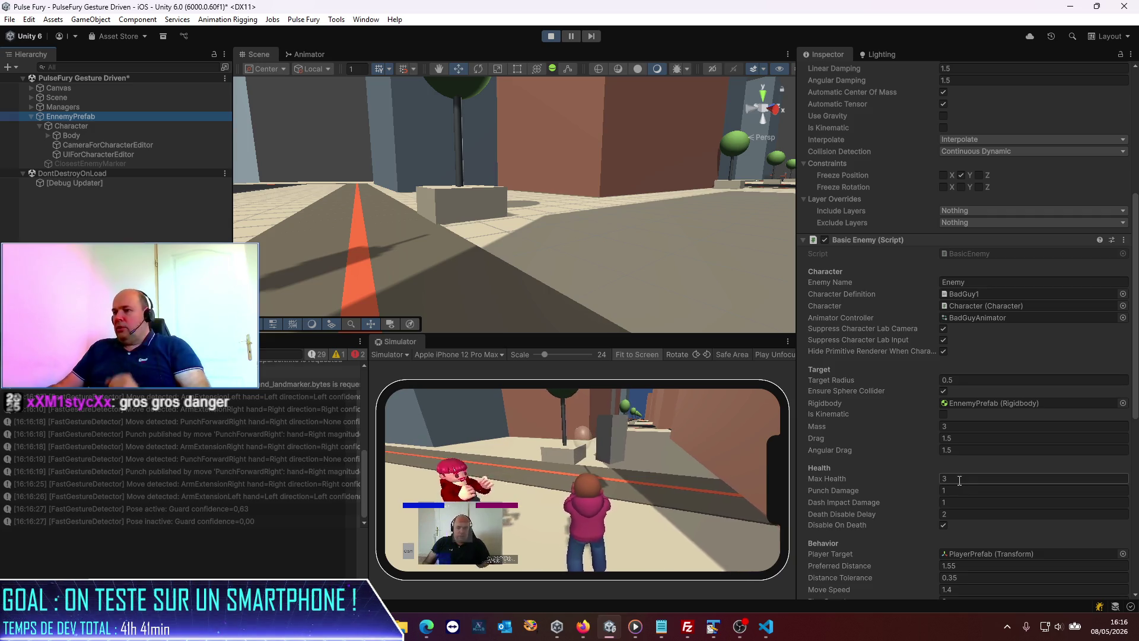
click(650, 507)
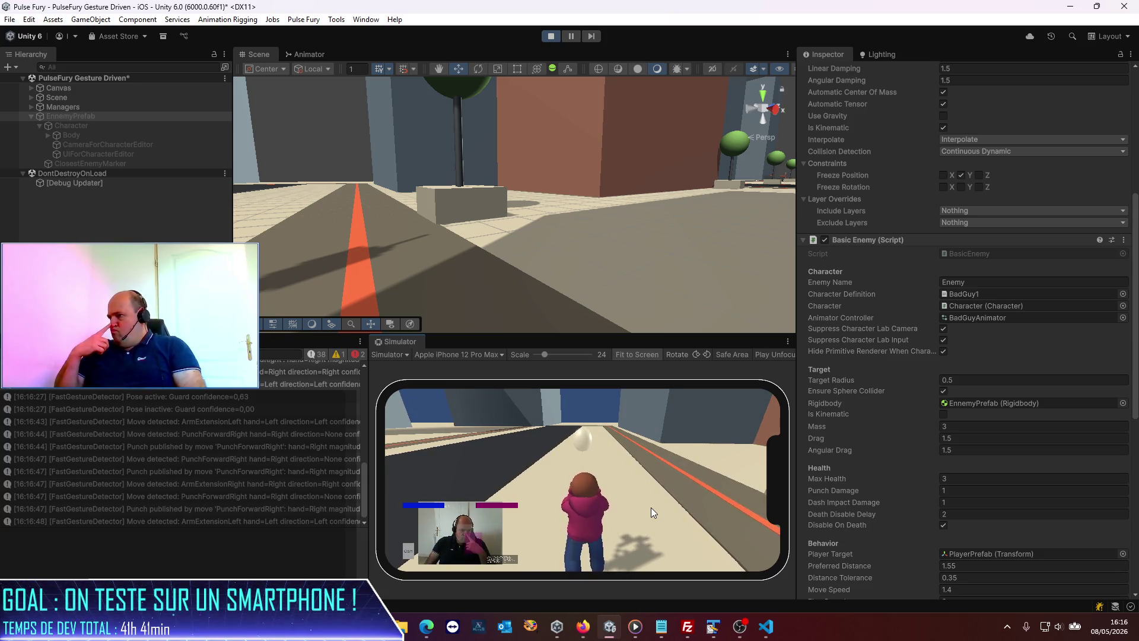
scroll(992, 503, down, 3)
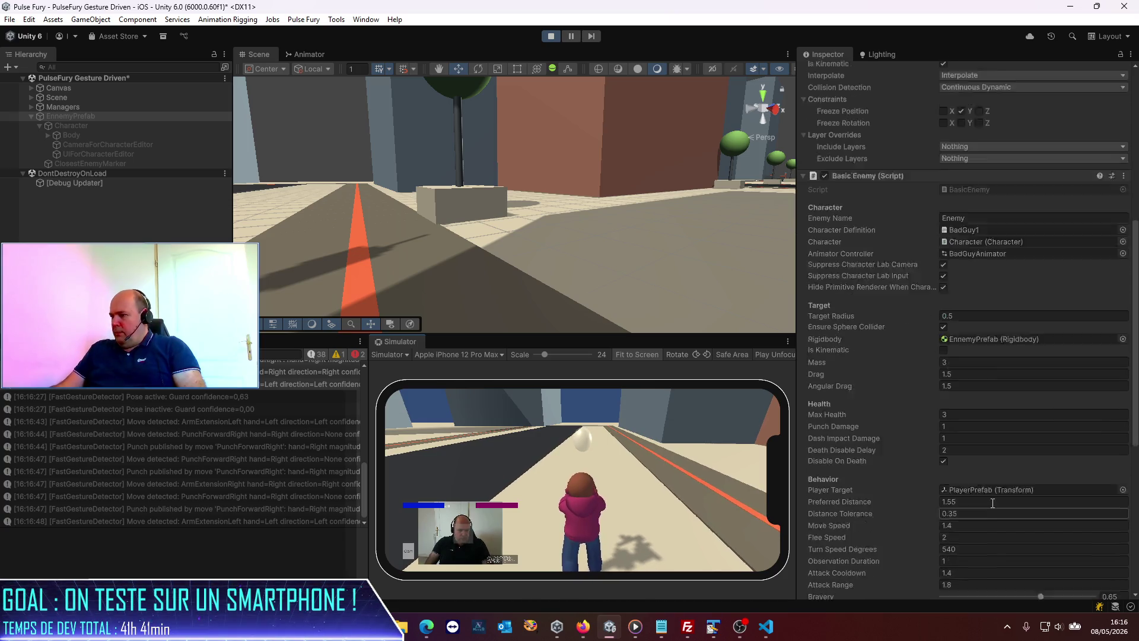
scroll(992, 503, down, 6)
scroll(990, 501, down, 9)
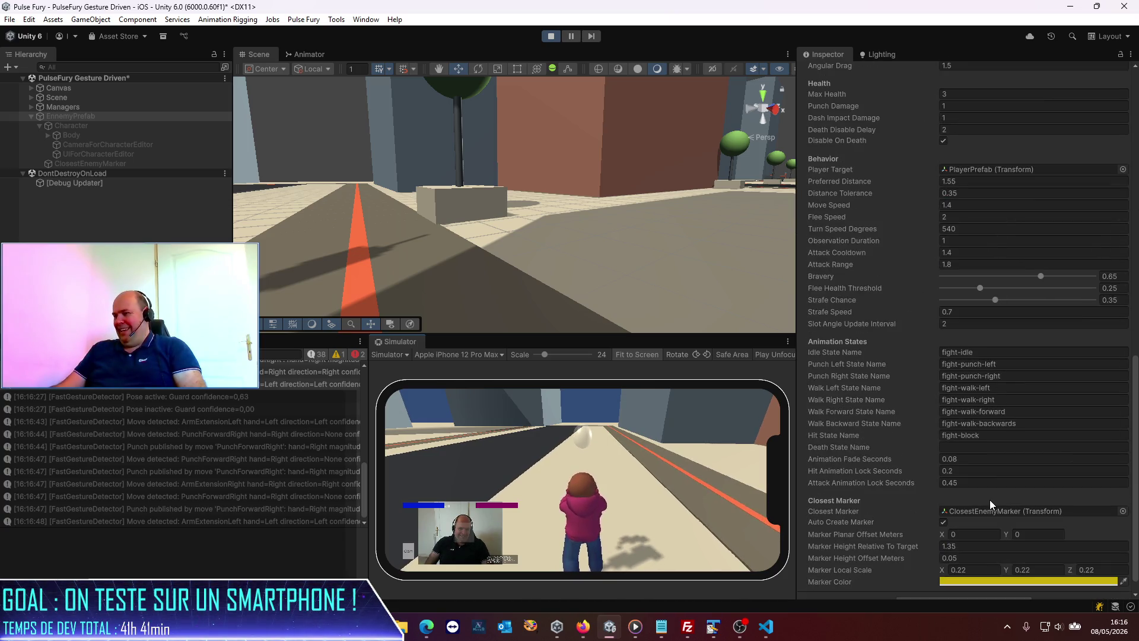
scroll(896, 285, up, 20)
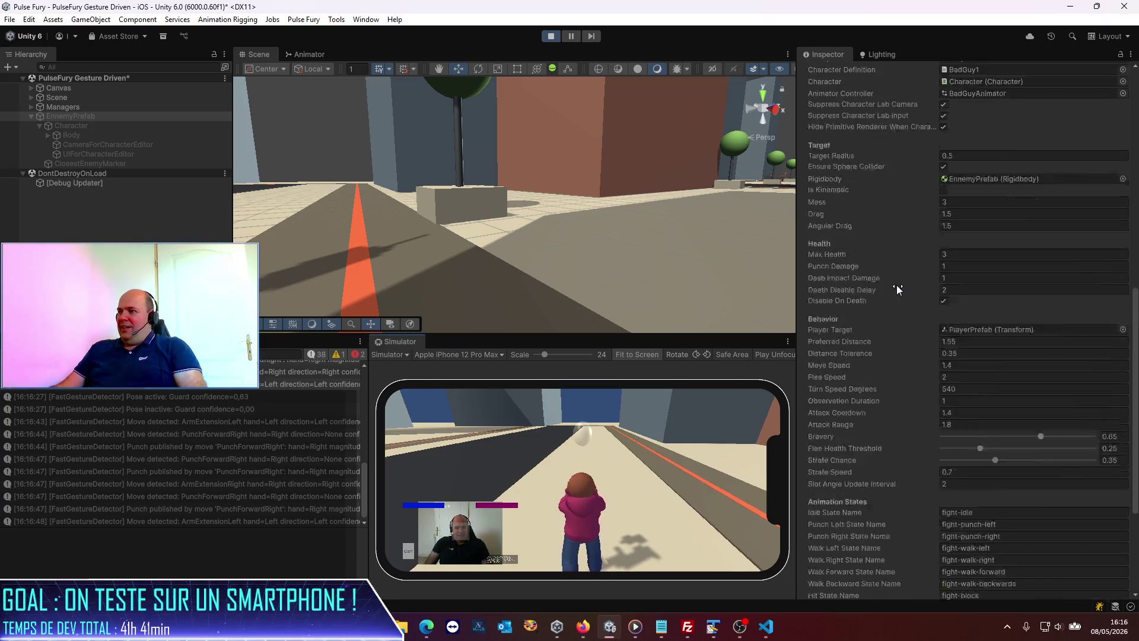
scroll(831, 199, up, 12)
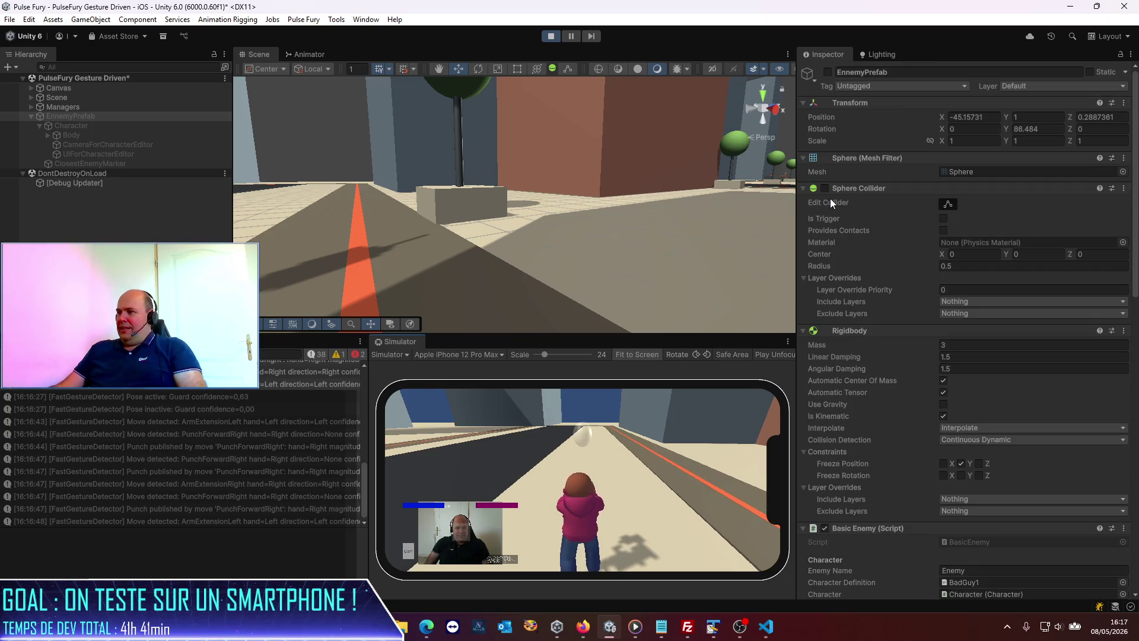
- Re-enable the enemy object and its Sphere Collider
click(827, 71)
click(824, 189)
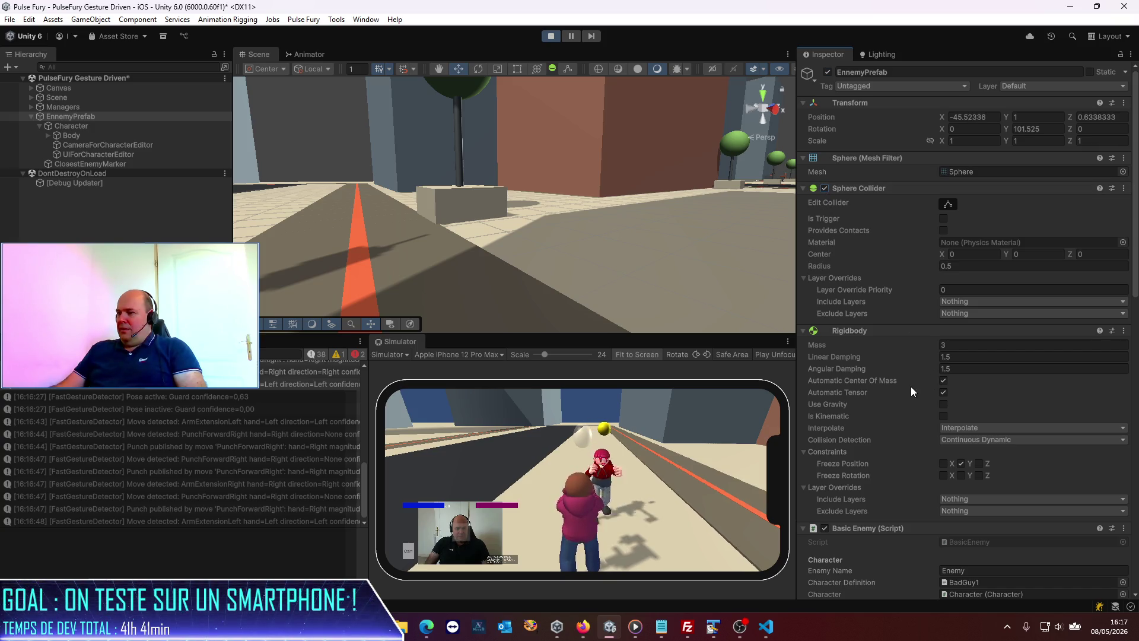
scroll(910, 386, down, 9)
scroll(906, 382, down, 5)
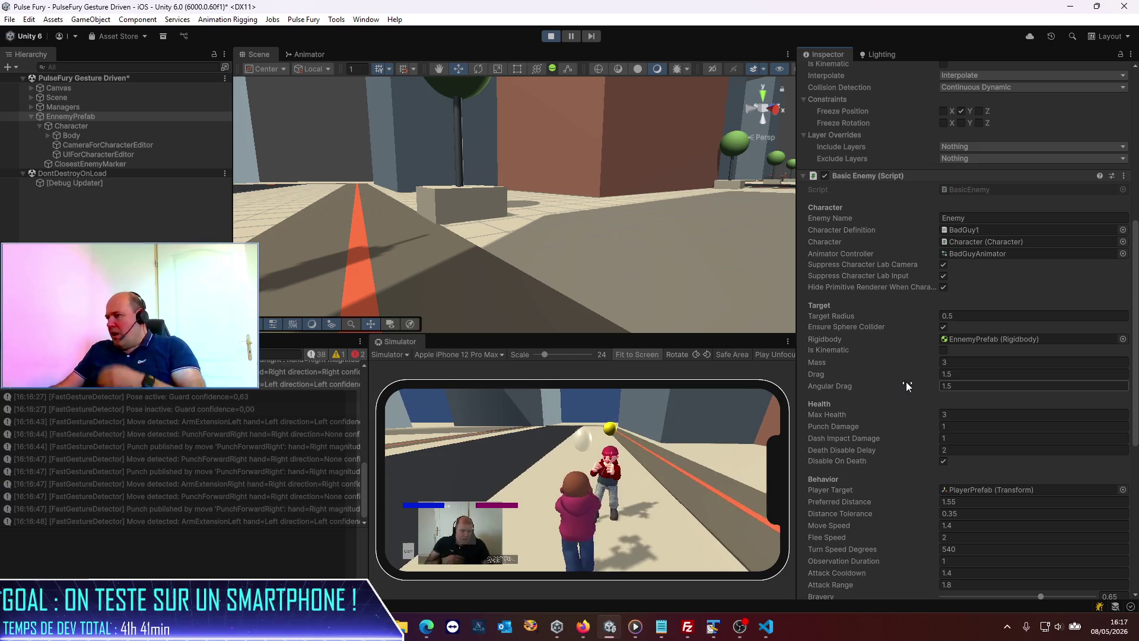
scroll(902, 379, down, 4)
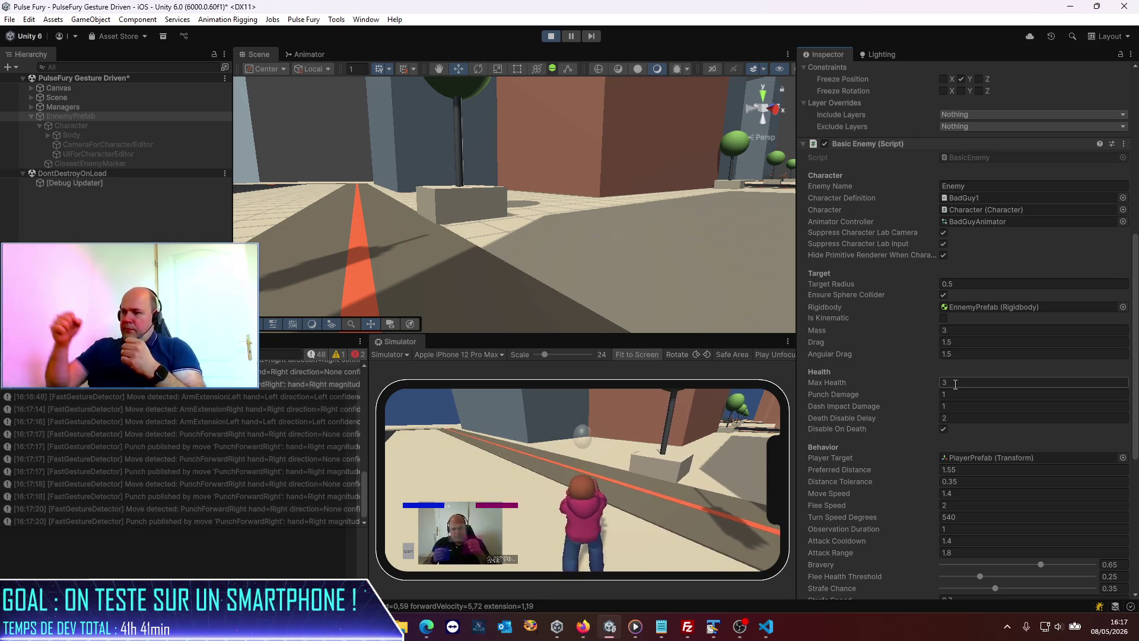
- Stop the play test, start a Codex message 'Je cro', and return to Unity's project browser
click(550, 35)
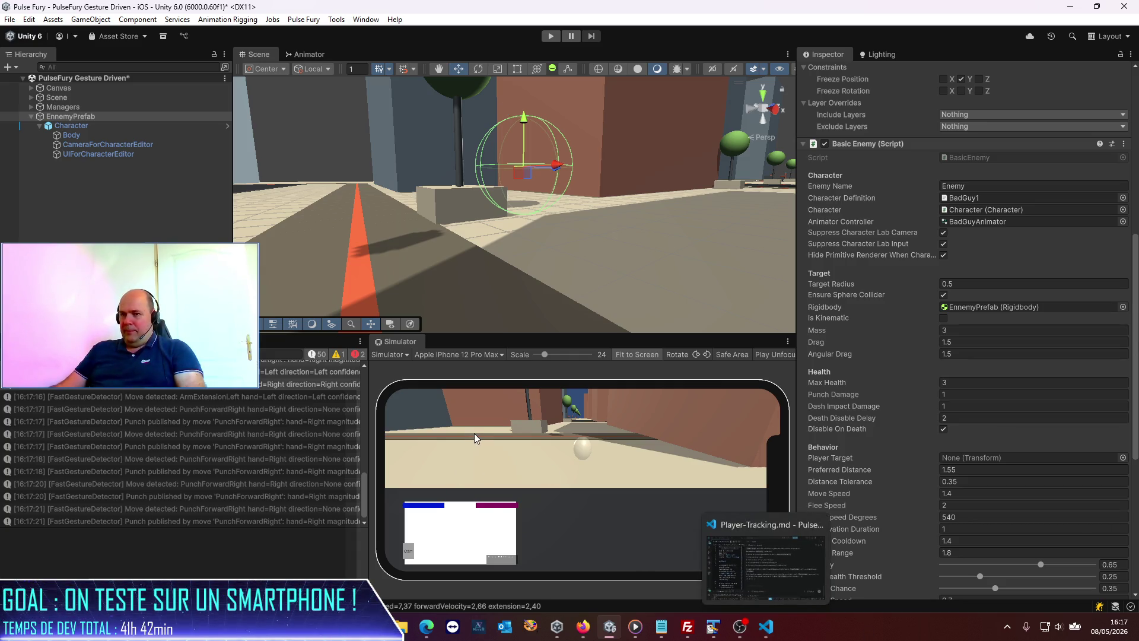
key(alt+Tab)
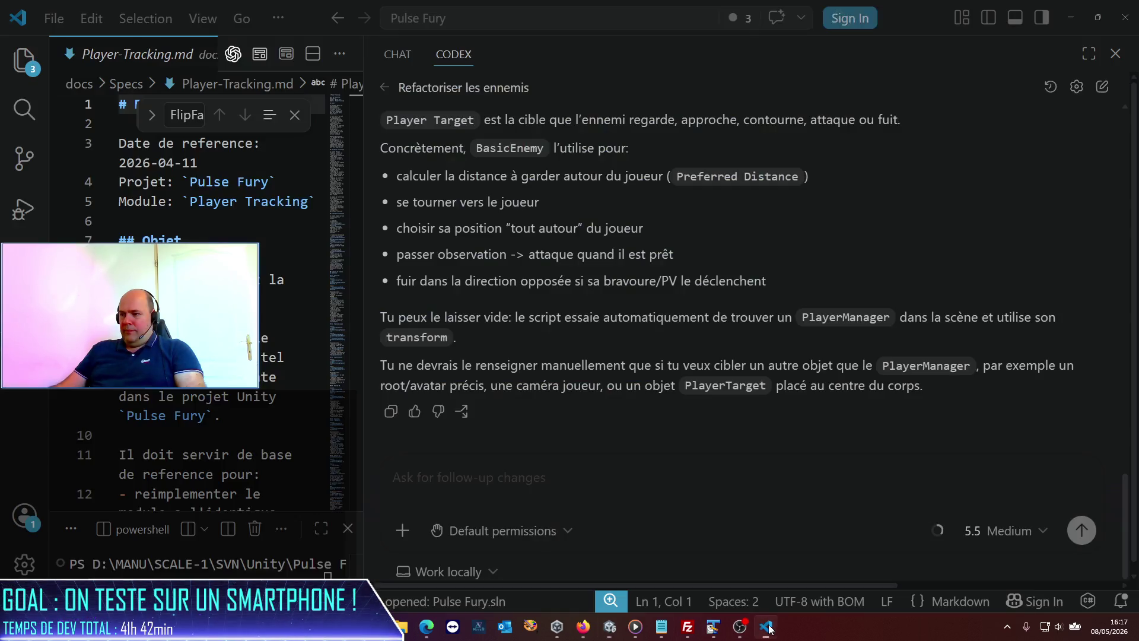
text(Je cro)
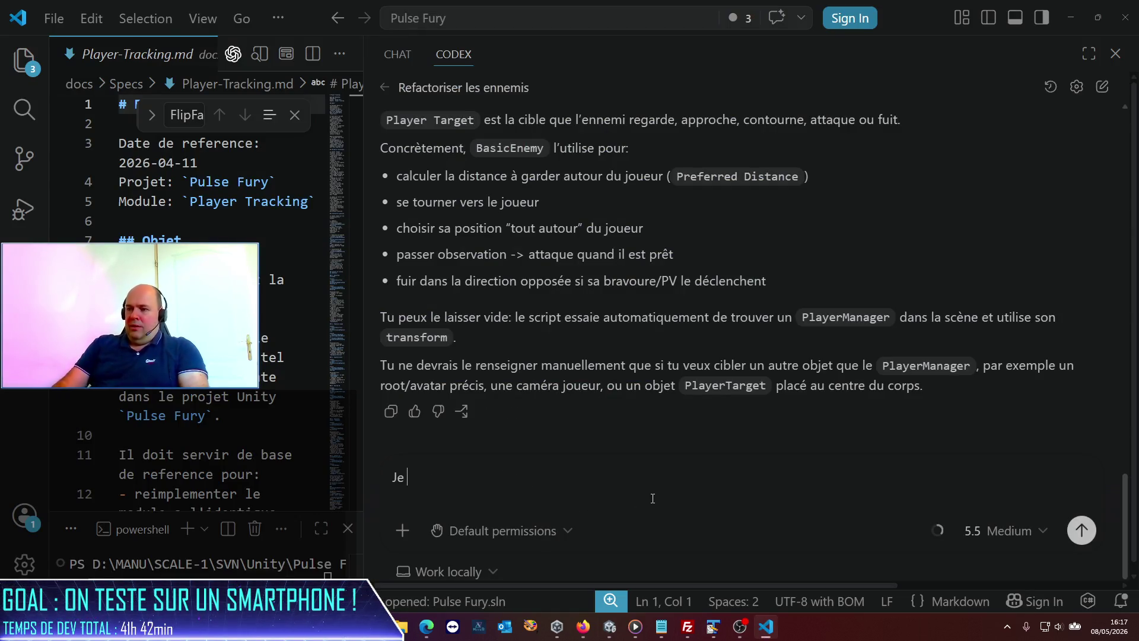
key(alt+Tab)
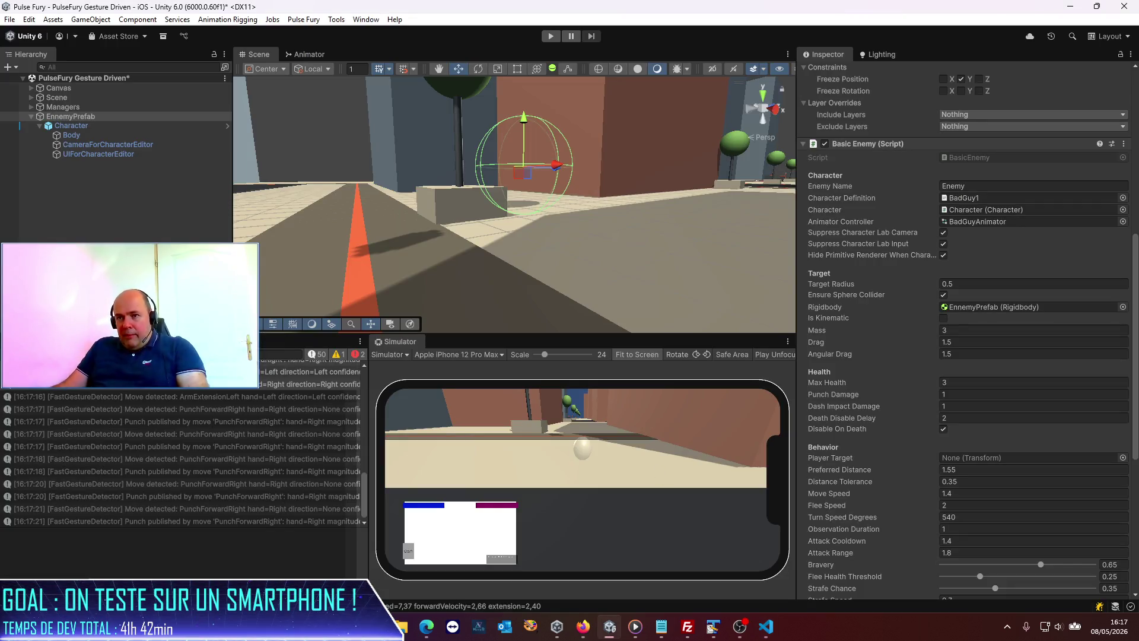
key(ctrl+5)
- Navigate the Project browser to the Assets/Pulse Fury/Prefabs folder
click(240, 460)
click(38, 461)
click(32, 412)
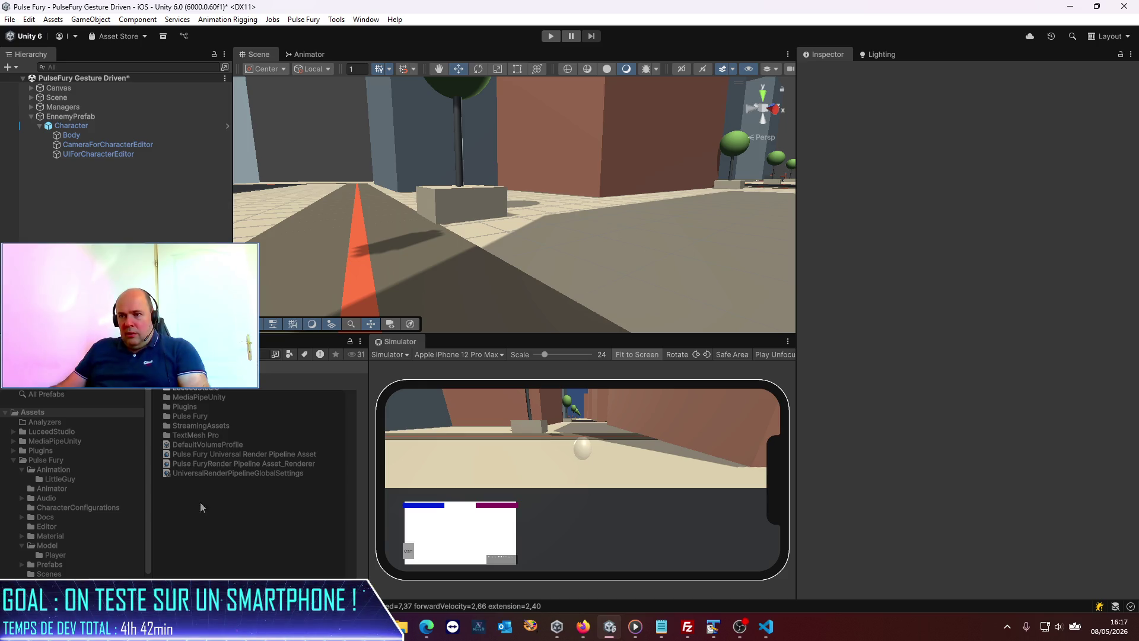
double_click(190, 416)
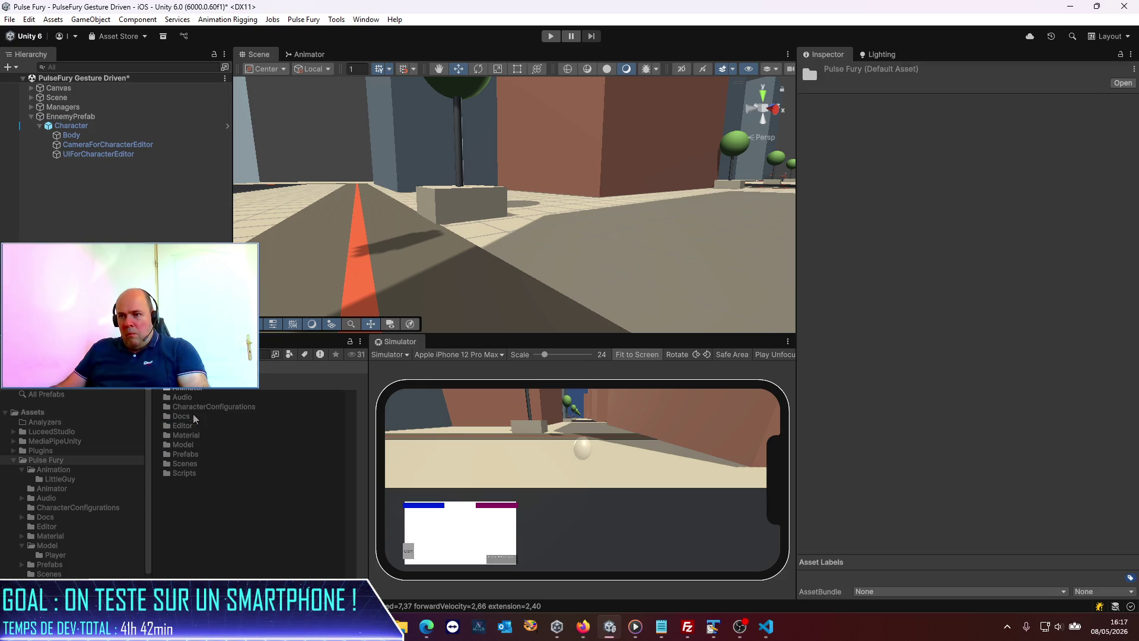
double_click(187, 454)
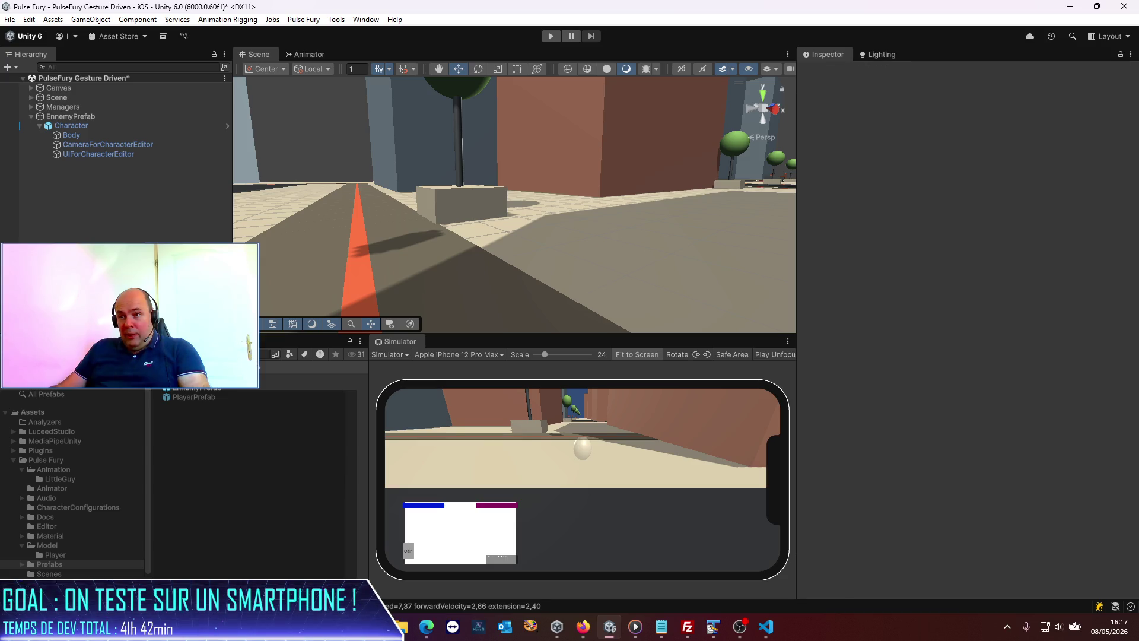
- Delete the old EnnemyPrefab asset and save the scene's enemy as a new prefab
click(199, 391)
key(Delete)
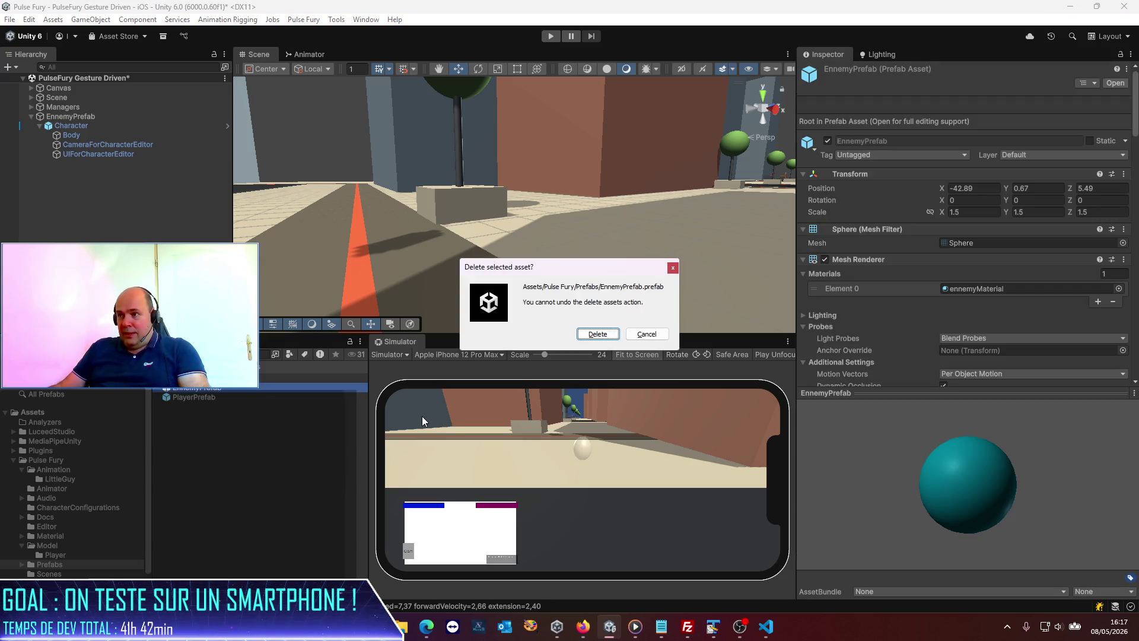
click(598, 334)
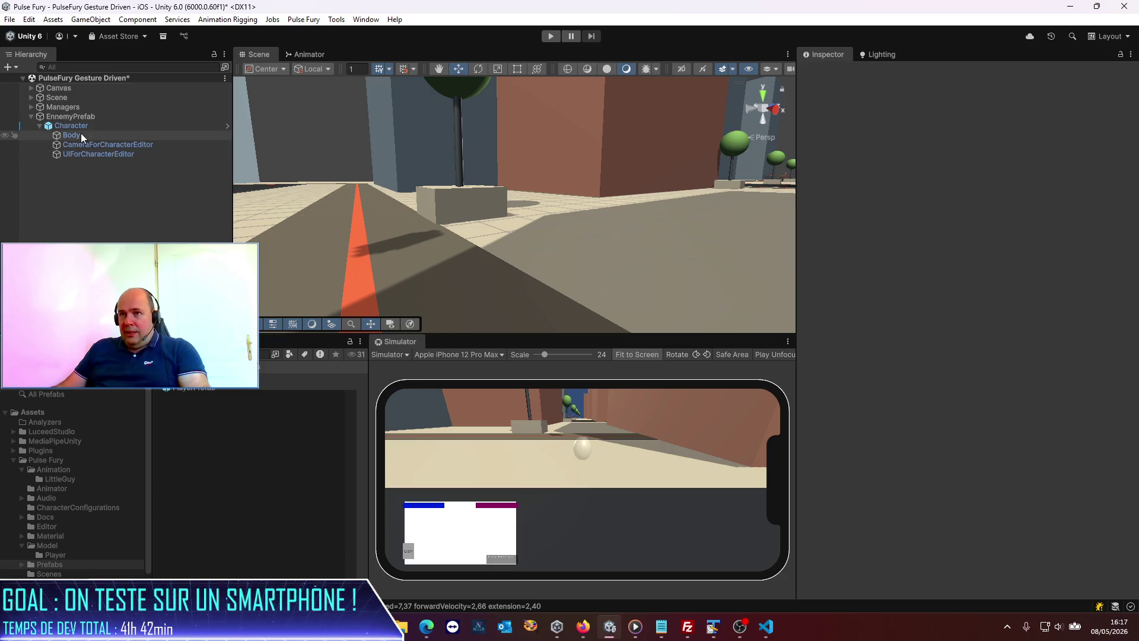
drag(276, 436, 275, 437)
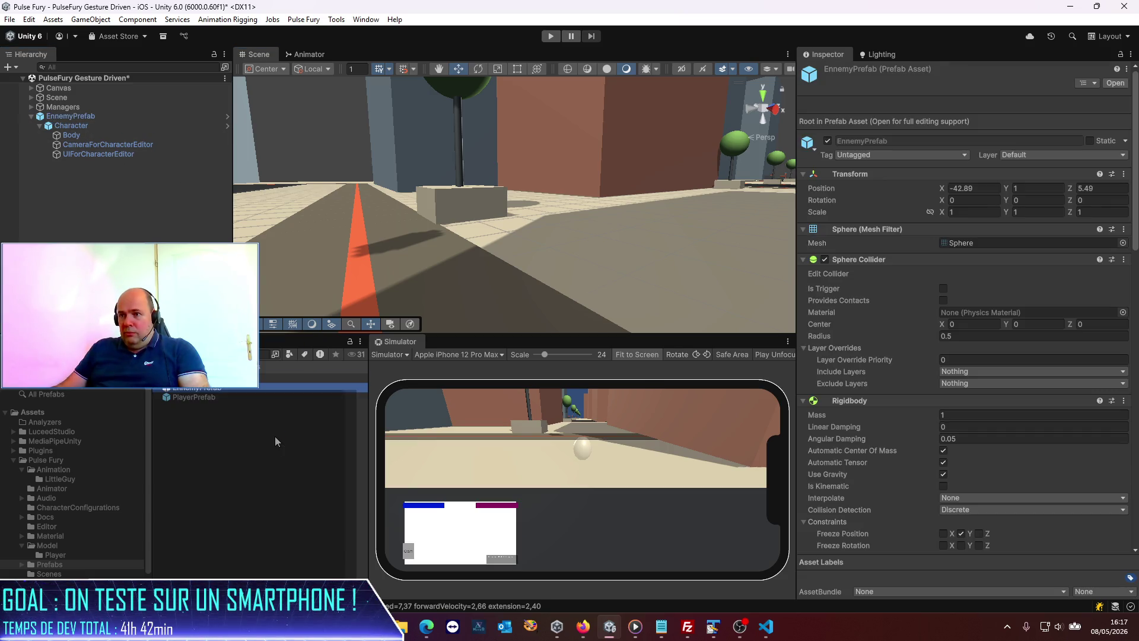
click(30, 117)
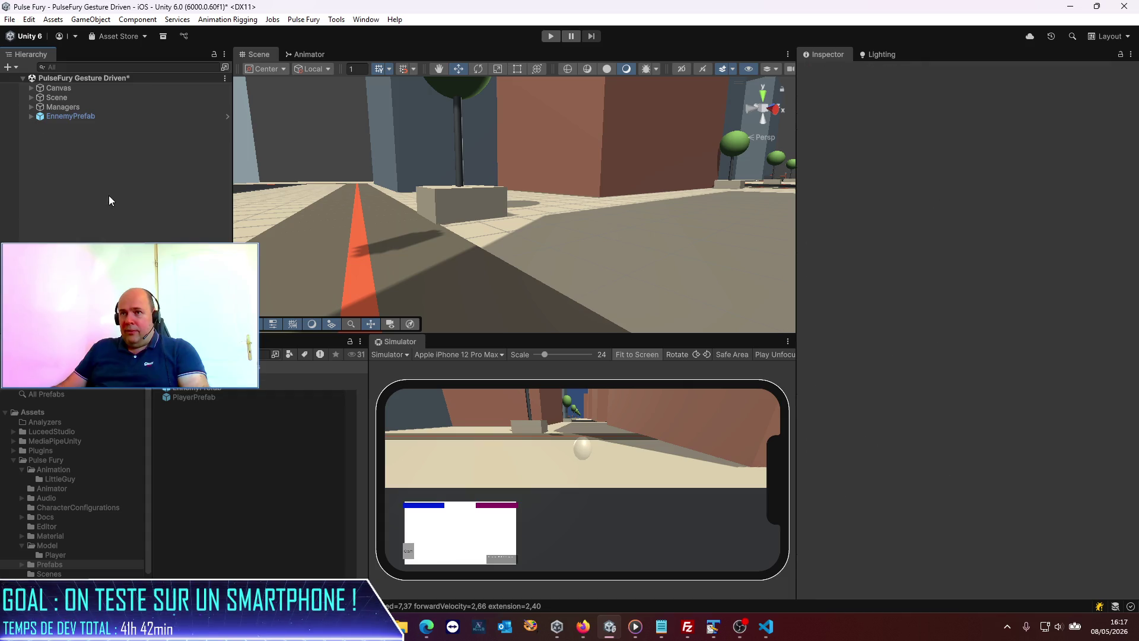
- Duplicate the enemy, placing copy (1) beside the tree and copy (2) left along the street
click(77, 116)
key(ctrl+d)
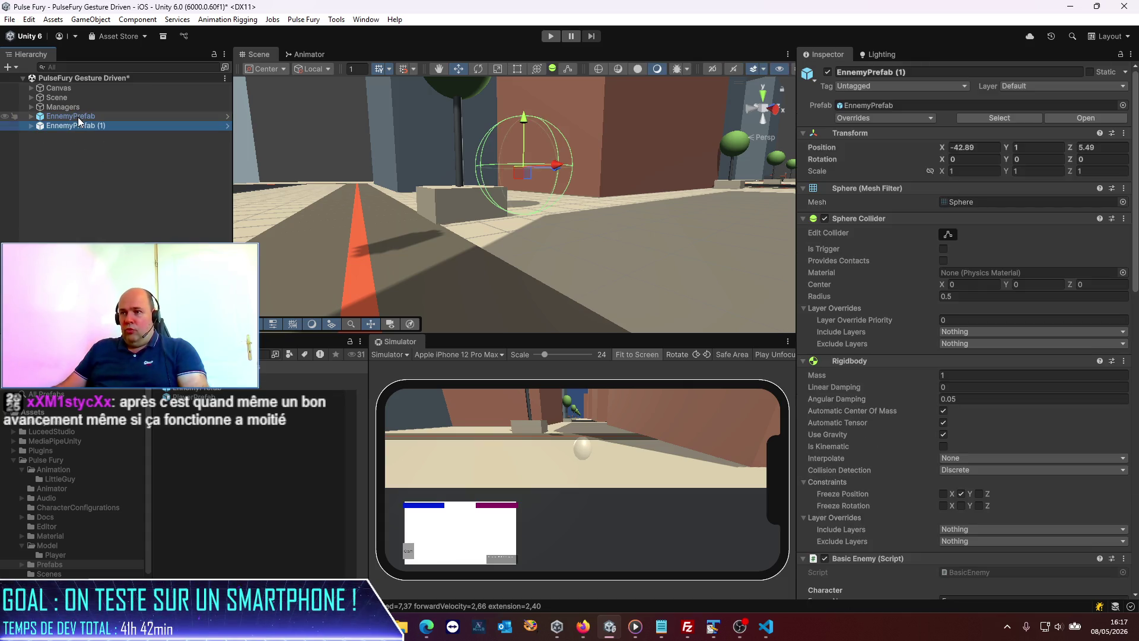
click(124, 174)
click(98, 126)
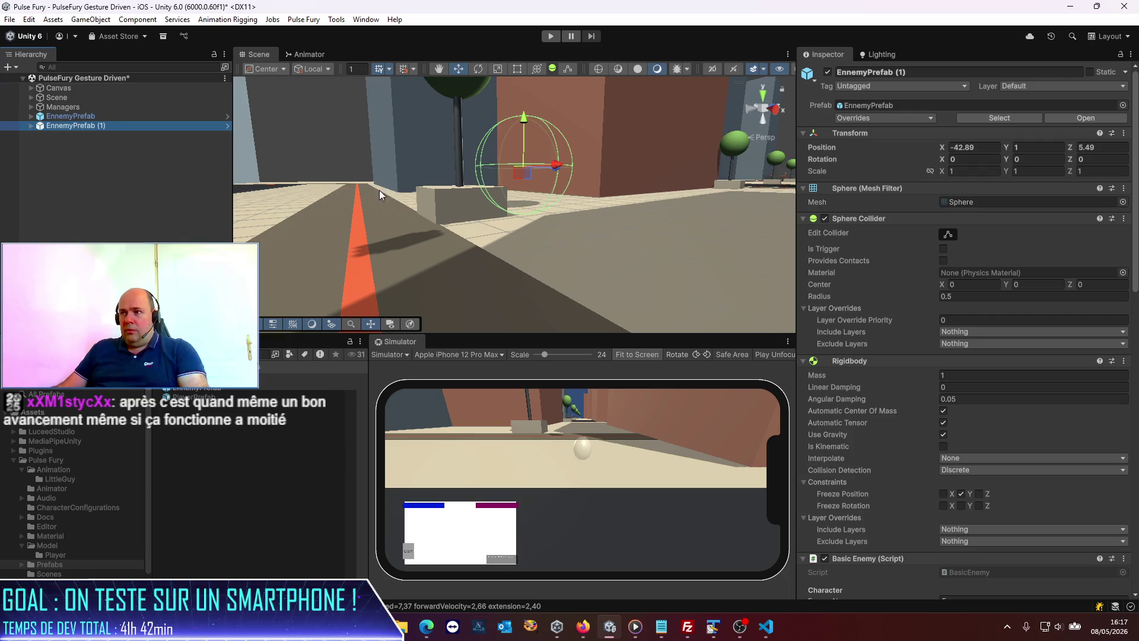
drag(379, 190, 571, 286)
key(f)
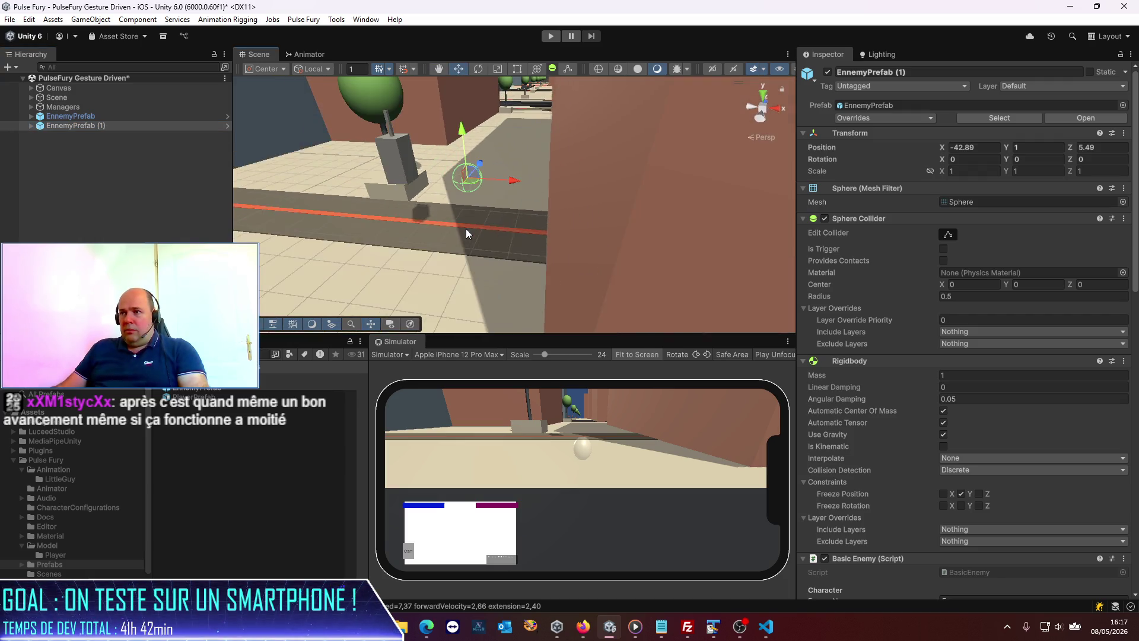
mouse_move(485, 188)
mouse_down()
mouse_move(362, 182)
mouse_move(387, 177)
mouse_up()
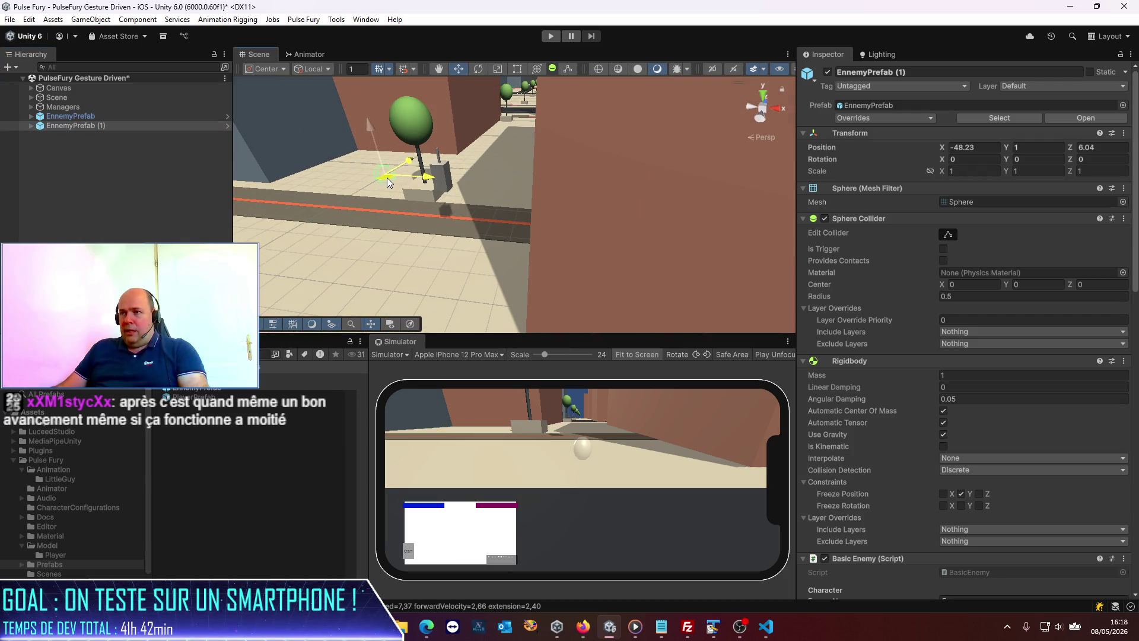
key(ctrl+d)
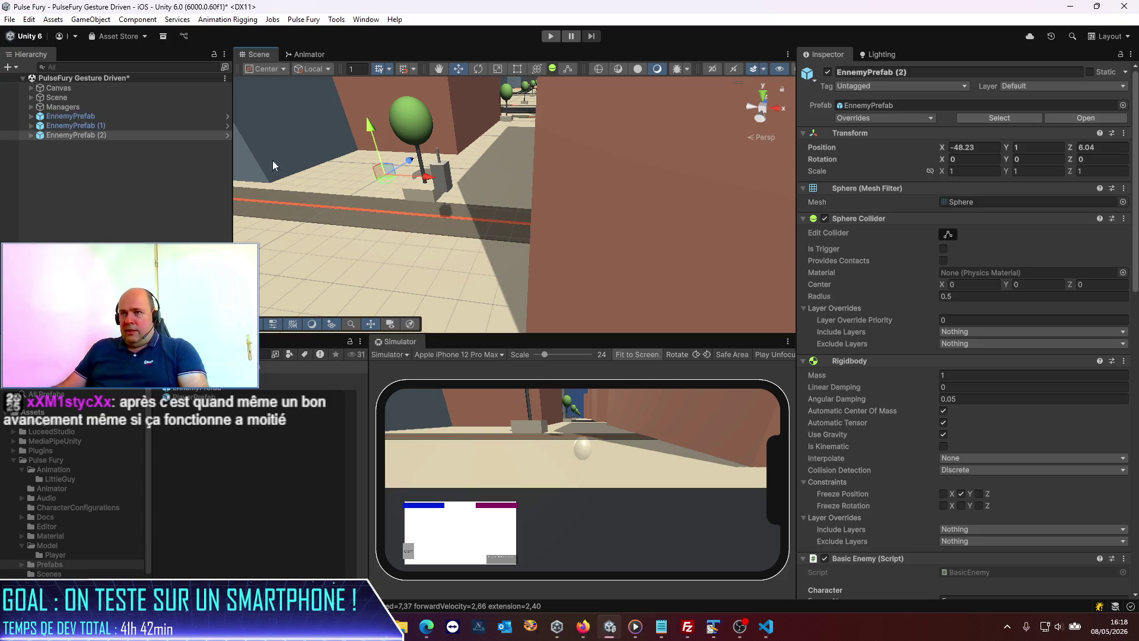
drag(387, 181, 291, 212)
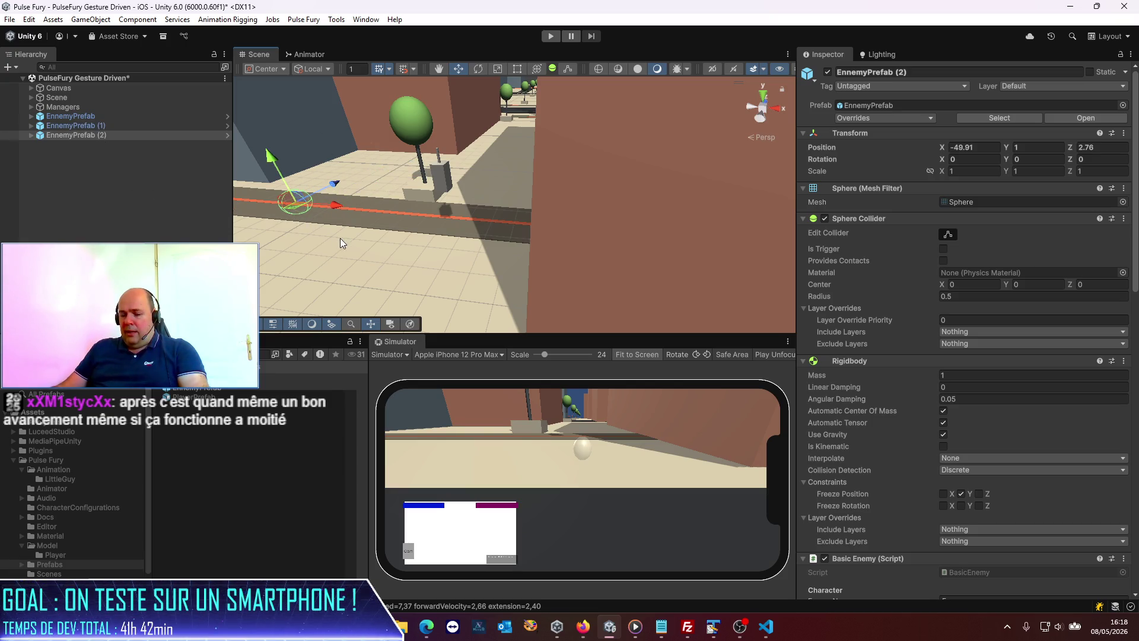
- Add copies (3) in the back corner, (4) far left and (5) in the foreground, then select (1) and (3)
key(ctrl+d)
mouse_move(298, 205)
mouse_down()
mouse_move(499, 140)
mouse_move(487, 141)
mouse_up()
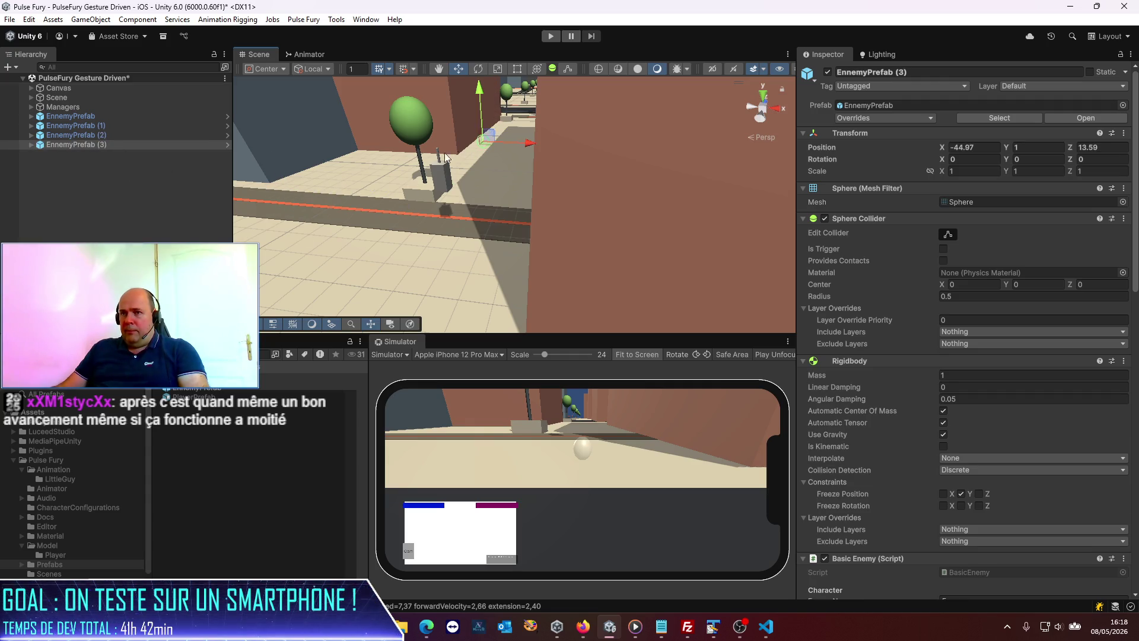
key(ctrl+d)
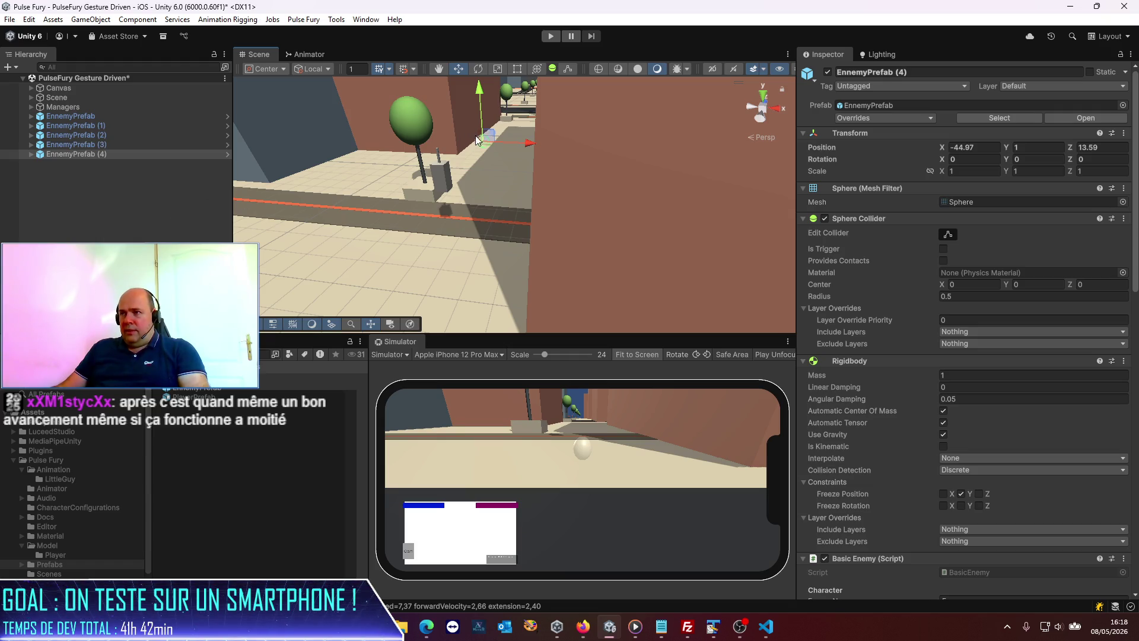
drag(485, 141, 460, 307)
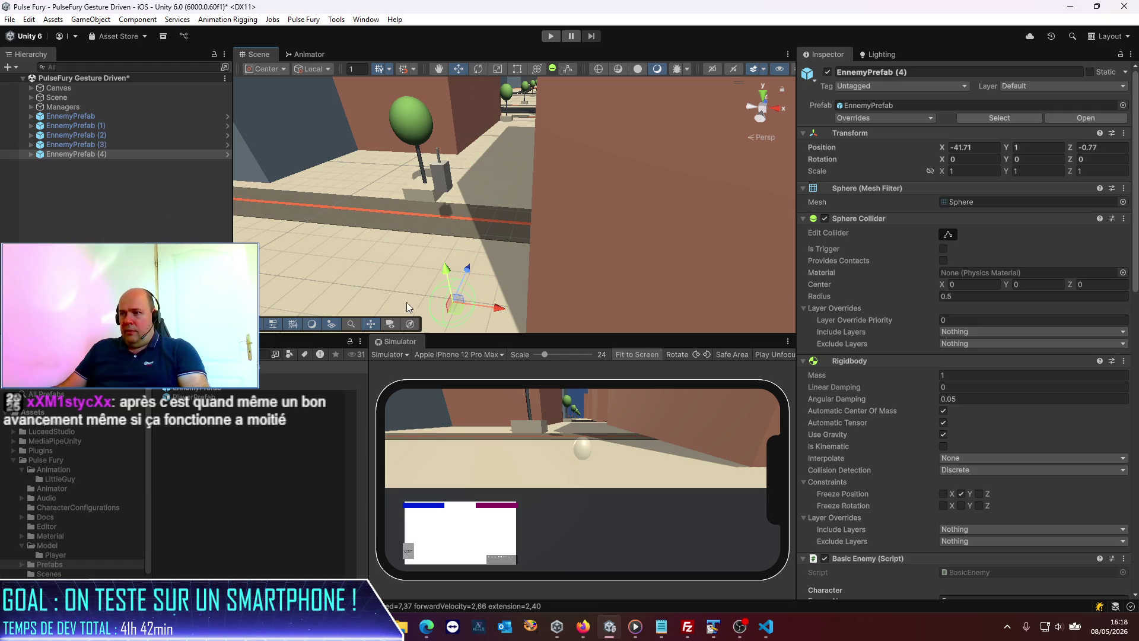
scroll(407, 301, down, 3)
mouse_move(482, 269)
mouse_down()
mouse_move(243, 225)
mouse_move(237, 187)
mouse_move(243, 199)
mouse_up()
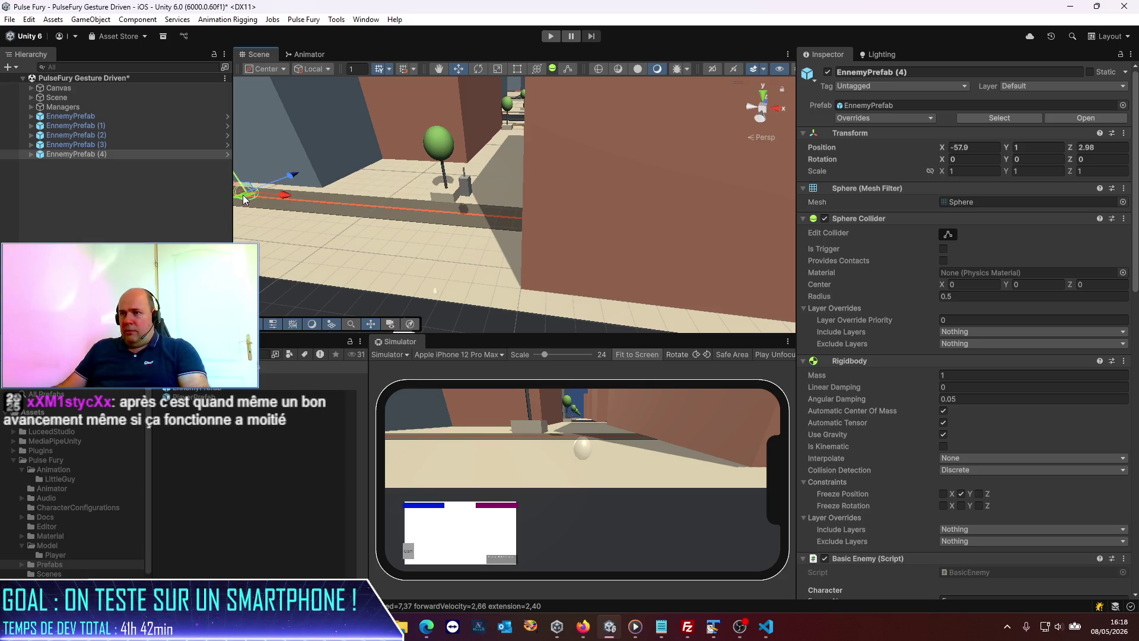
click(83, 165)
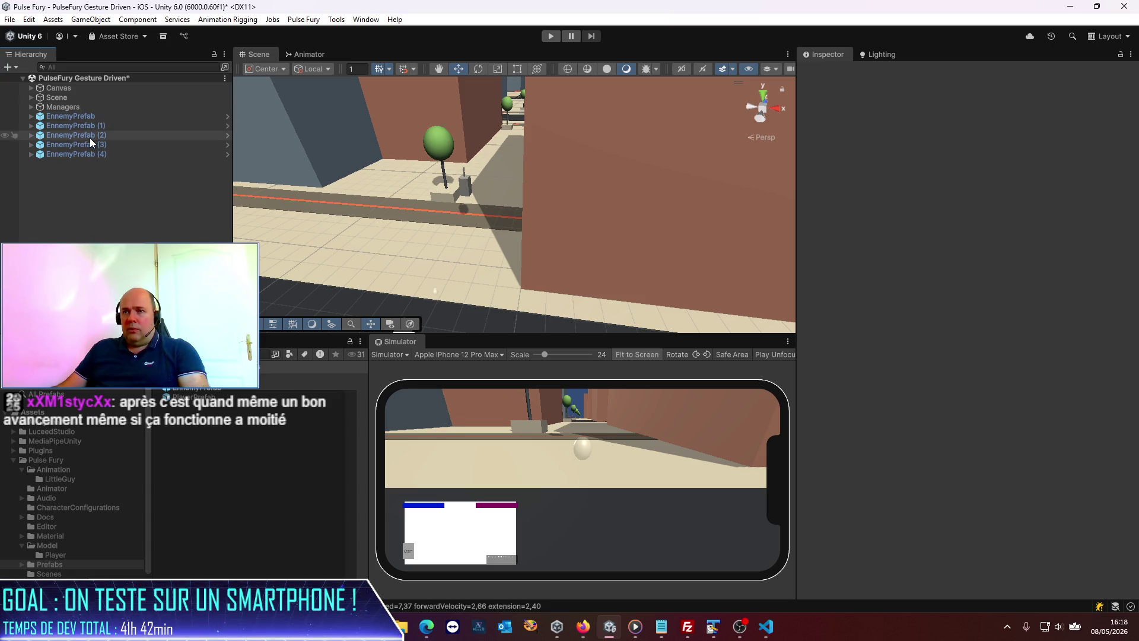
click(90, 145)
click(91, 154)
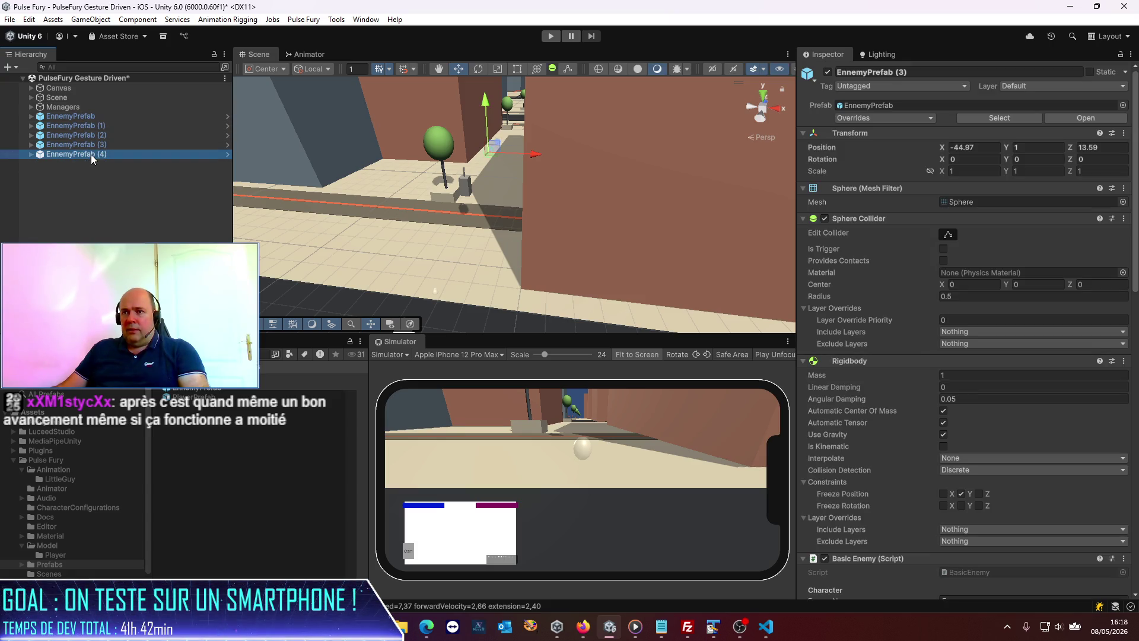
key(ctrl+d)
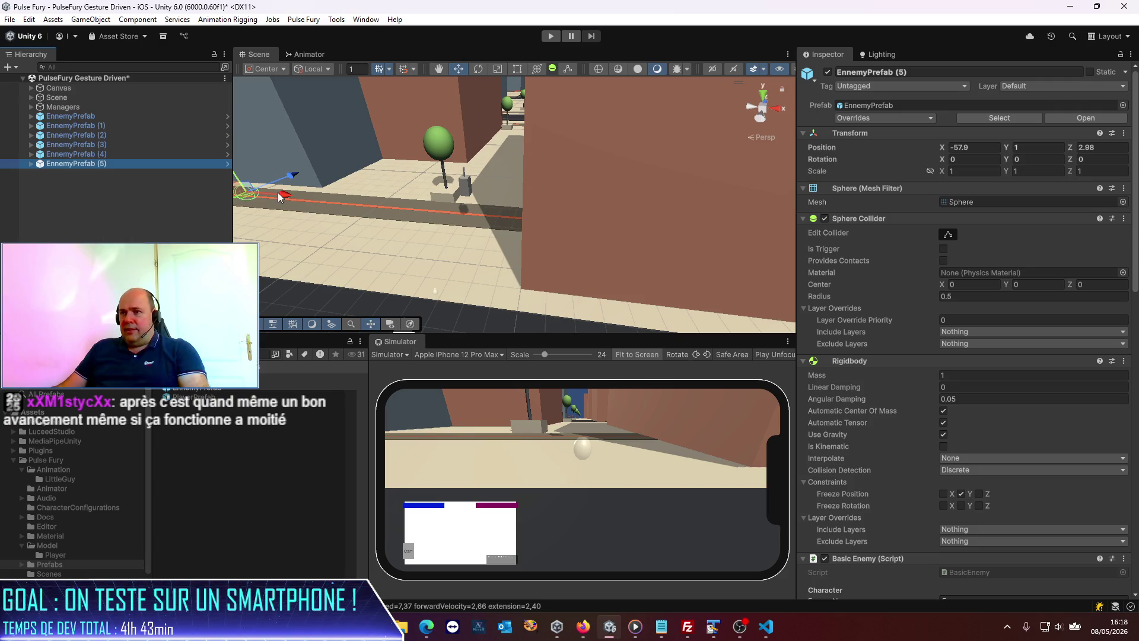
drag(248, 193, 307, 272)
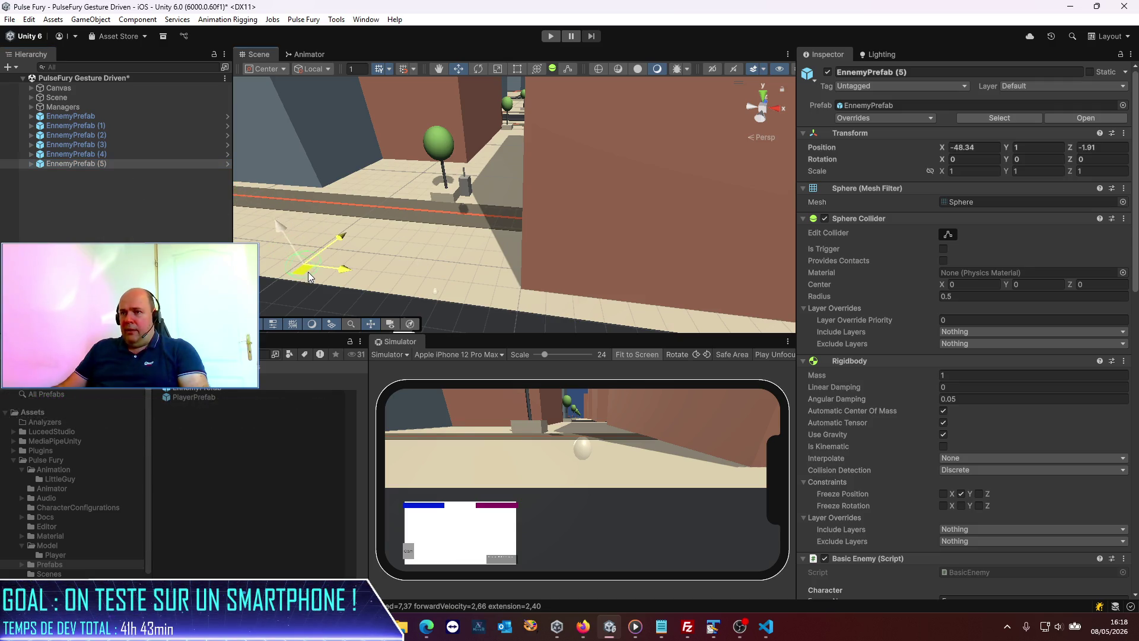
ctrl+click(100, 144)
ctrl+click(90, 126)
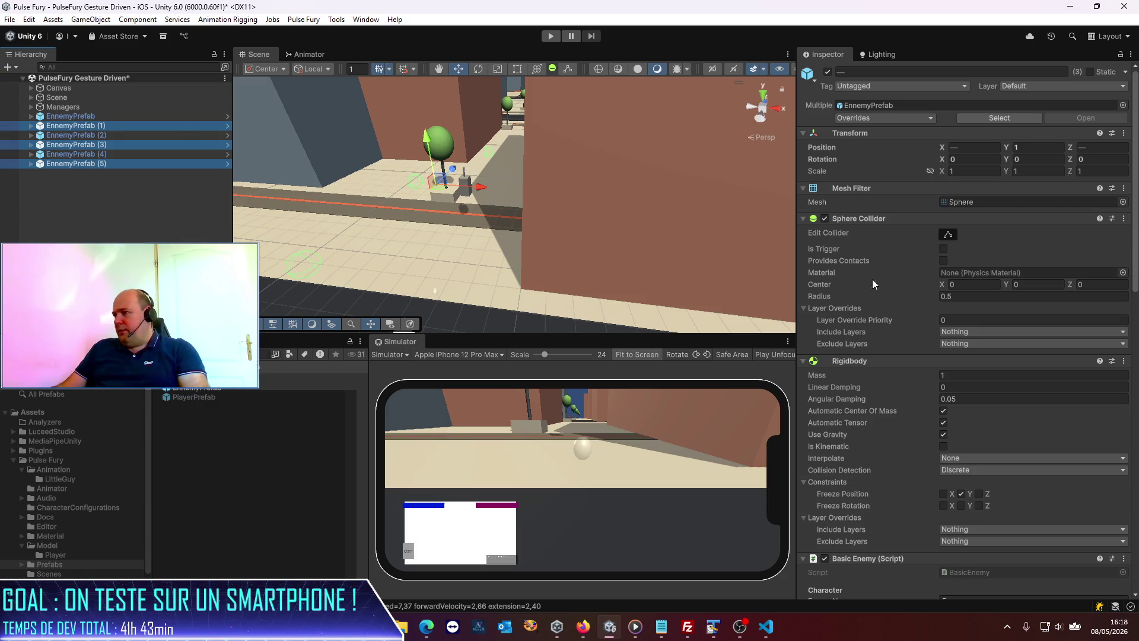
- Switch the selected enemies' Character Definition to BadGuy2, then clear the selection
scroll(1003, 351, down, 15)
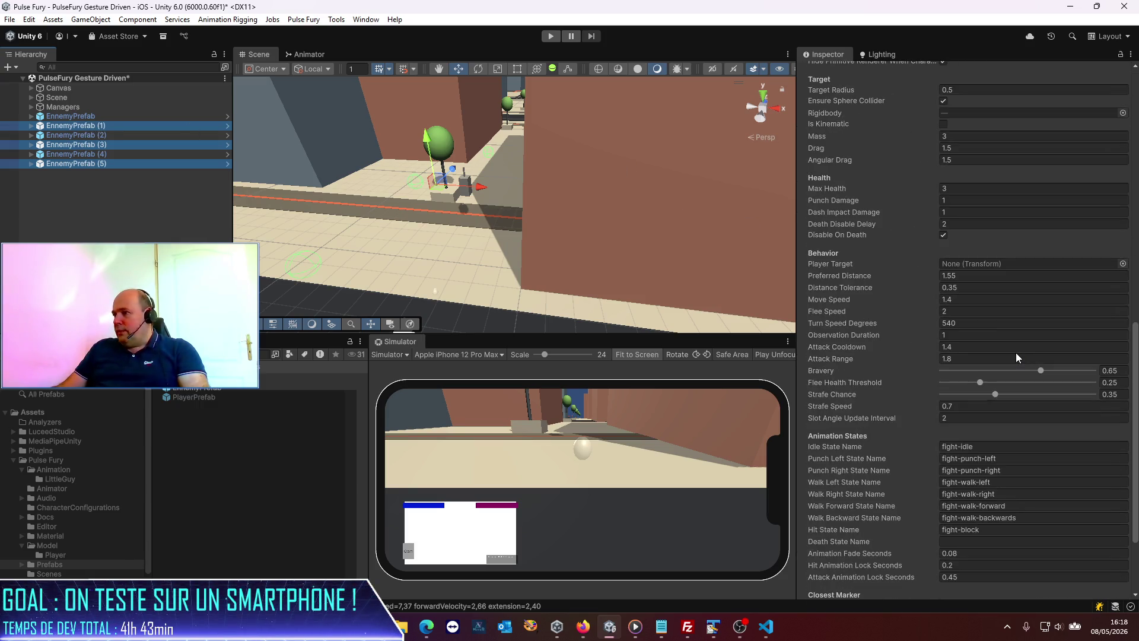
scroll(1017, 353, up, 5)
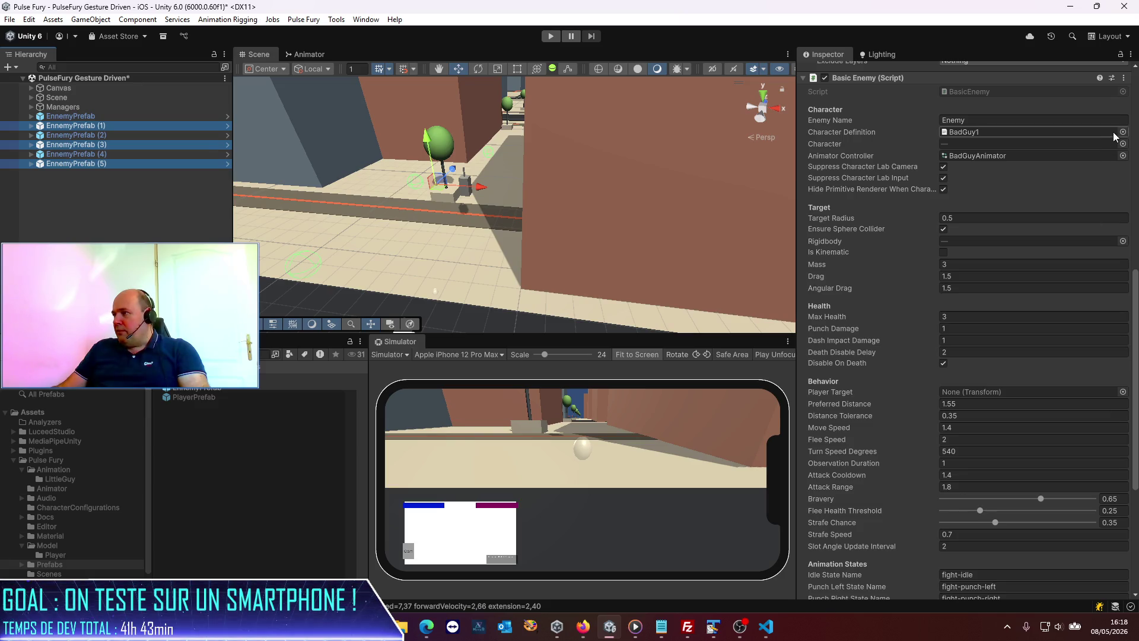
click(1122, 132)
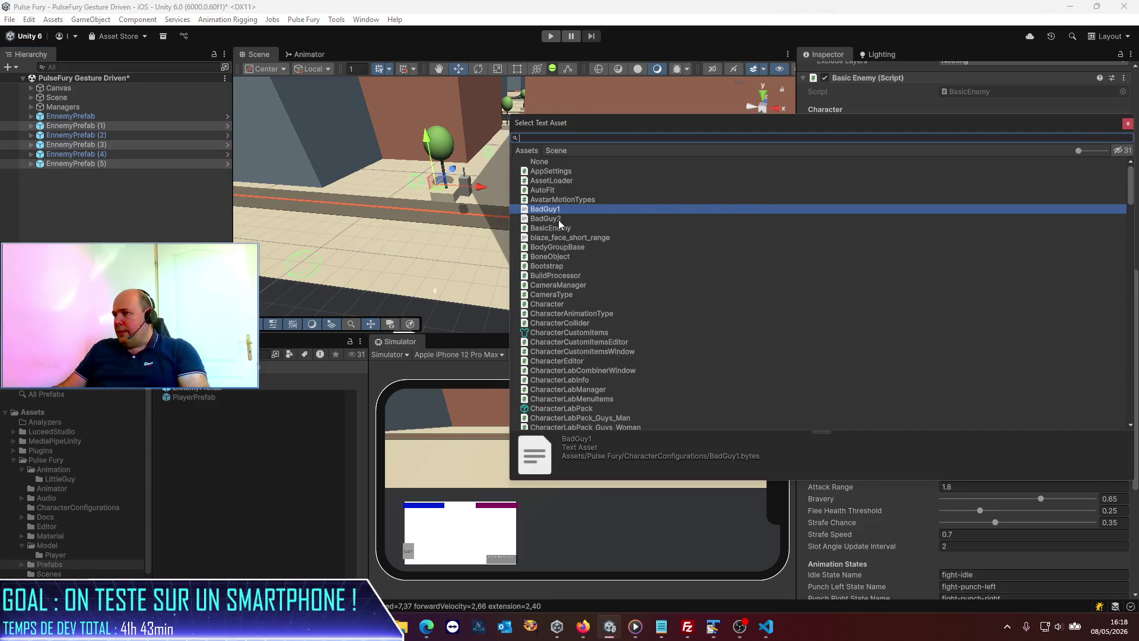
double_click(558, 219)
click(199, 237)
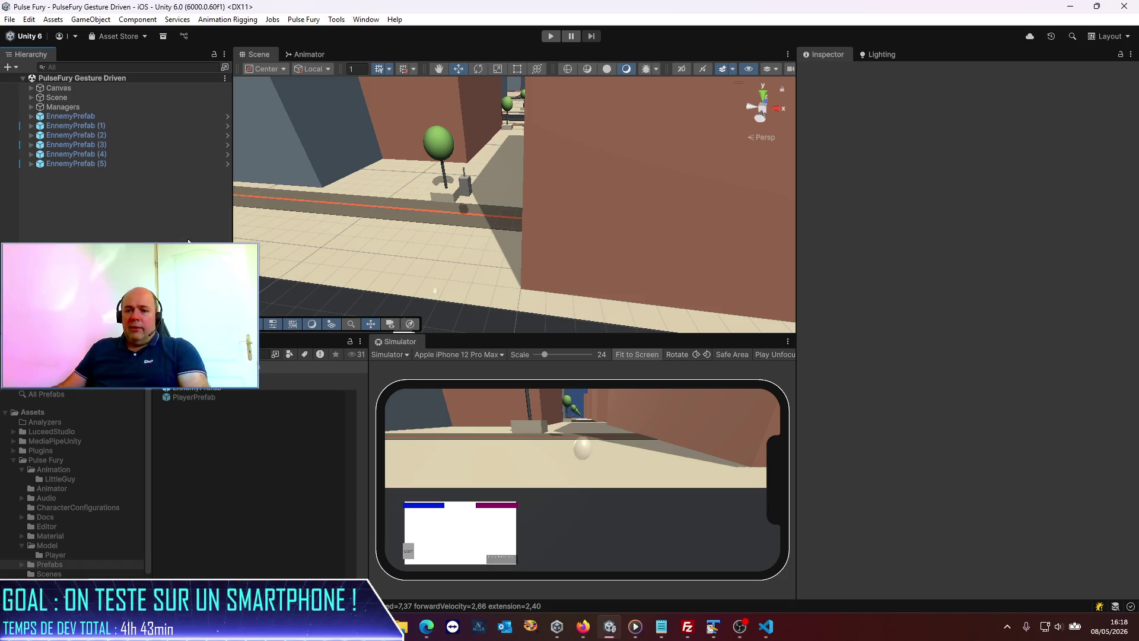
- Play-test with the phone simulator view widened to watch both enemy types, then stop
click(550, 37)
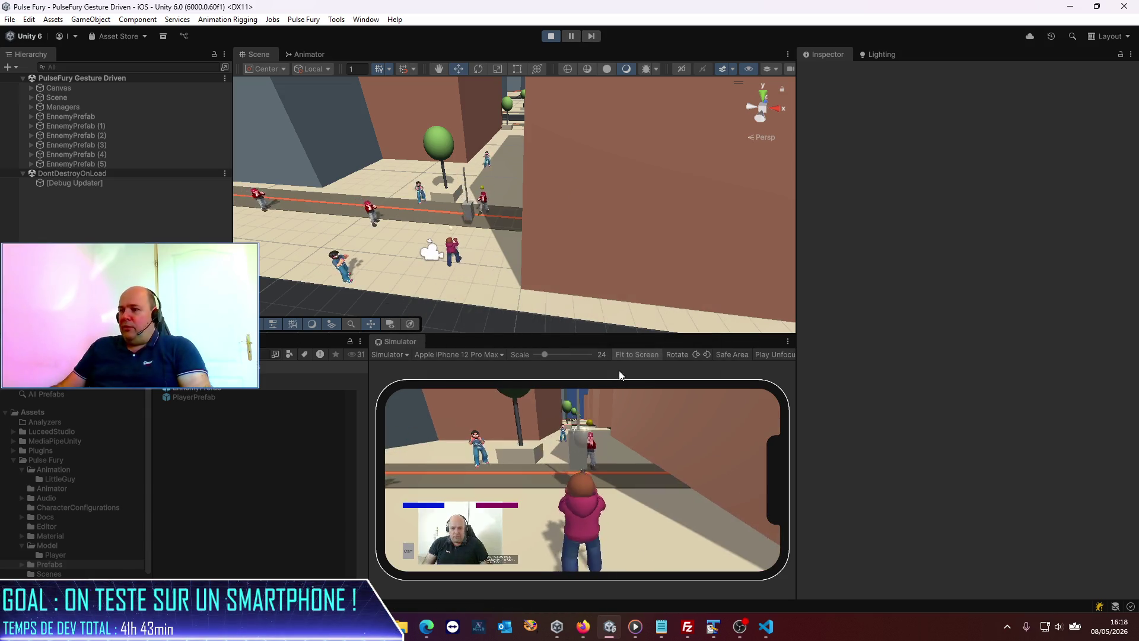
drag(605, 335, 624, 245)
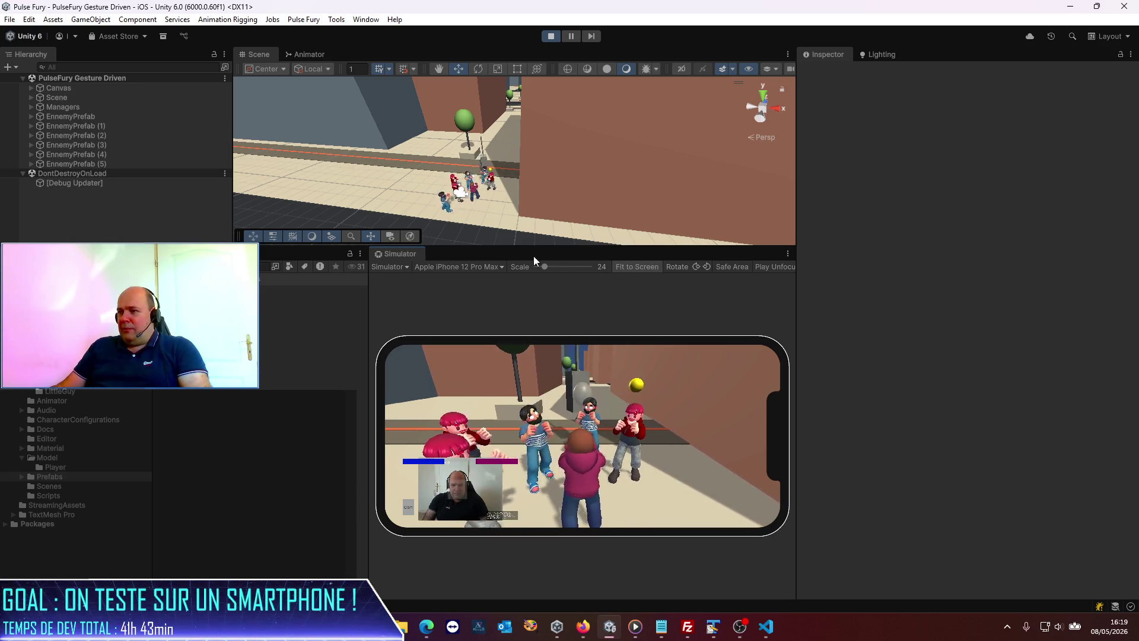
drag(546, 245, 575, 140)
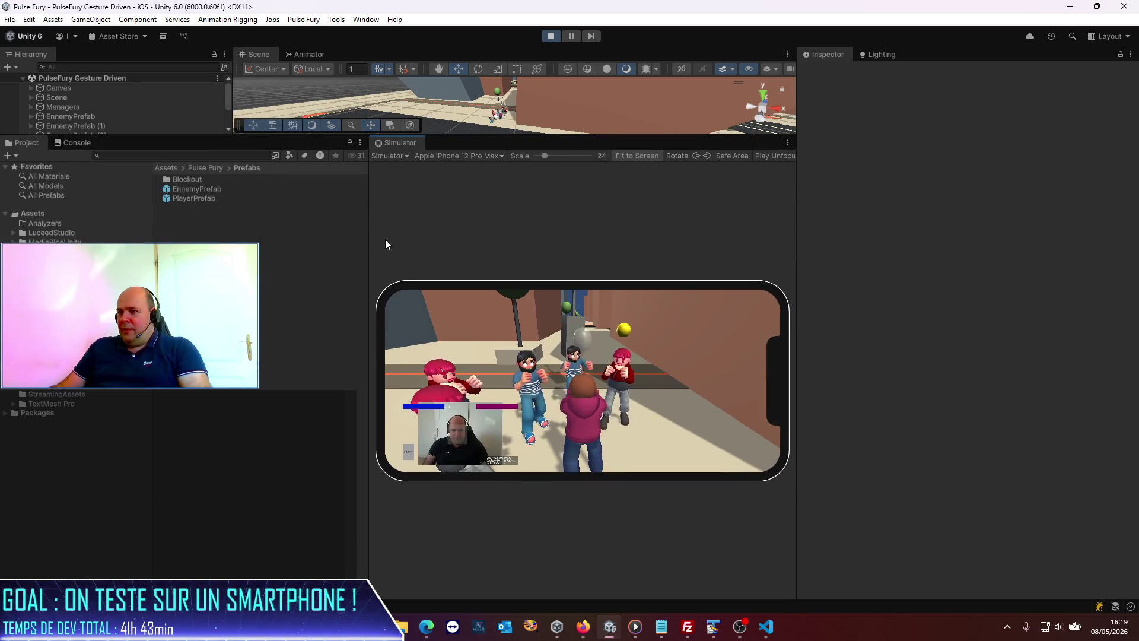
drag(369, 251, 104, 251)
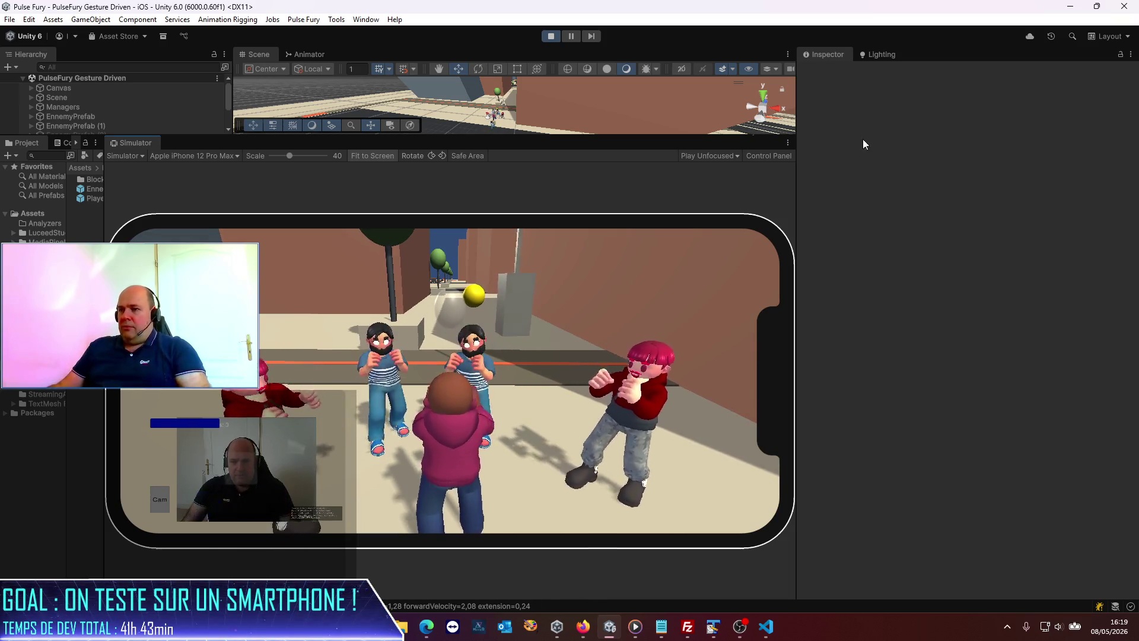
click(549, 37)
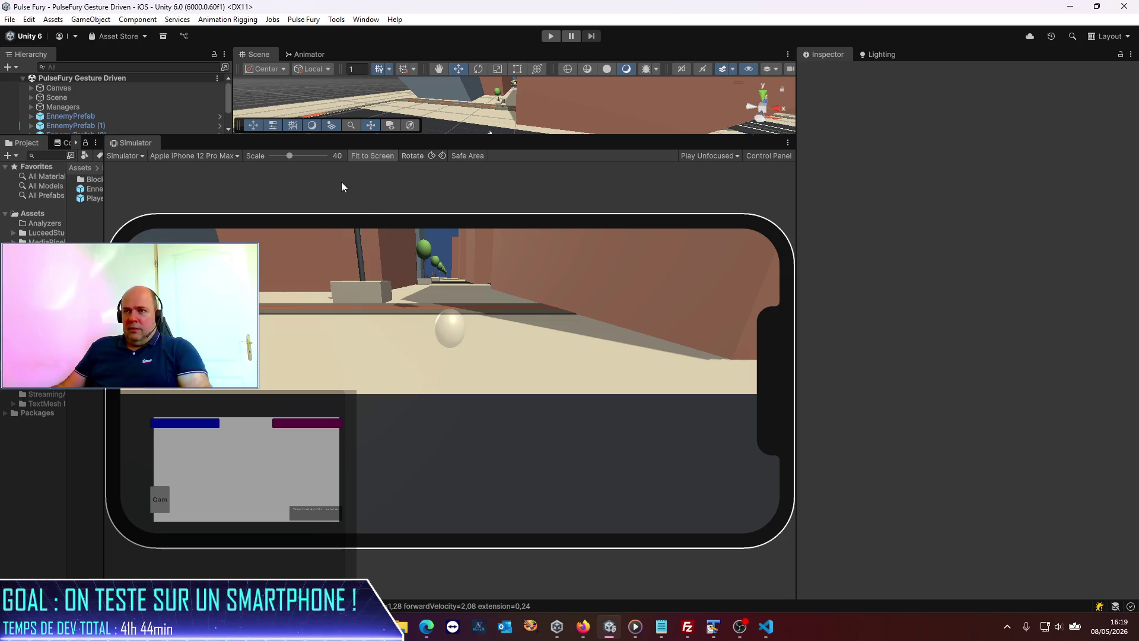
- Open EnnemyPrefab in prefab mode, tick Rigidbody Freeze Rotation X, save, and return to the scene
drag(497, 135, 469, 261)
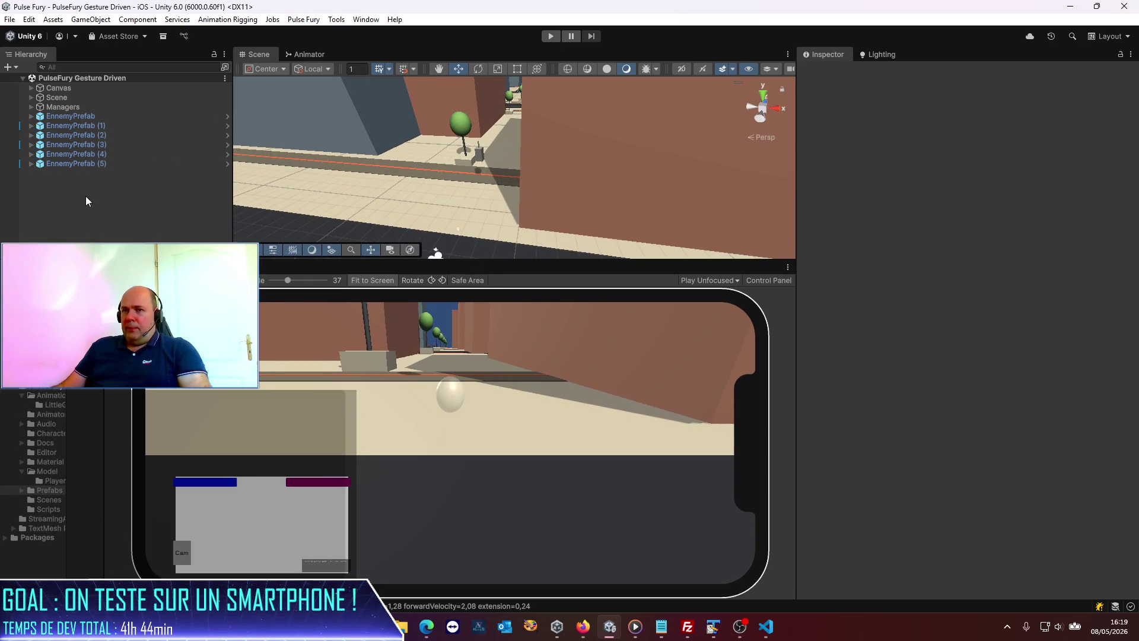
click(70, 114)
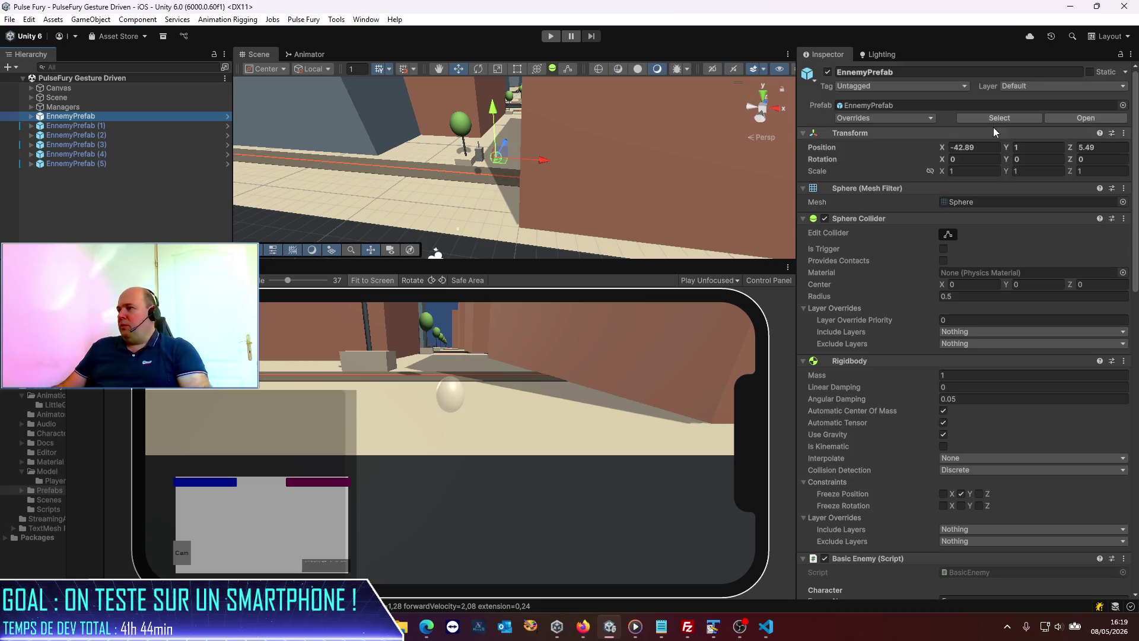
click(1097, 118)
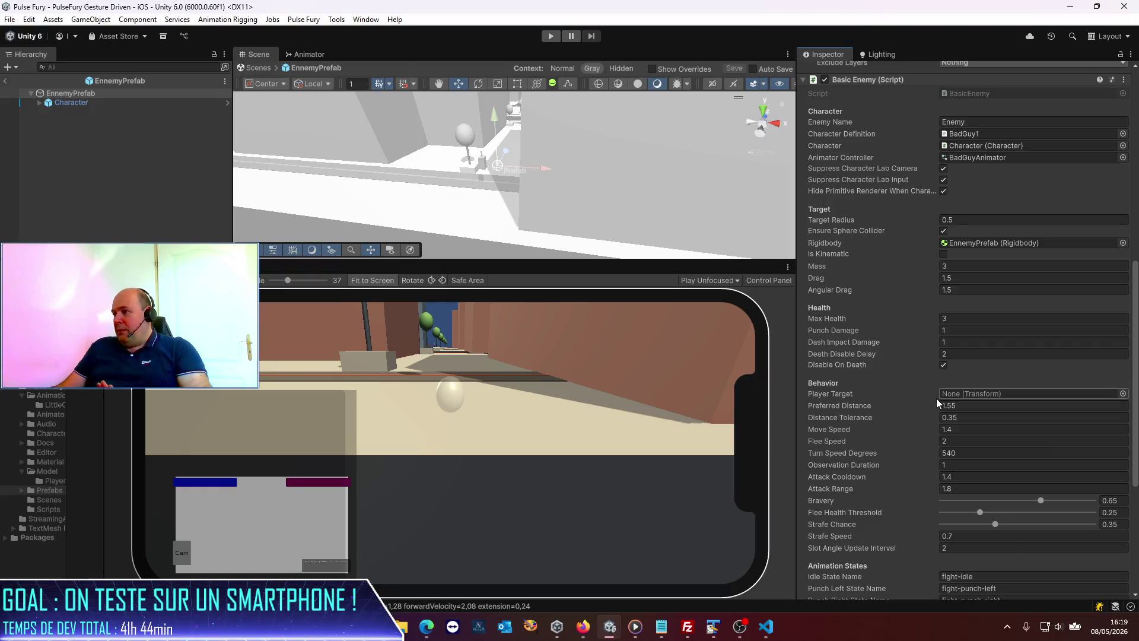
scroll(936, 398, down, 10)
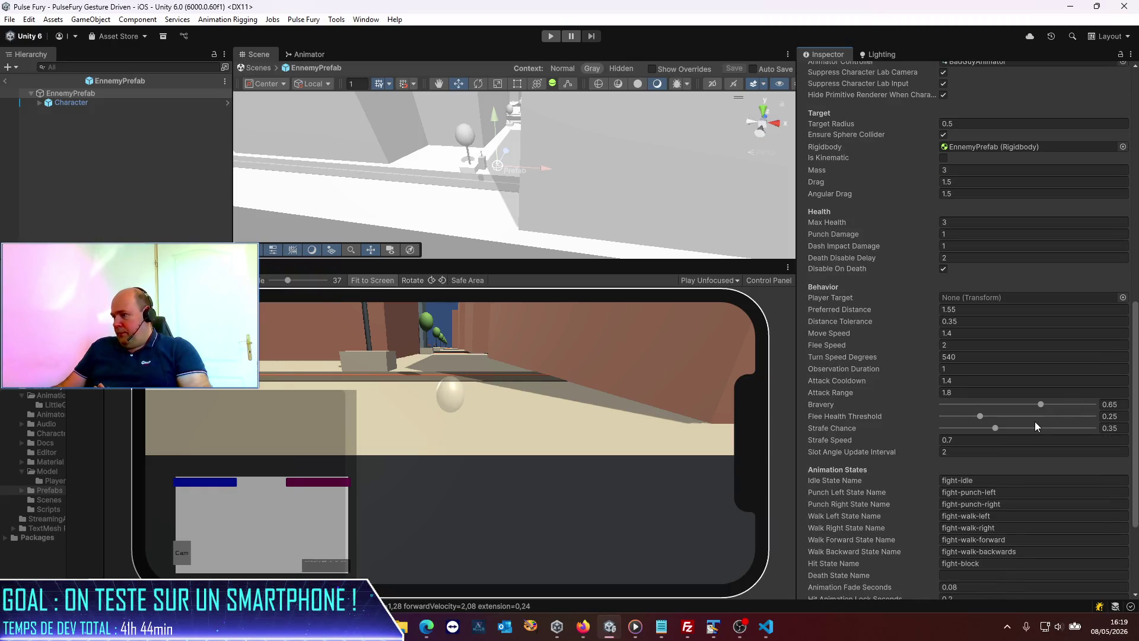
scroll(1035, 422, down, 5)
scroll(1034, 421, up, 12)
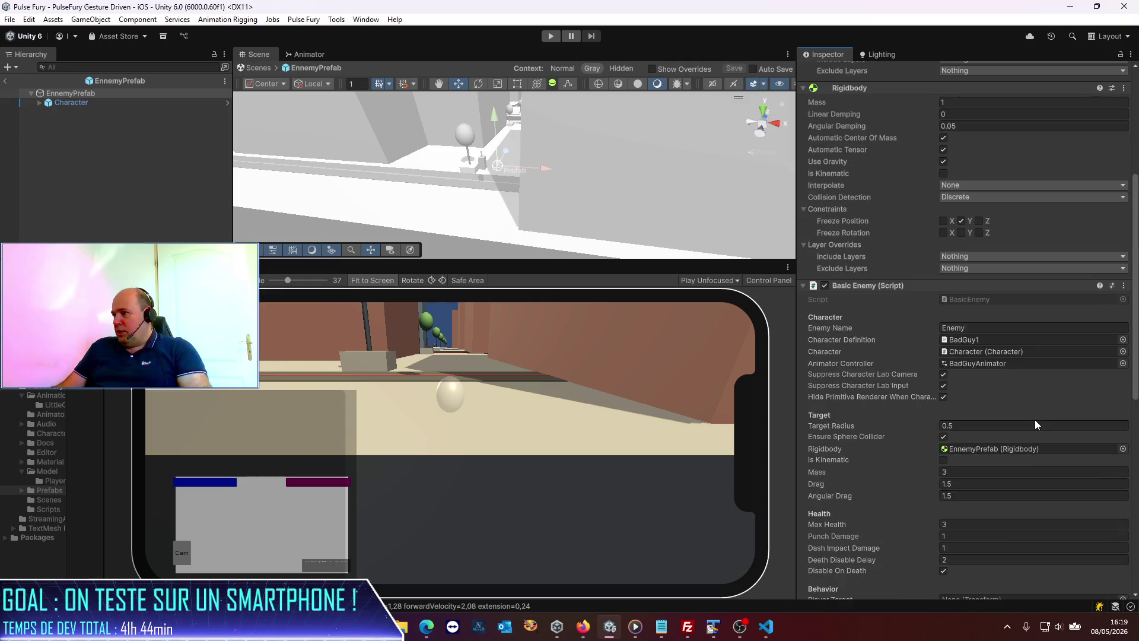
scroll(1035, 424, up, 5)
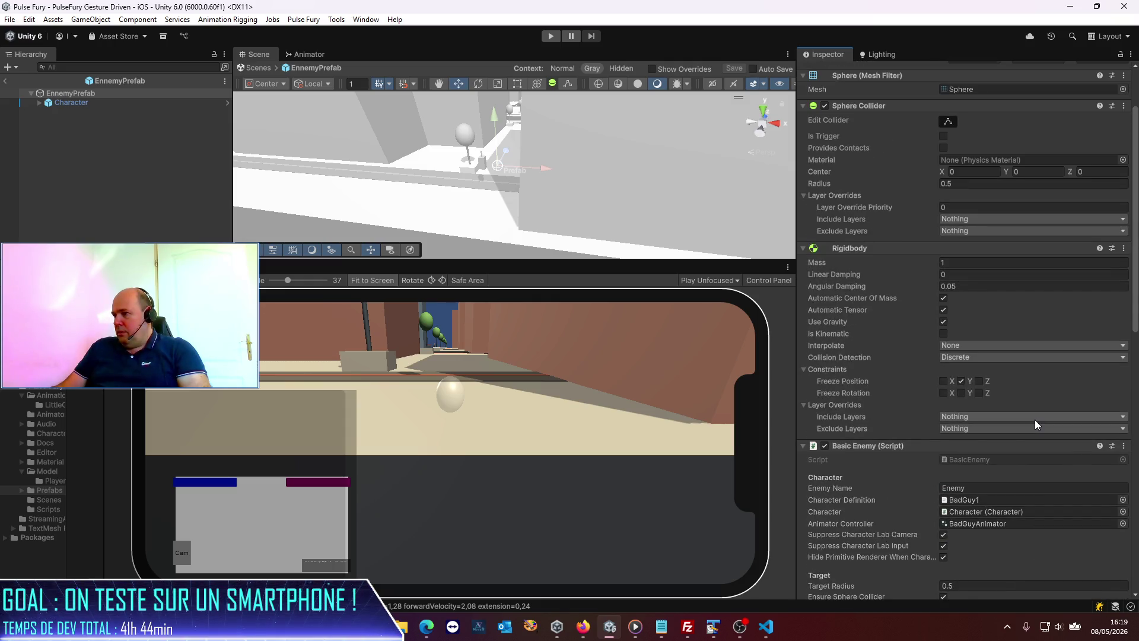
click(943, 393)
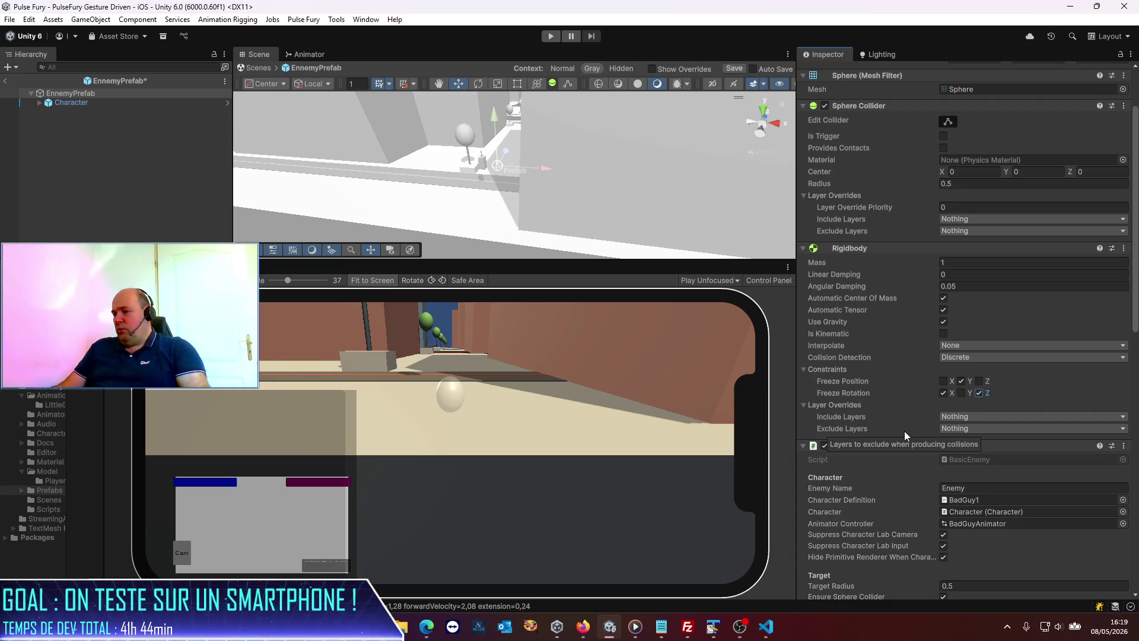
key(ctrl+s)
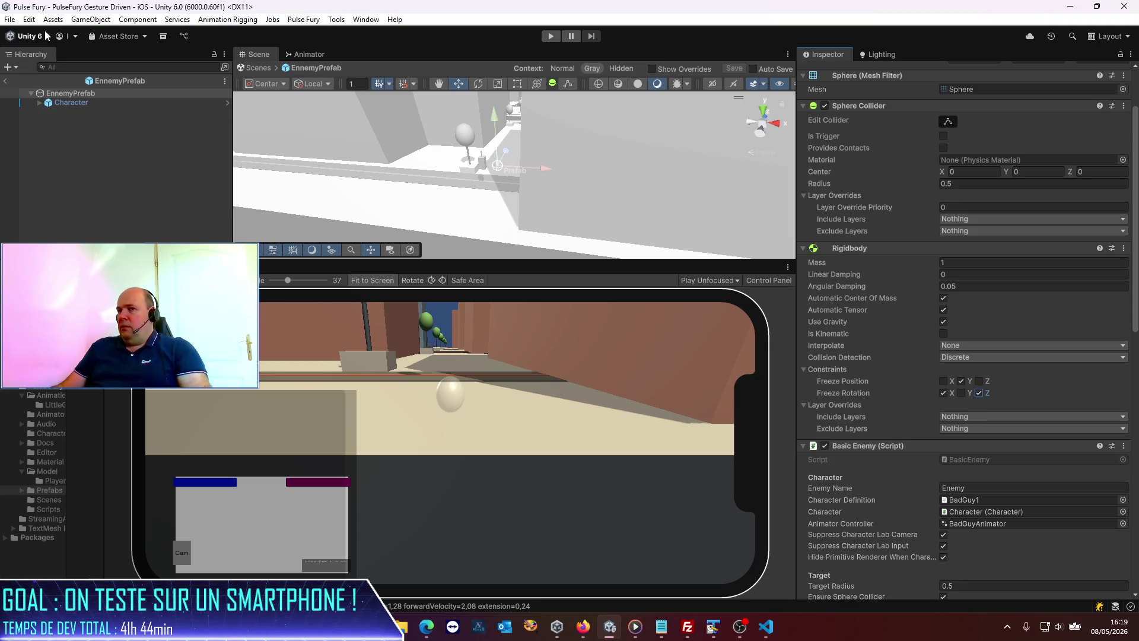
click(11, 79)
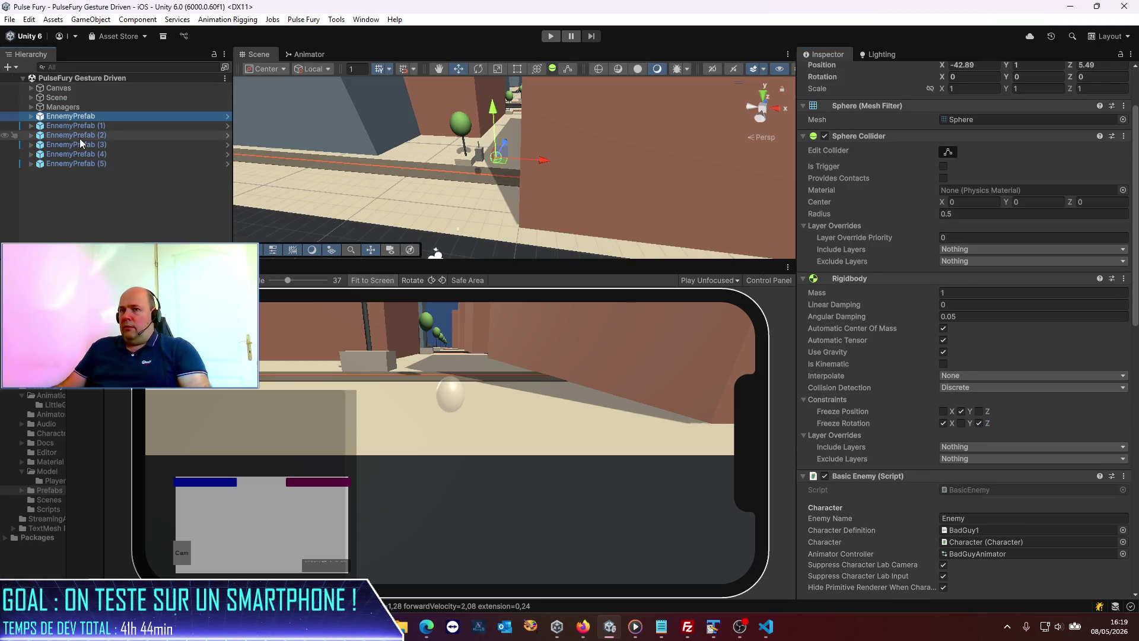
- Inspect enemy copies (2), (4) and (5), then start a new play test
click(79, 138)
click(81, 154)
click(87, 164)
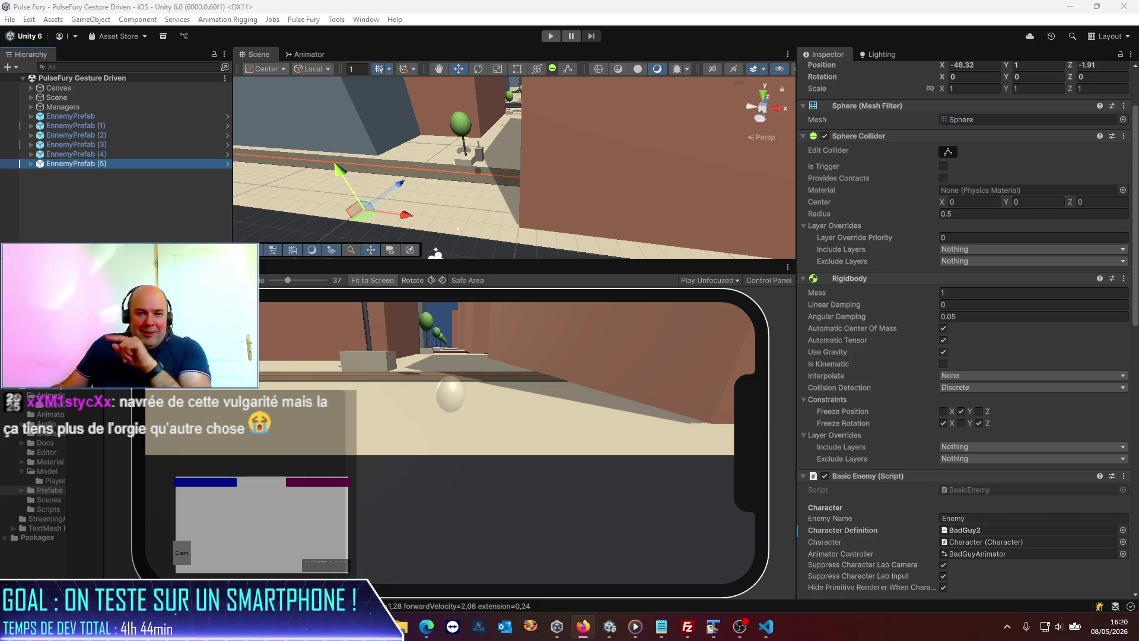
click(550, 37)
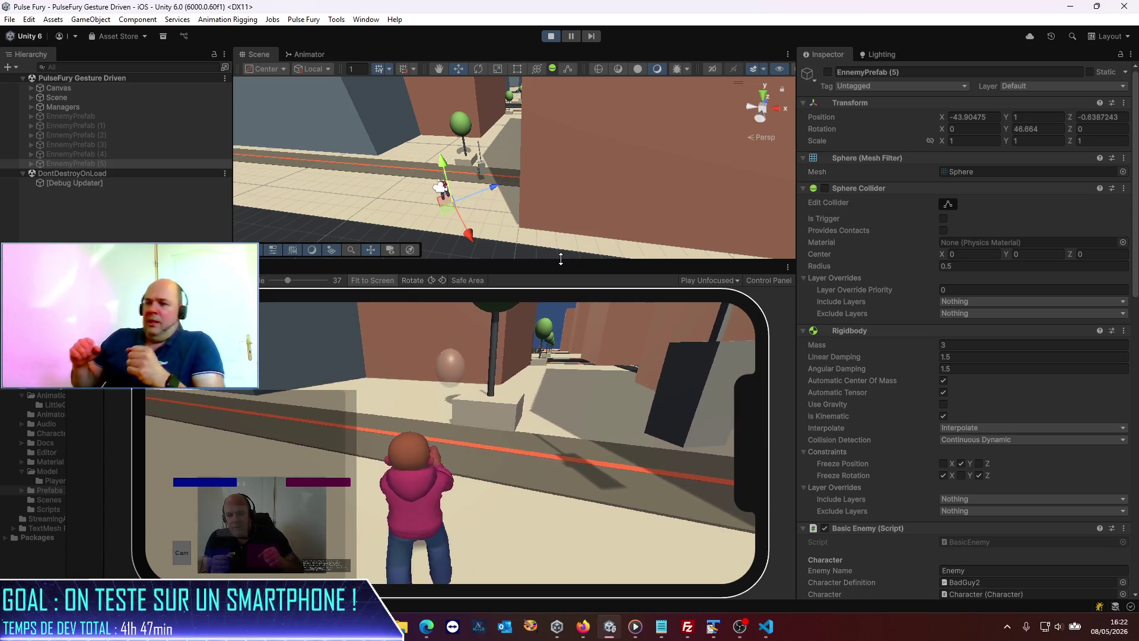
- Stop play mode once the phone-simulator play test with enemy health bars is done
click(550, 36)
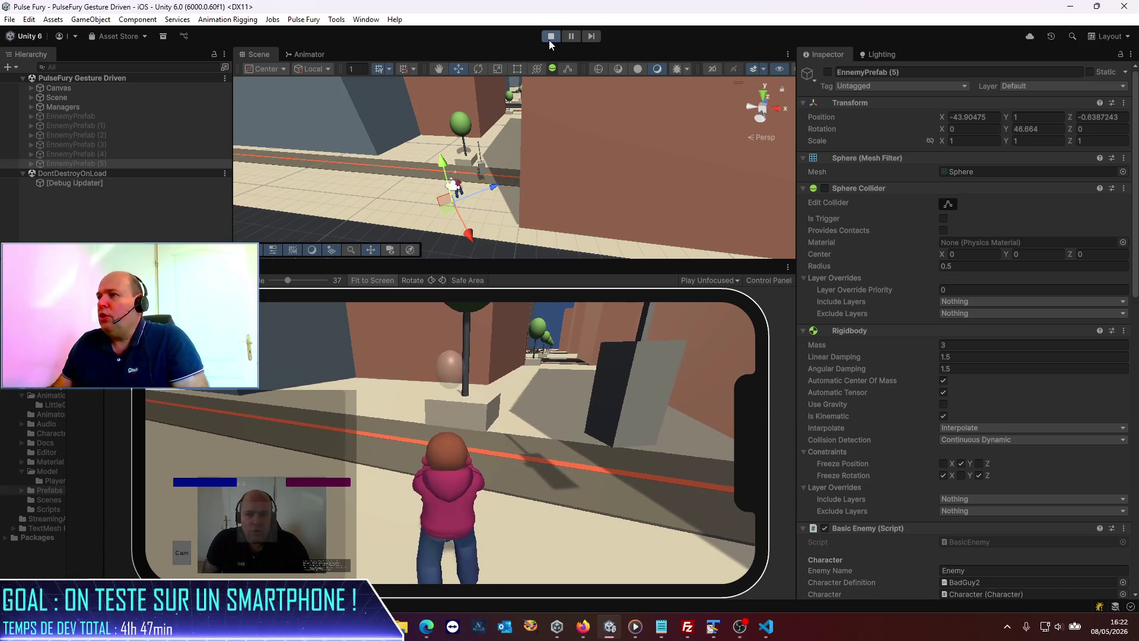
- Check EnnemyPrefab's walk-forward animation state name, then browse to Pulse Fury's Animator folder
click(92, 116)
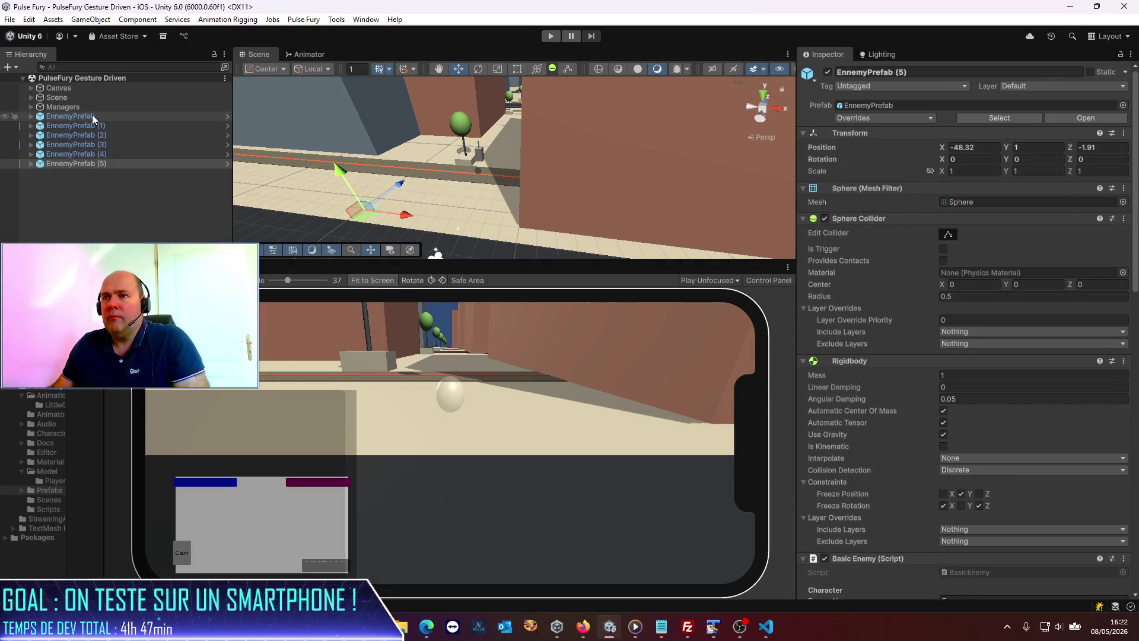
scroll(949, 332, down, 10)
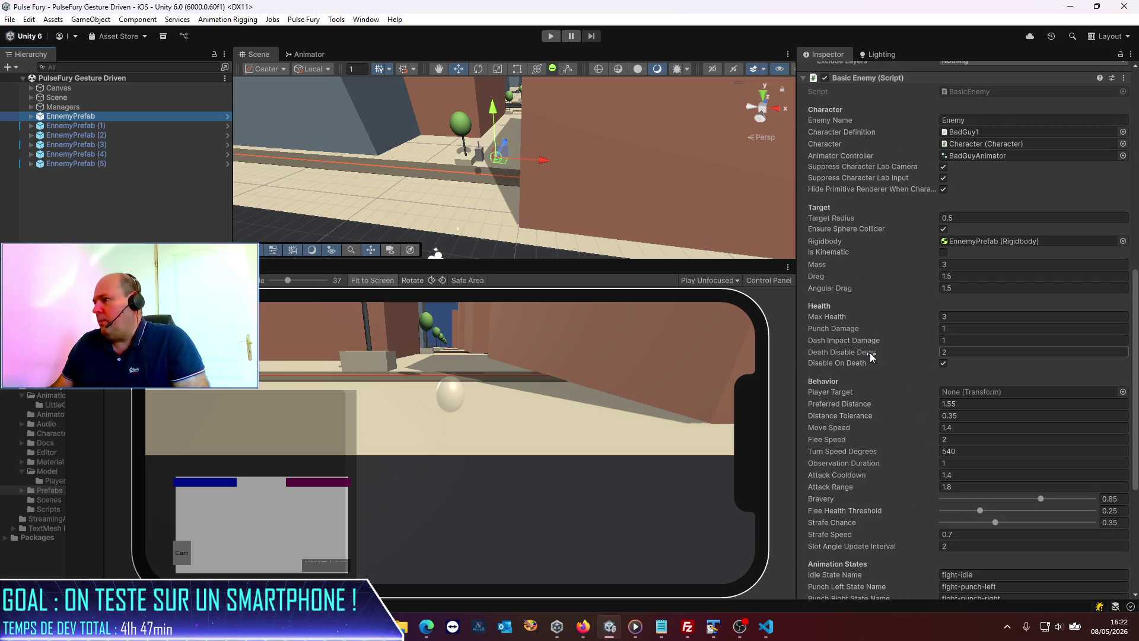
scroll(869, 352, down, 7)
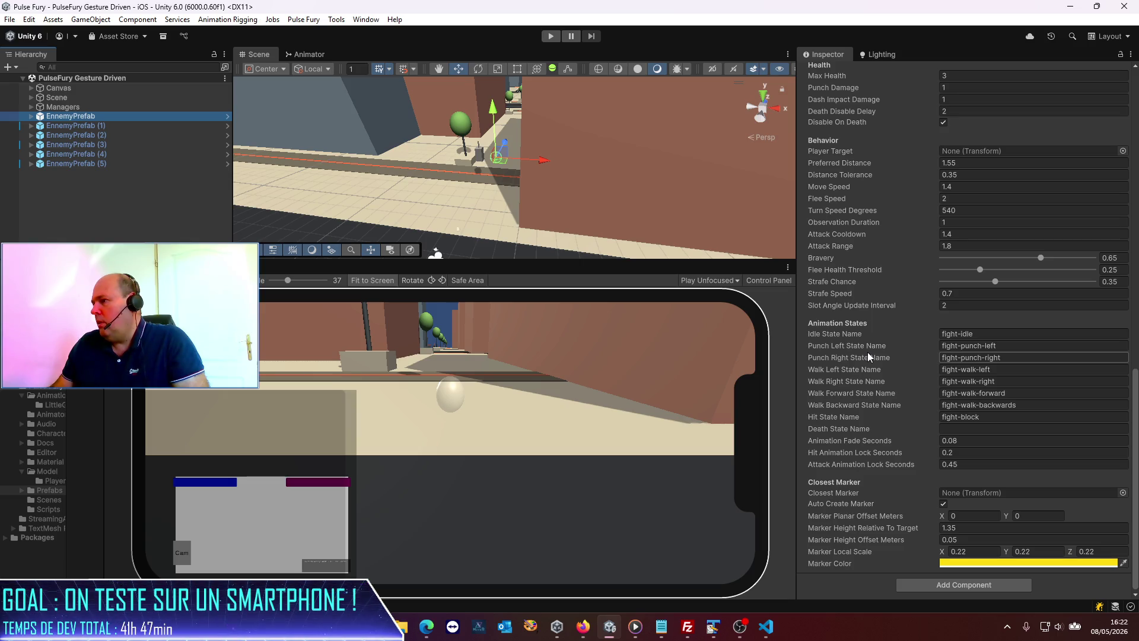
click(949, 393)
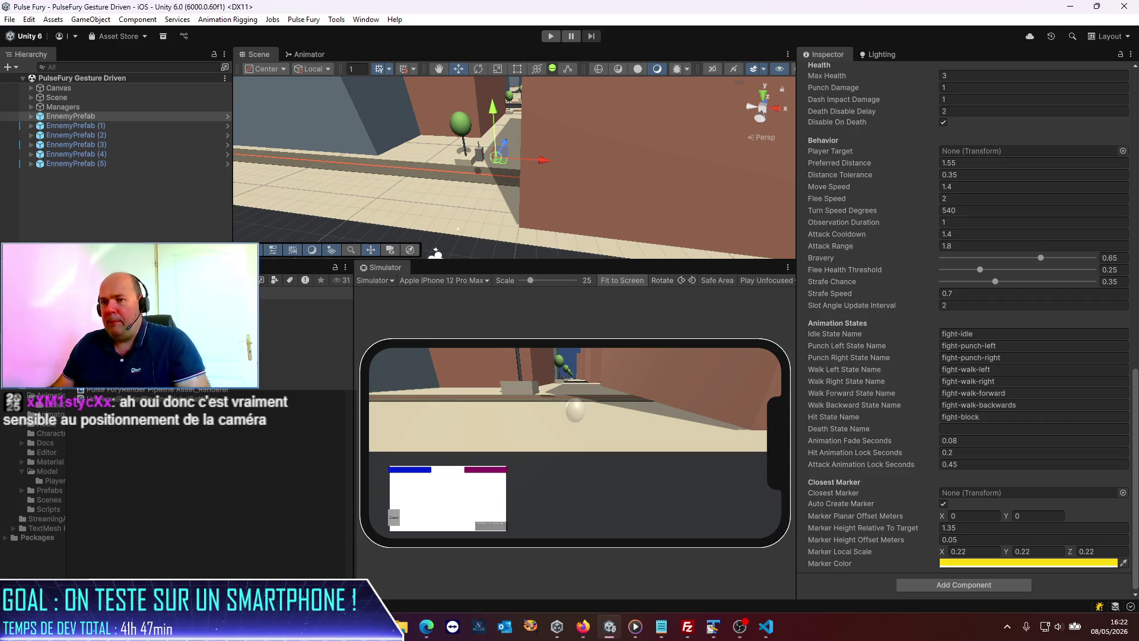
click(302, 342)
click(50, 415)
- Open the Bad Guy Animator graph and preview the fight-walk-forward clip
double_click(305, 303)
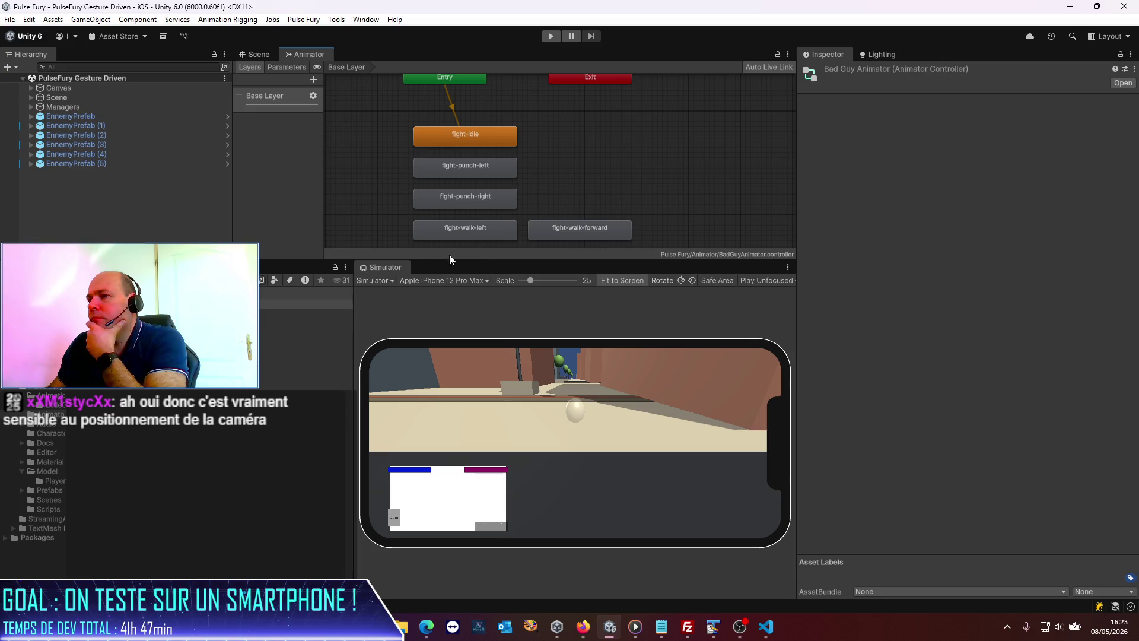
click(69, 117)
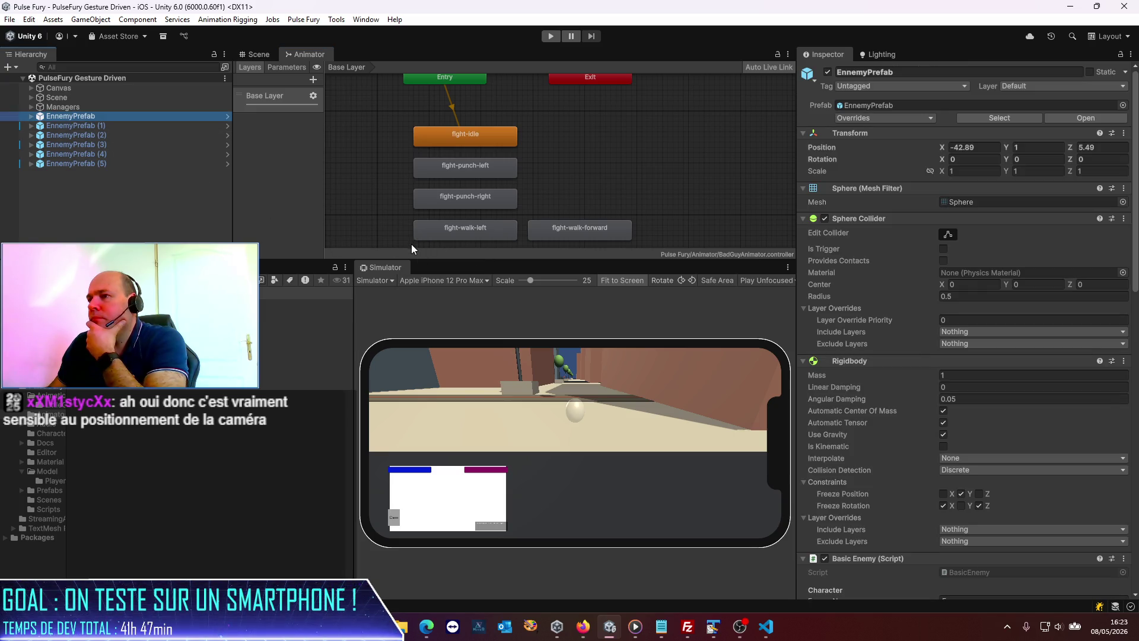
drag(410, 261, 412, 332)
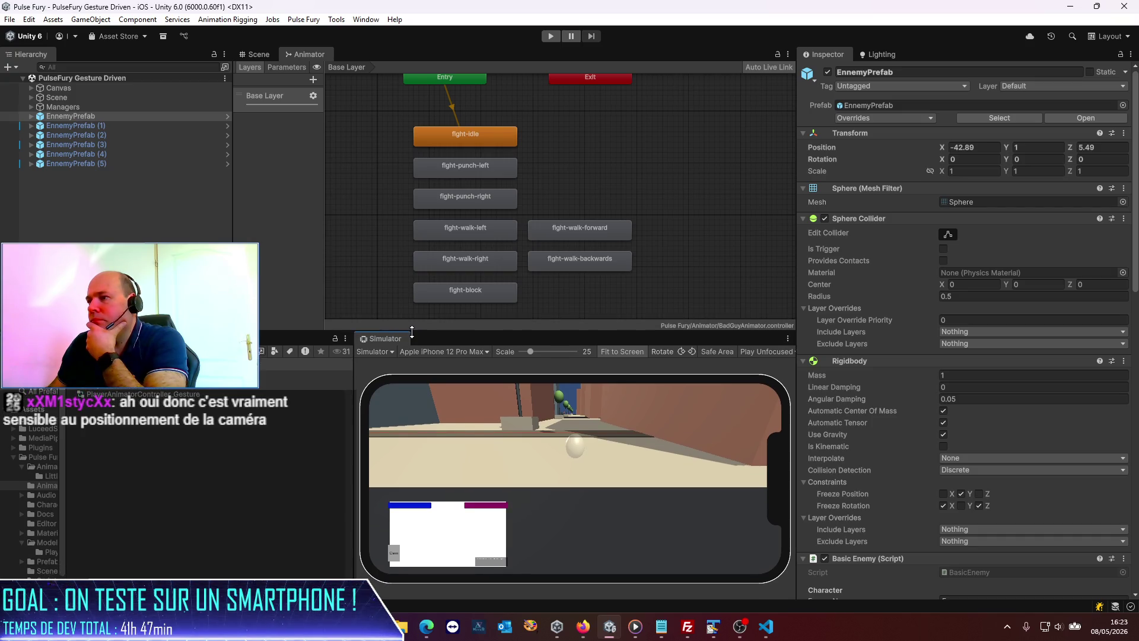
click(599, 226)
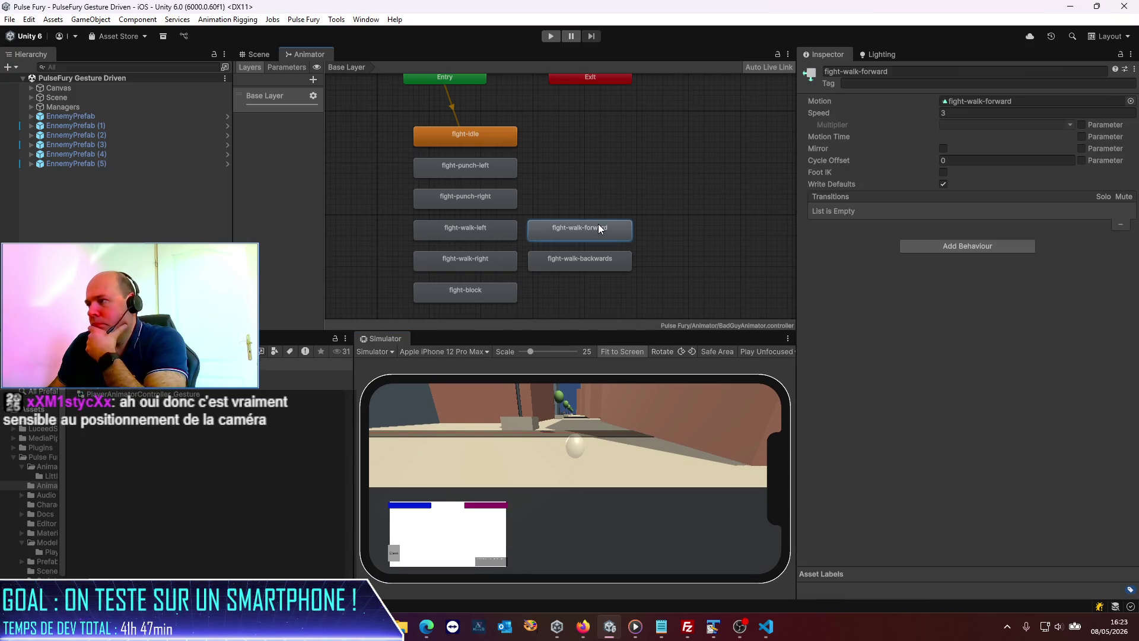
double_click(599, 225)
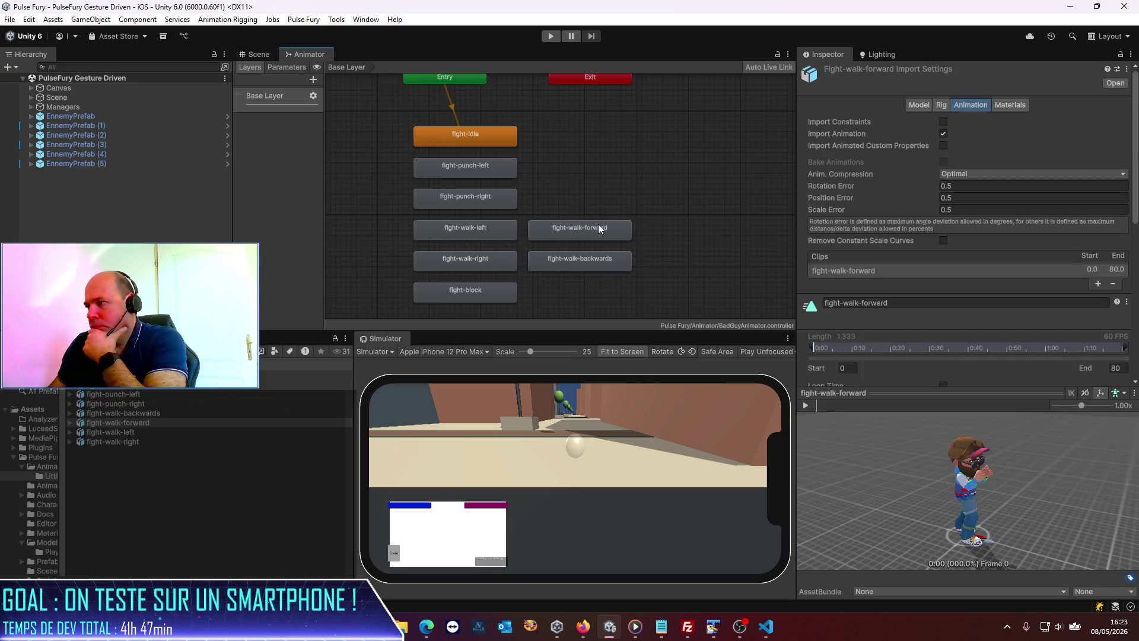
click(807, 404)
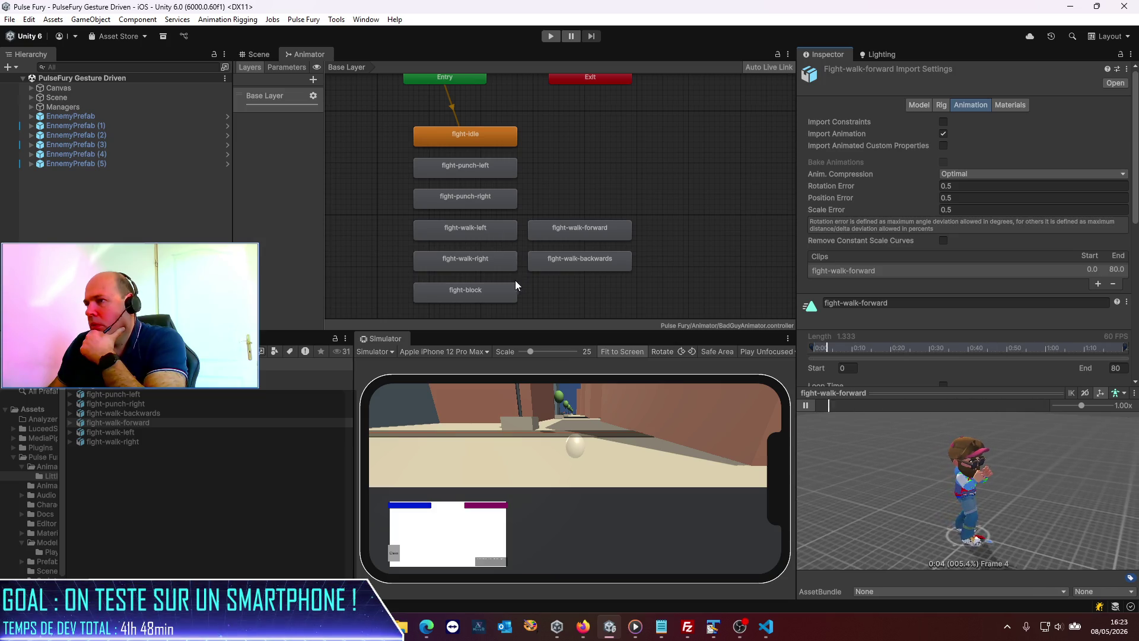
- Preview the fight-walk-left clip's animation, then stop the playback
double_click(483, 234)
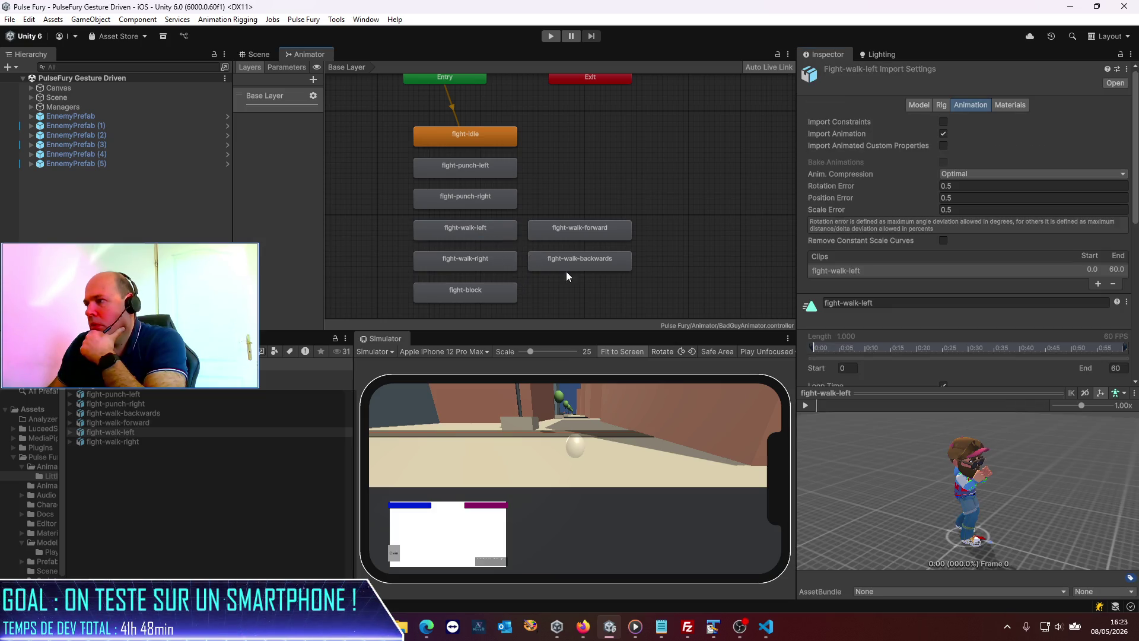
scroll(838, 368, down, 3)
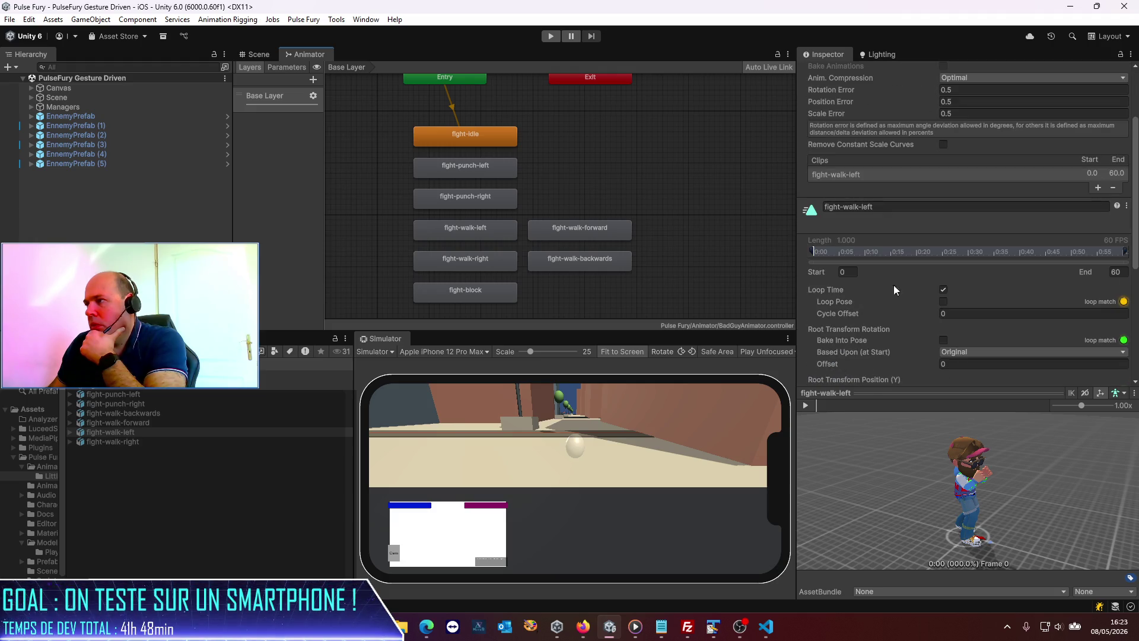
scroll(886, 347, down, 3)
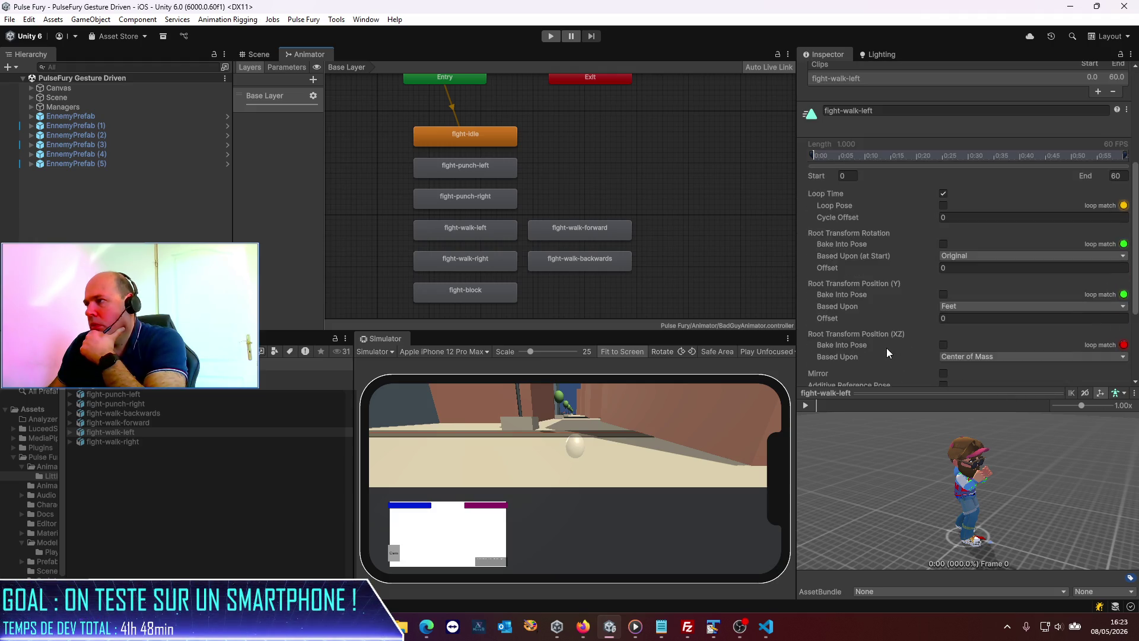
click(806, 405)
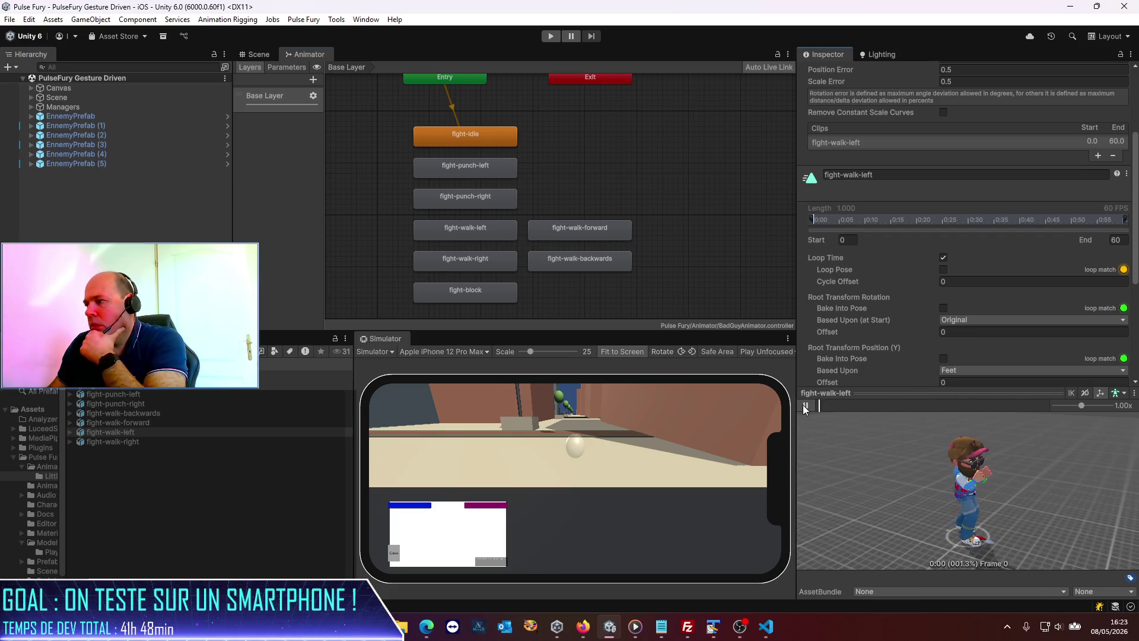
click(804, 406)
- Inspect the fight-walk-left, fight-walk-forward and fight-walk-backwards states, then return to VS Code's Codex chat
click(480, 232)
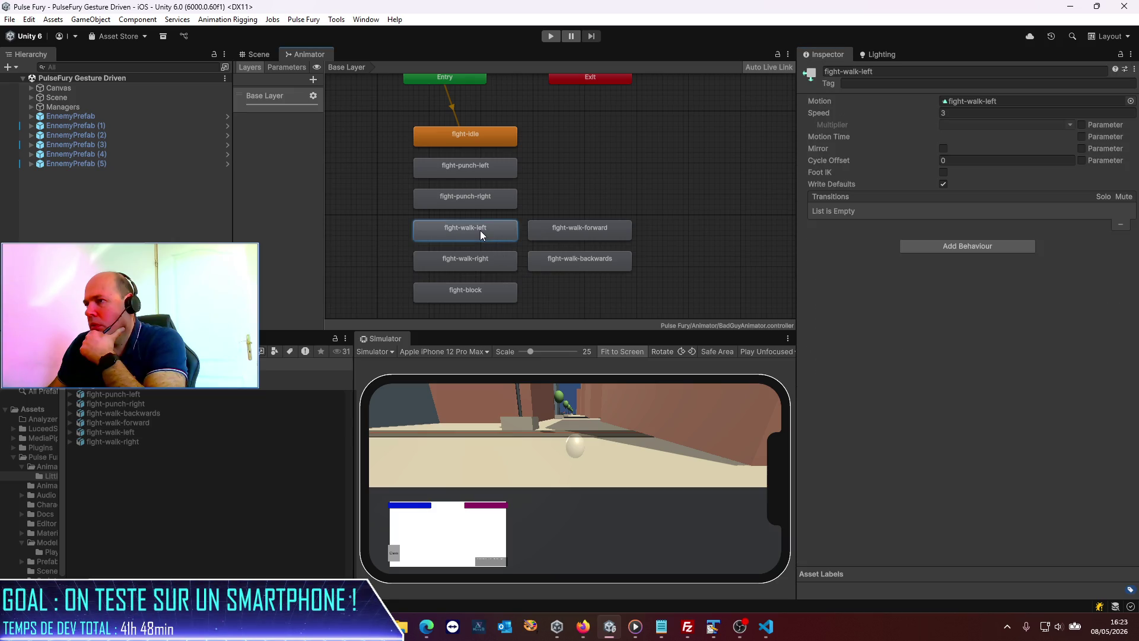
click(578, 235)
click(577, 255)
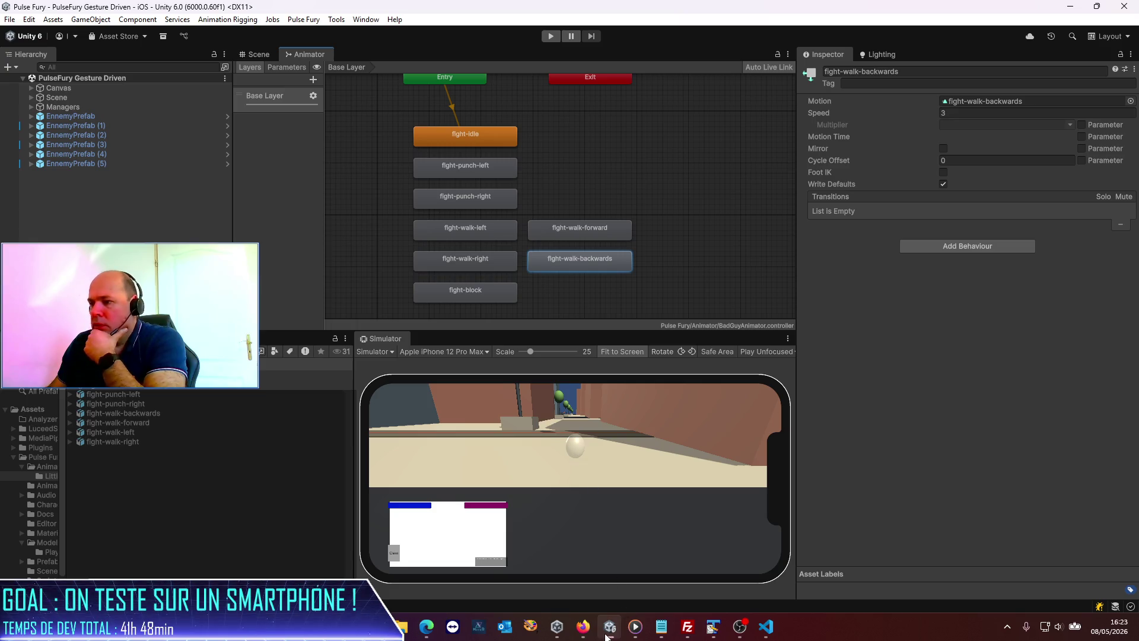
click(766, 626)
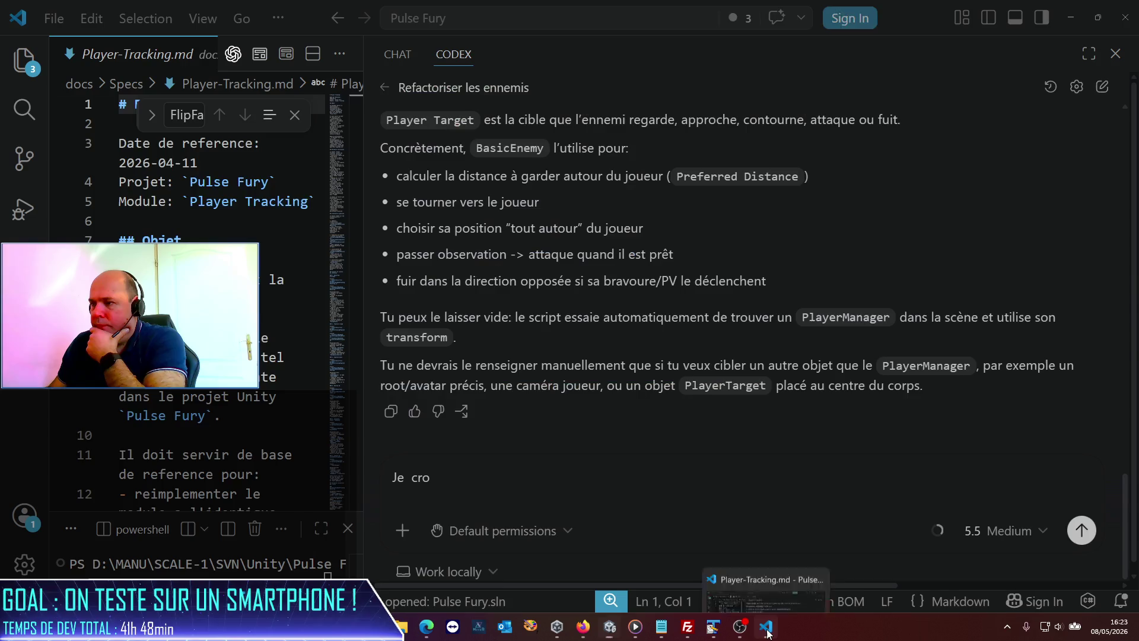
- Rewrite the draft to request an enemy health bar when targeted and report the missing walk-forward animation
key(ctrl+a)
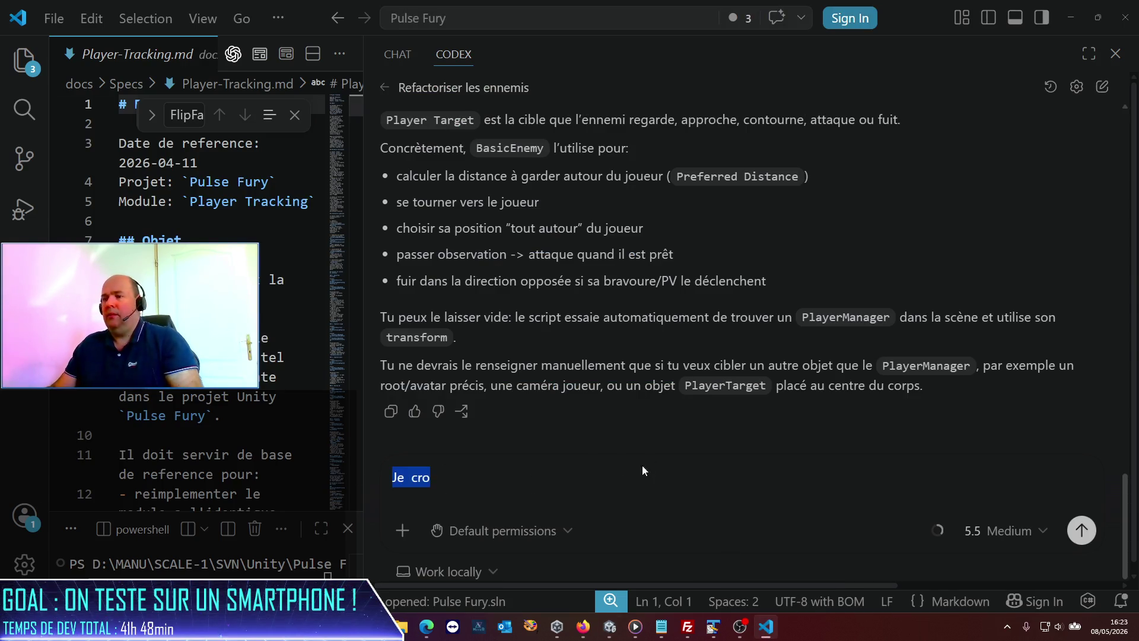
text(Merci c)
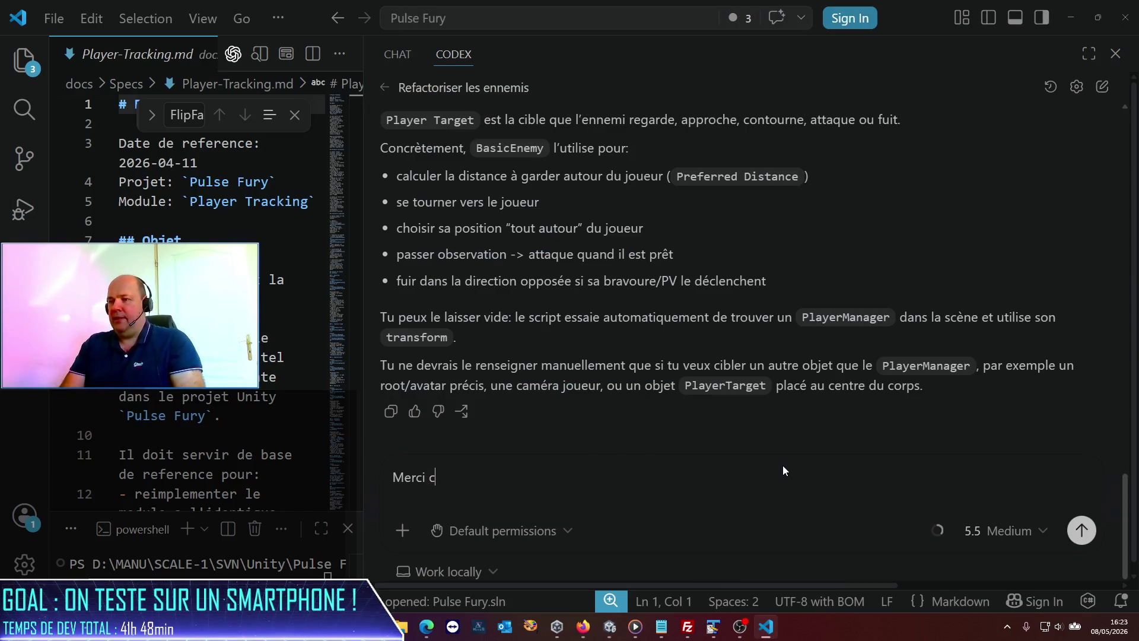
text('esuin)
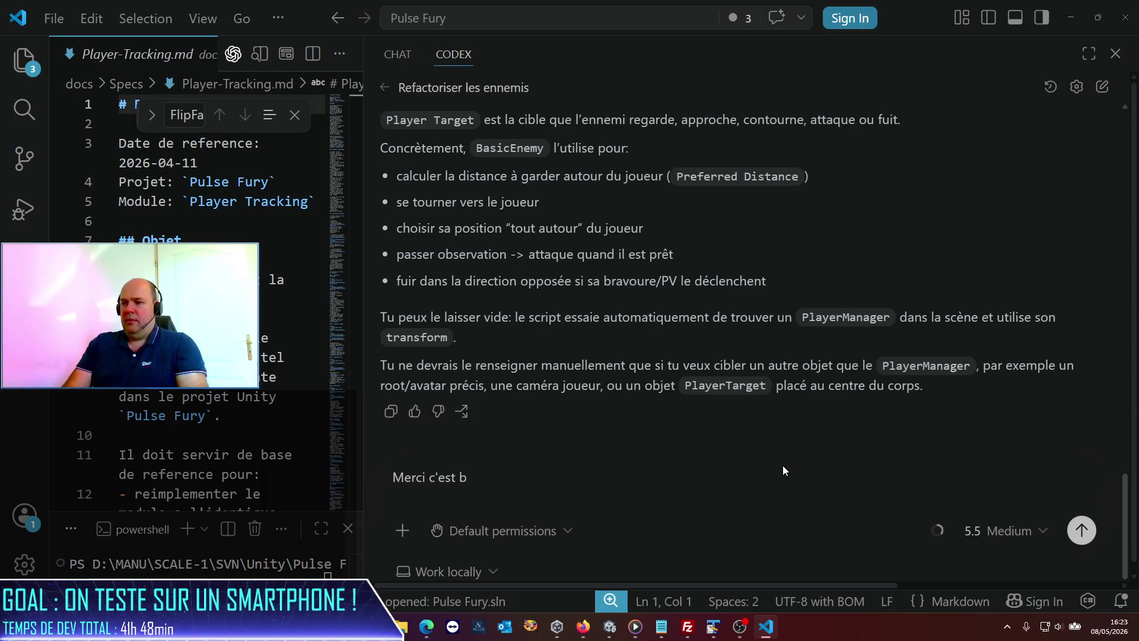
text(r jet !)
text( ça)
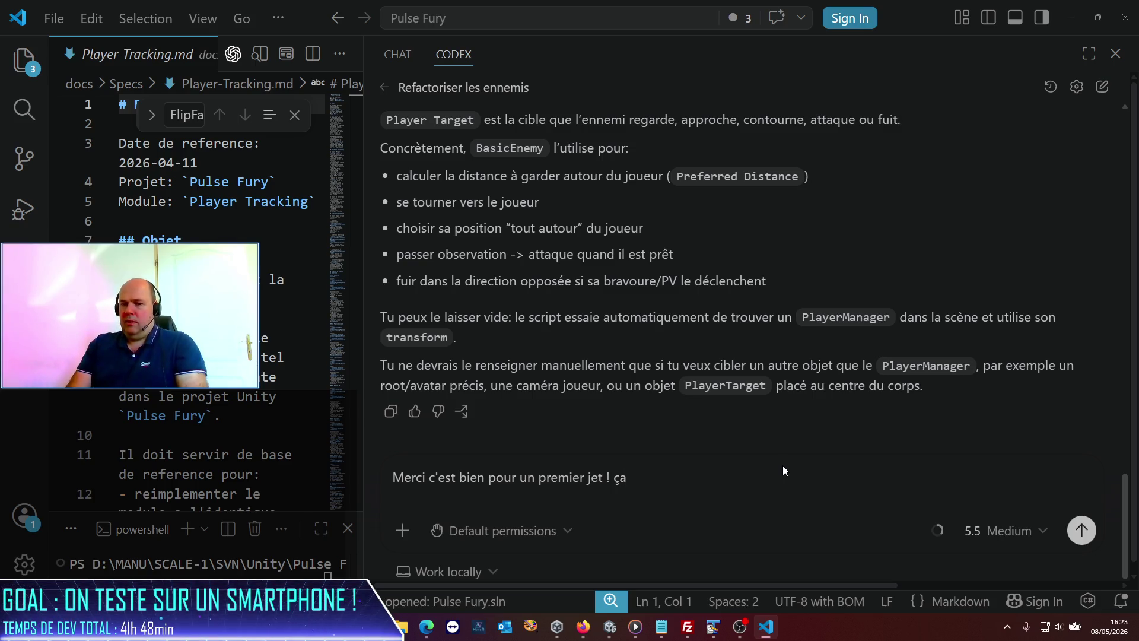
text( serait sym)
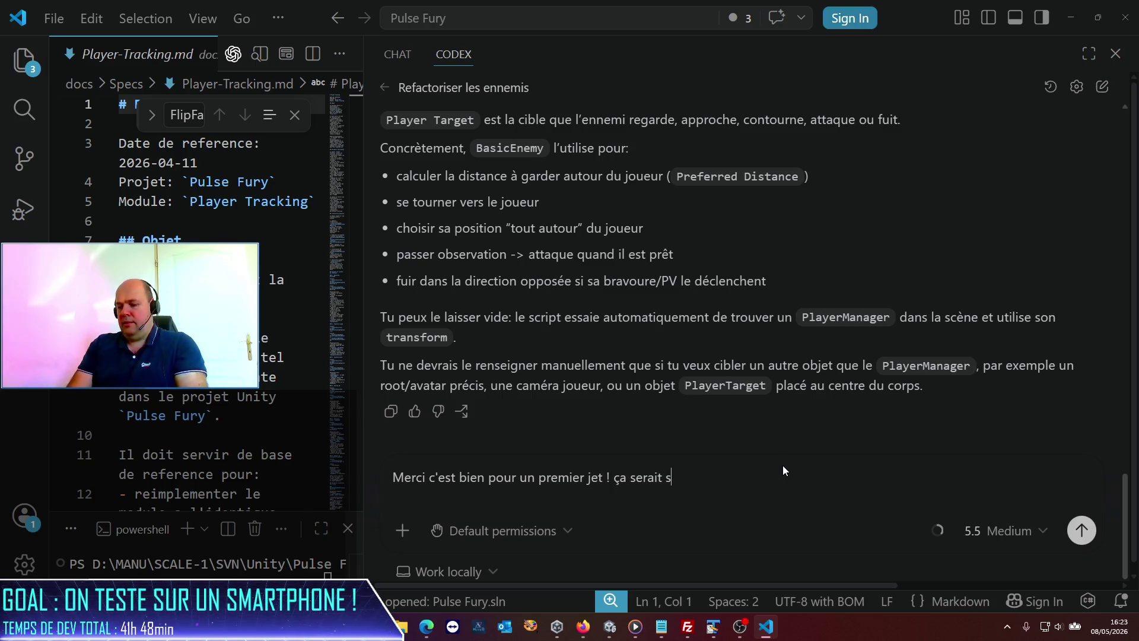
key(BackSpace)
key(BackSpace)
key(BackSpace)
text(cool d'afficher un)
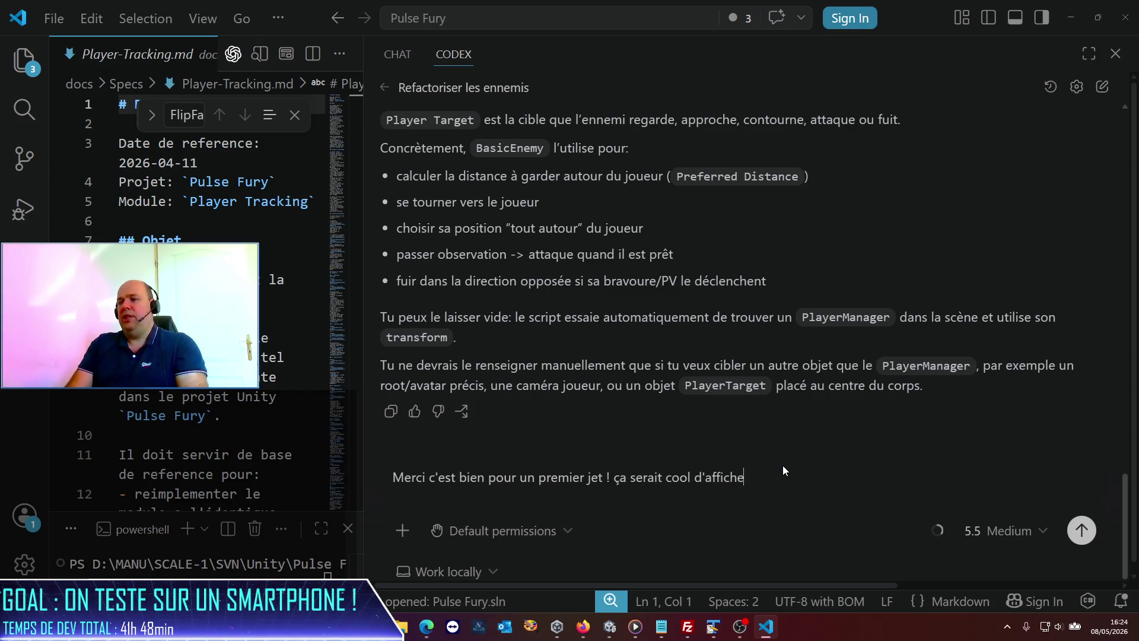
key(BackSpace)
key(BackSpace)
key(BackSpace)
text(ba)
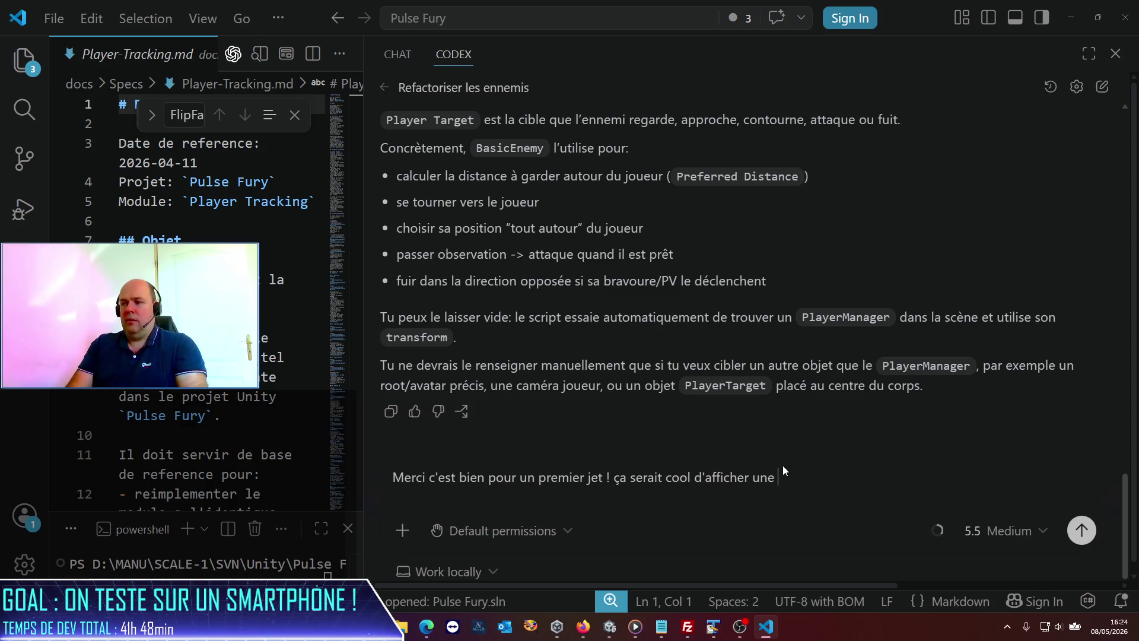
text(rre de vie )
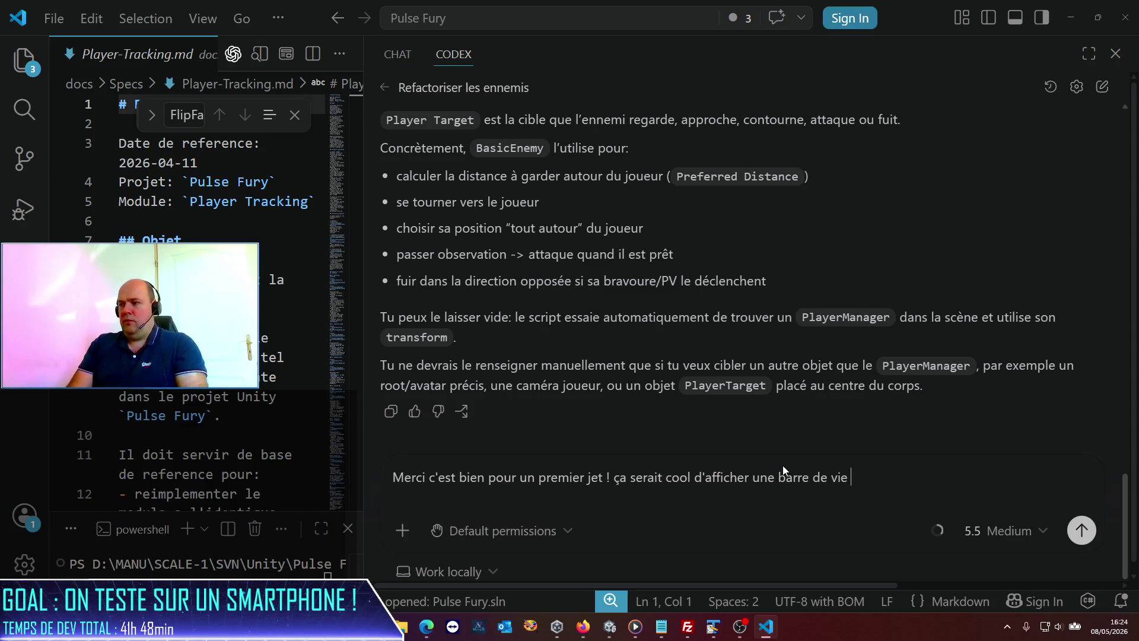
text(au dessus du joueur)
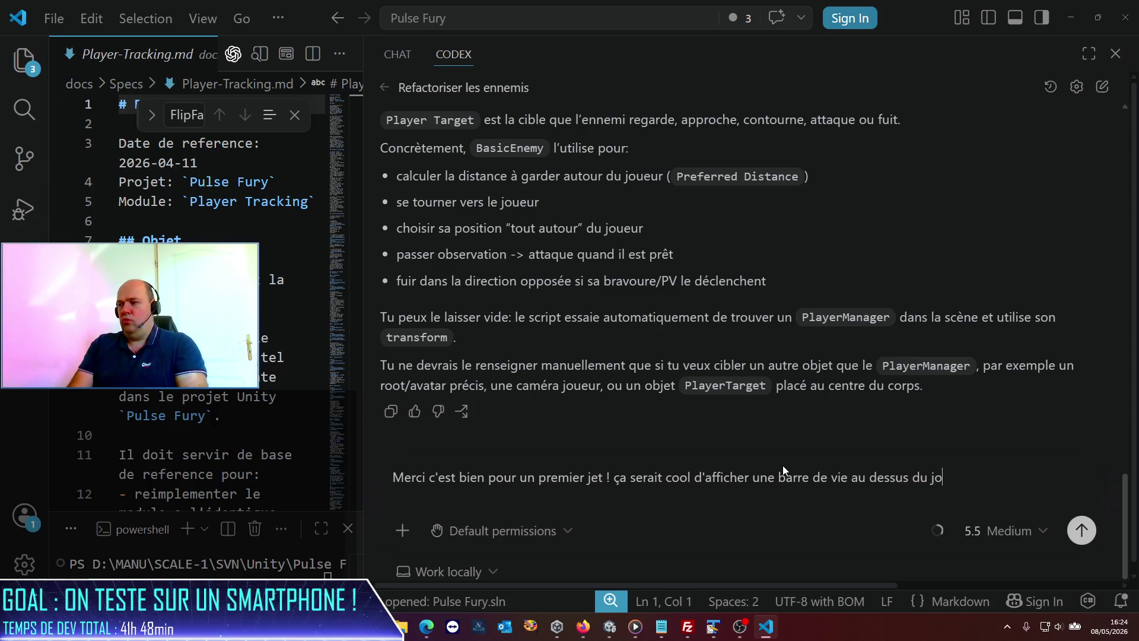
key(BackSpace)
key(BackSpace)
key(BackSpace)
text(e l'ennemi o)
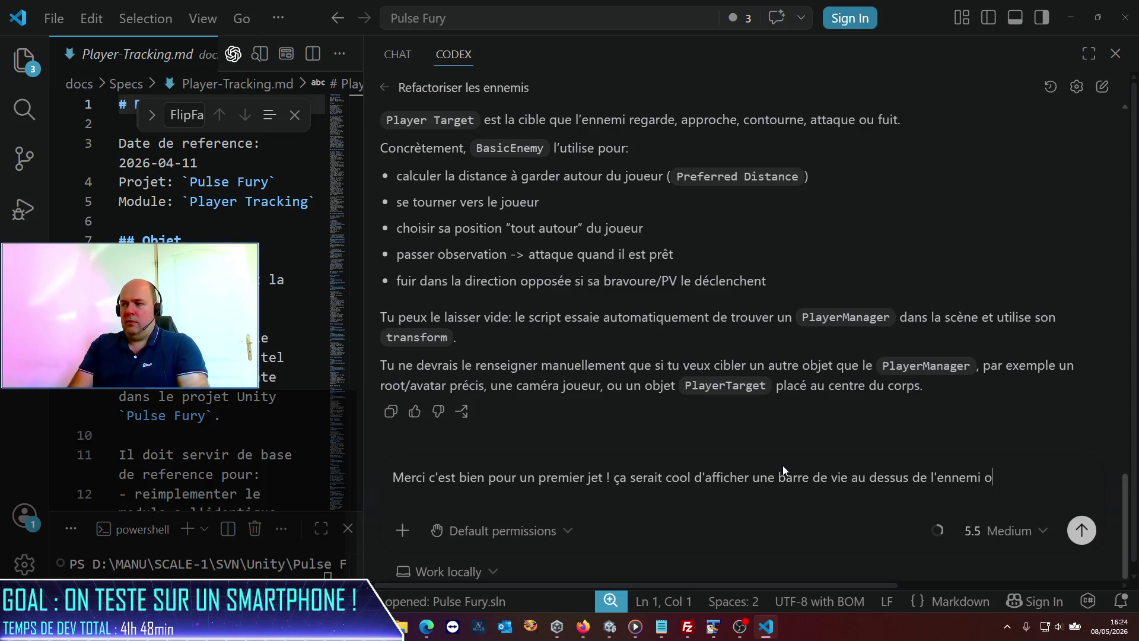
key(BackSpace)
text(lorsqu'i)
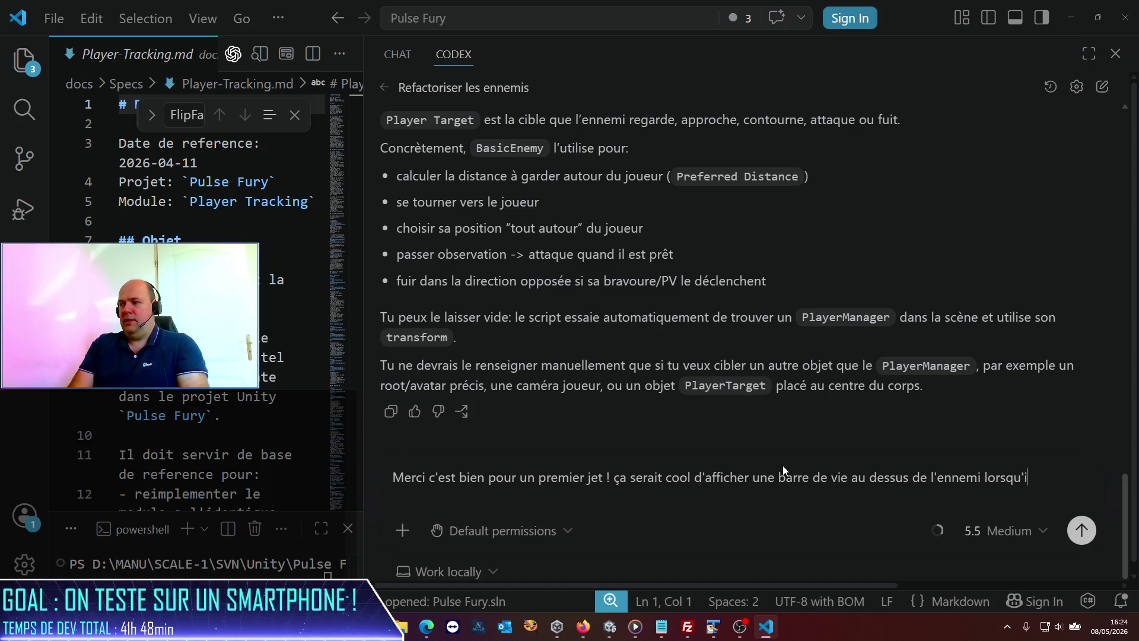
text(l est)
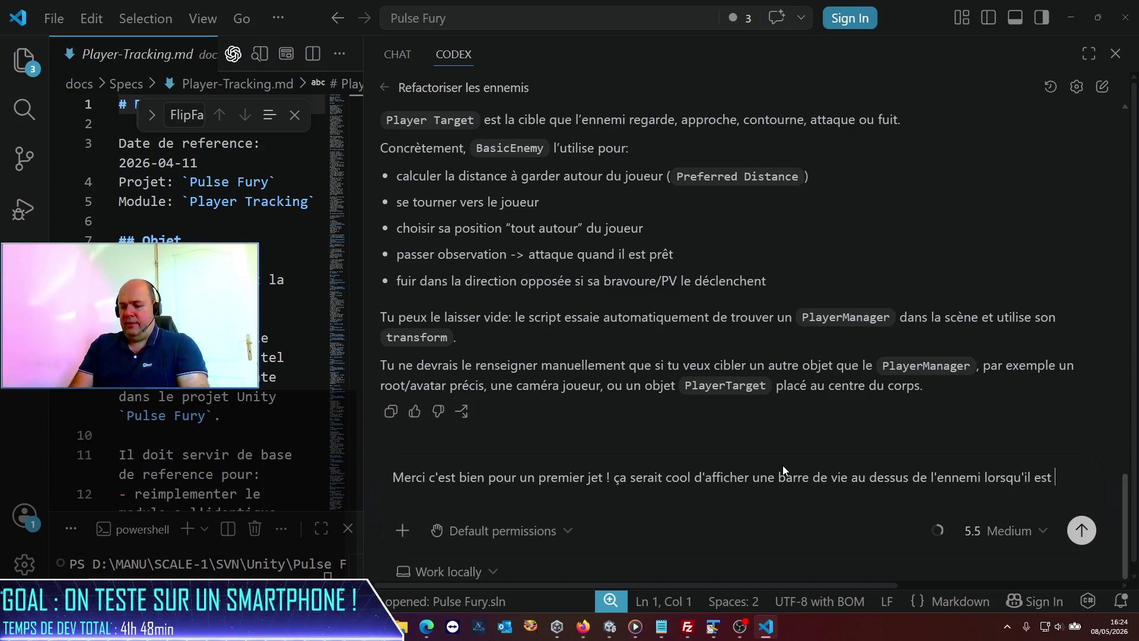
key(BackSpace)
key(BackSpace)
key(BackSpace)
text(sa)
text( cible est axctg)
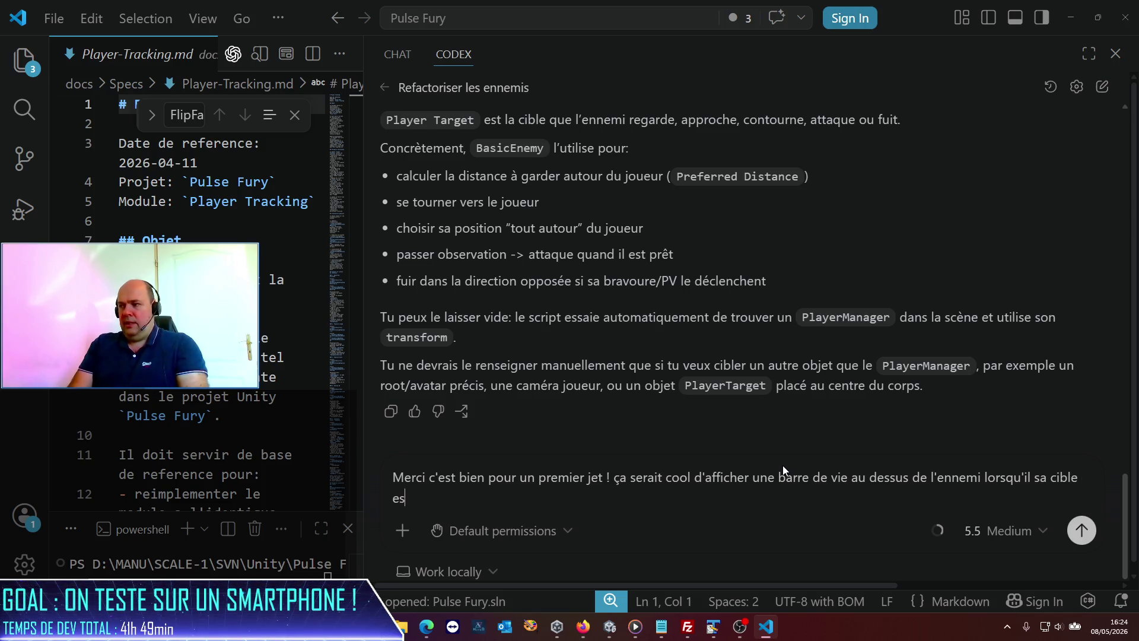
key(BackSpace)
key(BackSpace)
key(BackSpace)
text(cti)
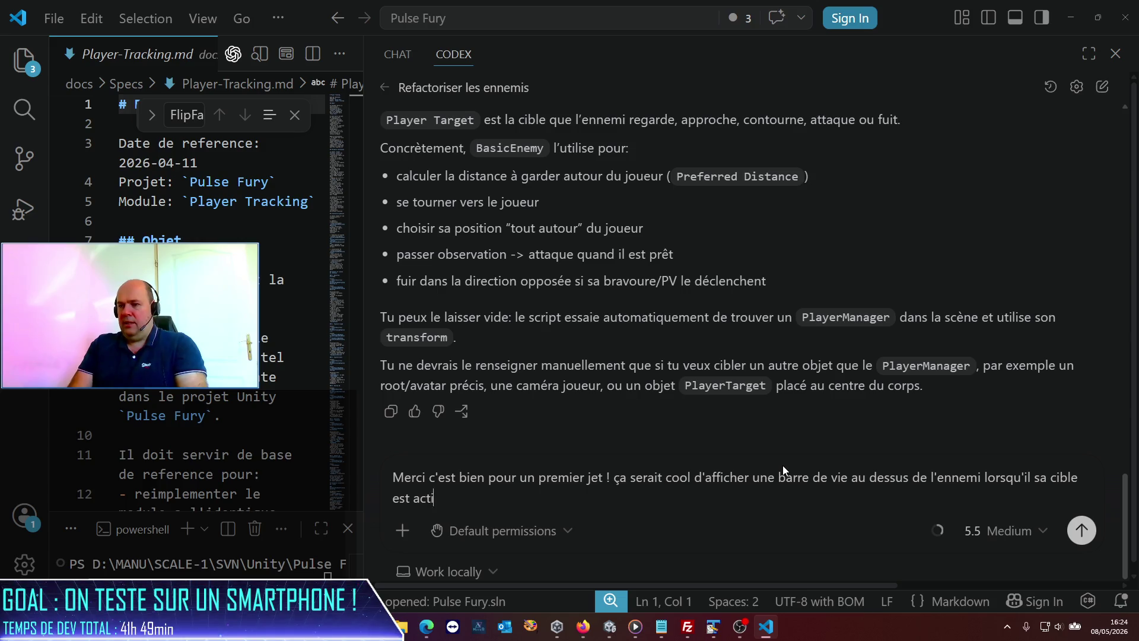
text(vée. Mais je cro)
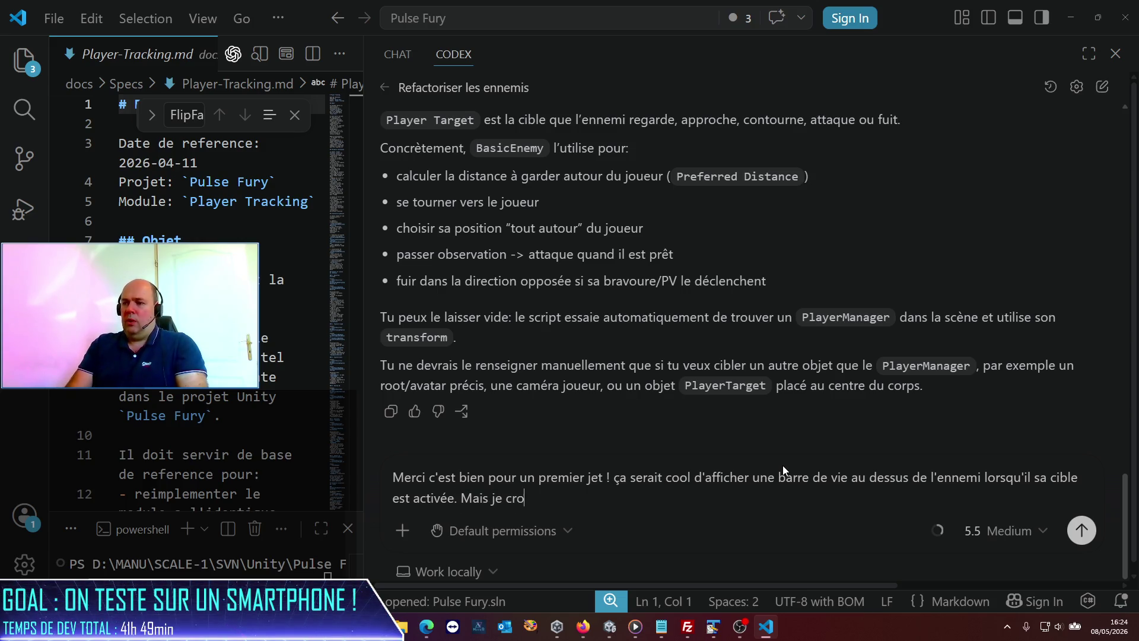
text(is qu'on a un)
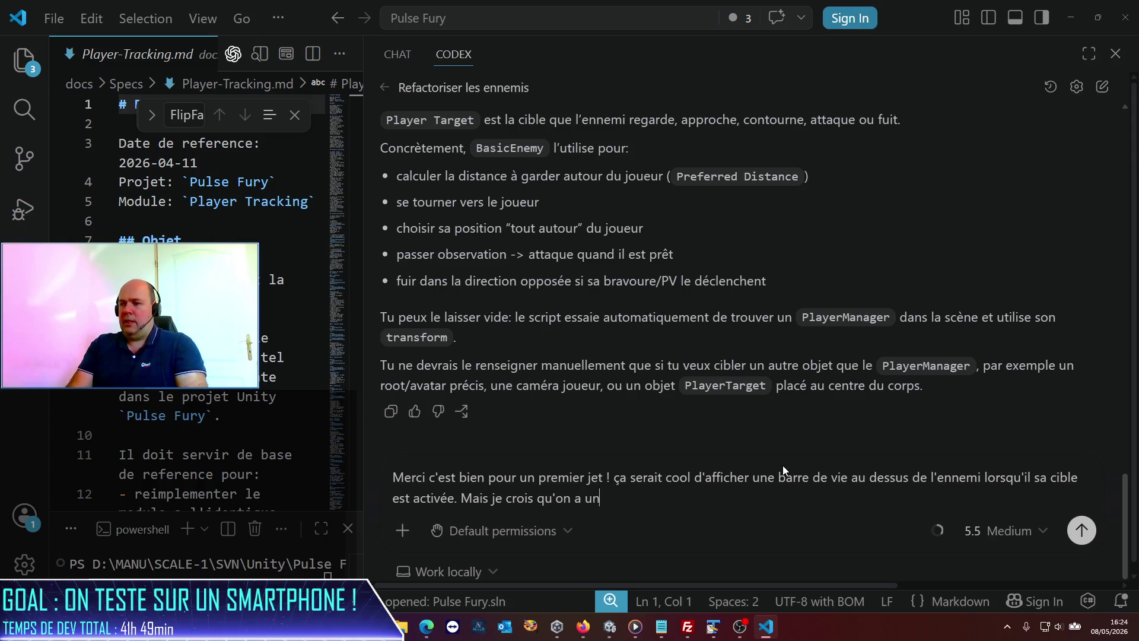
text( bug : )
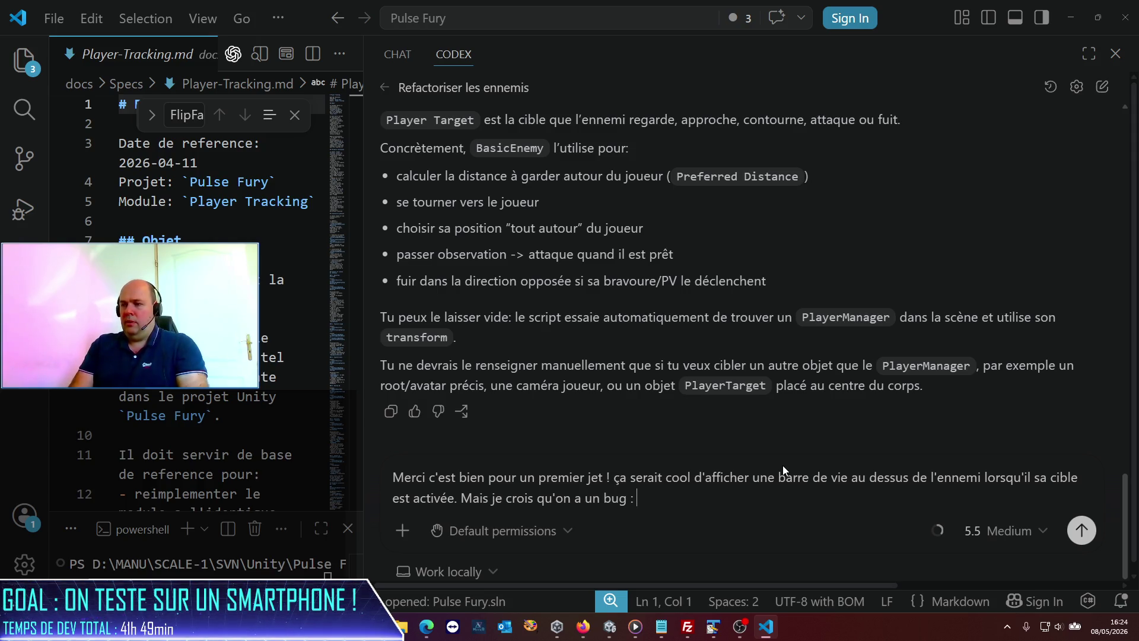
text(je ne vois )
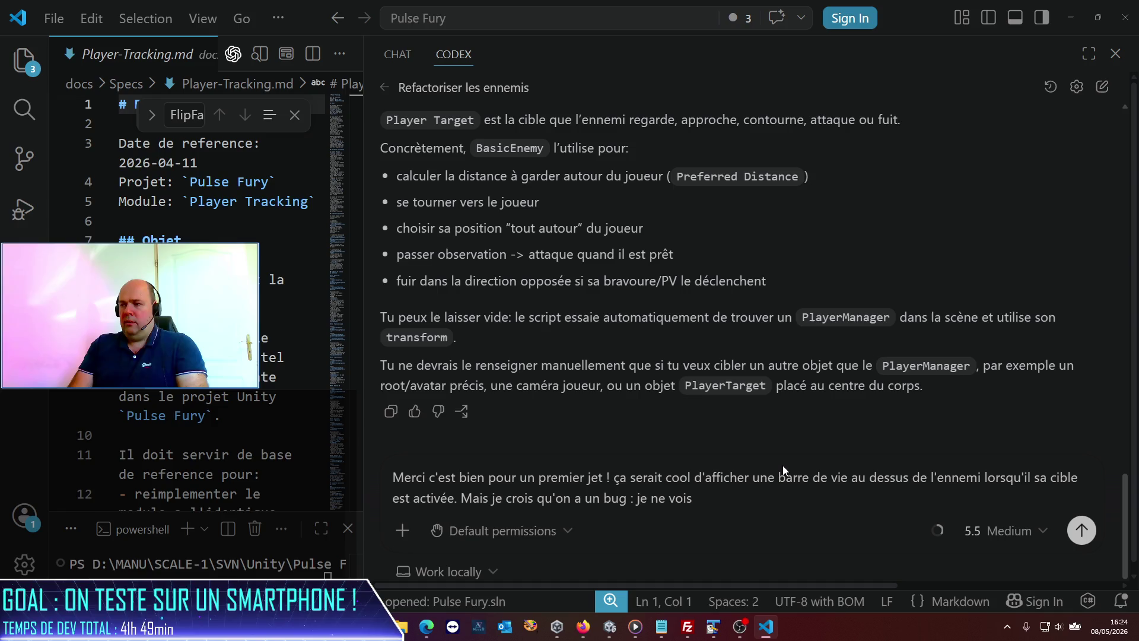
text(jamais l'an)
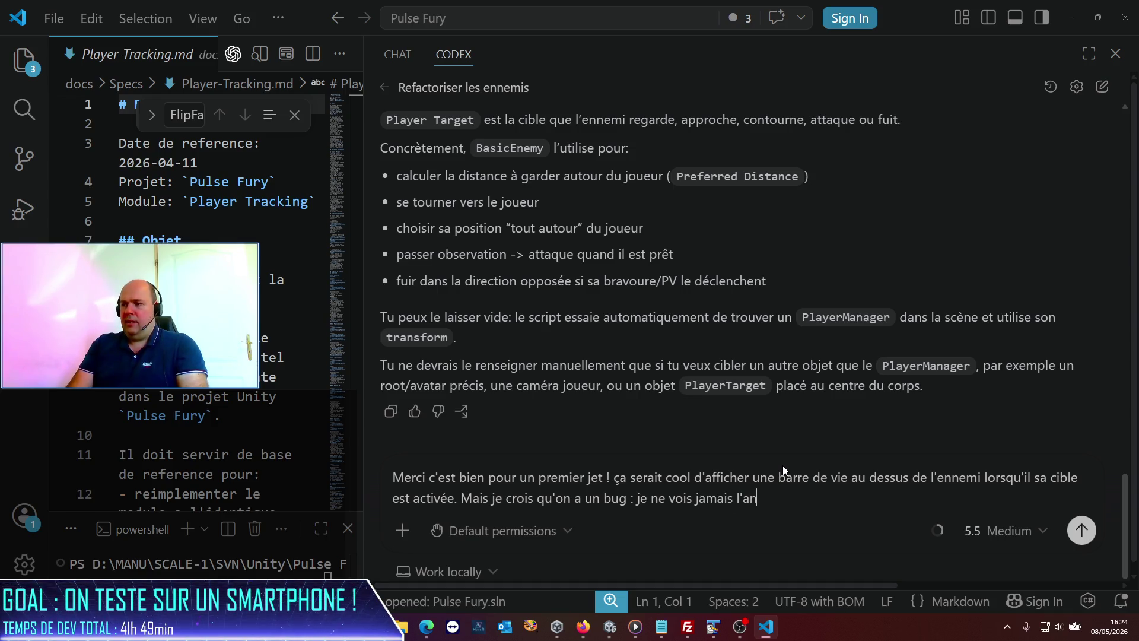
text(imation )
text(de marche a)
text(a)
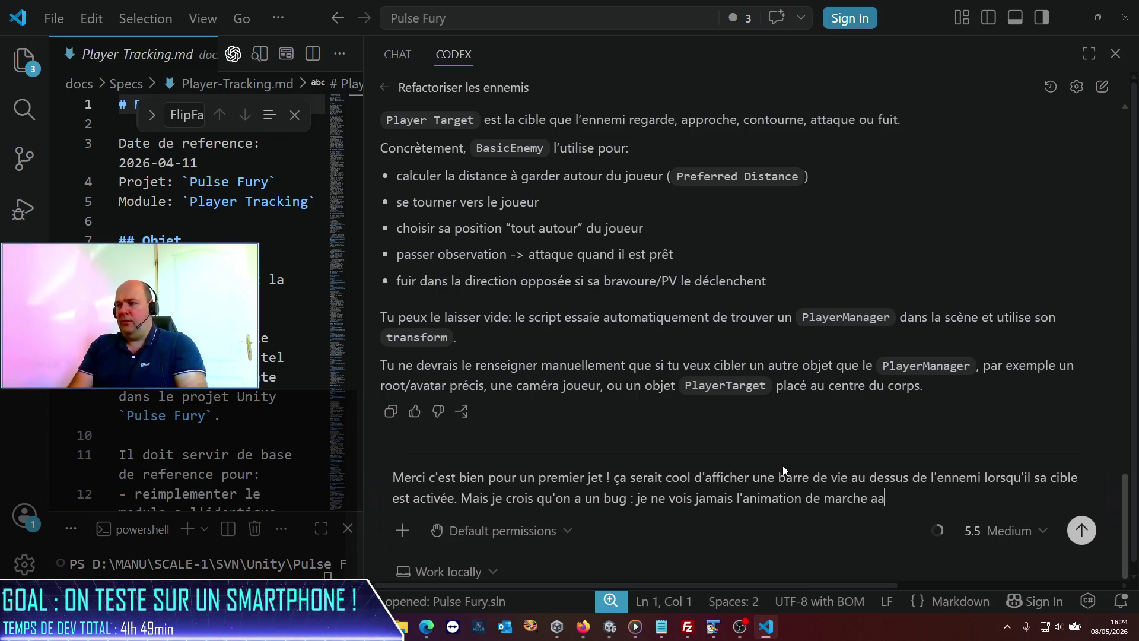
key(BackSpace)
text(vant o)
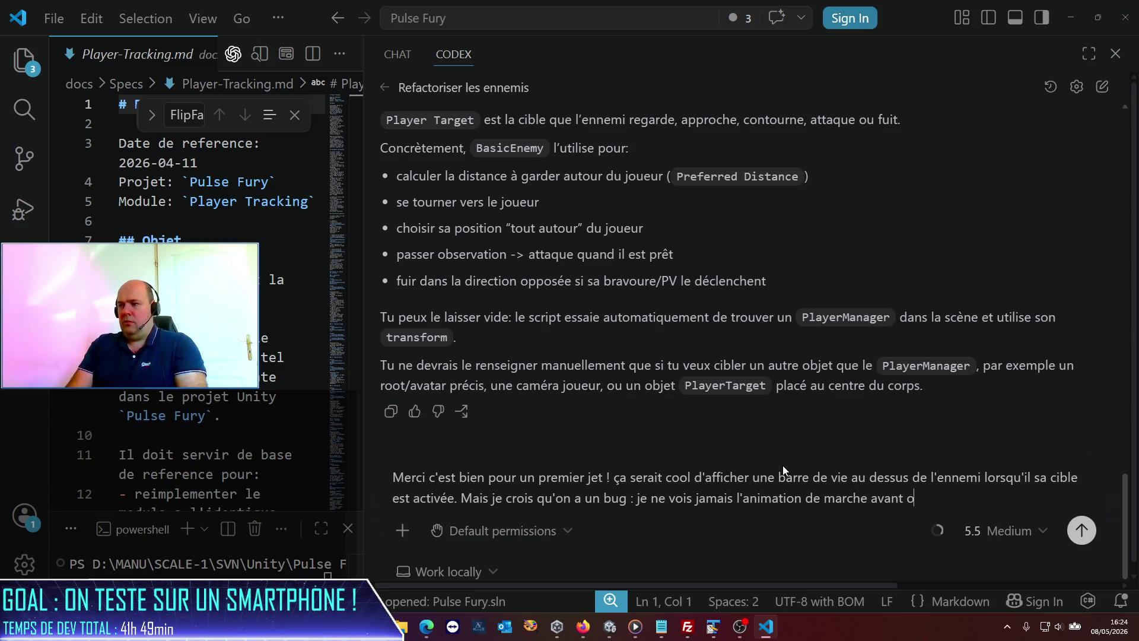
text(u arrière )
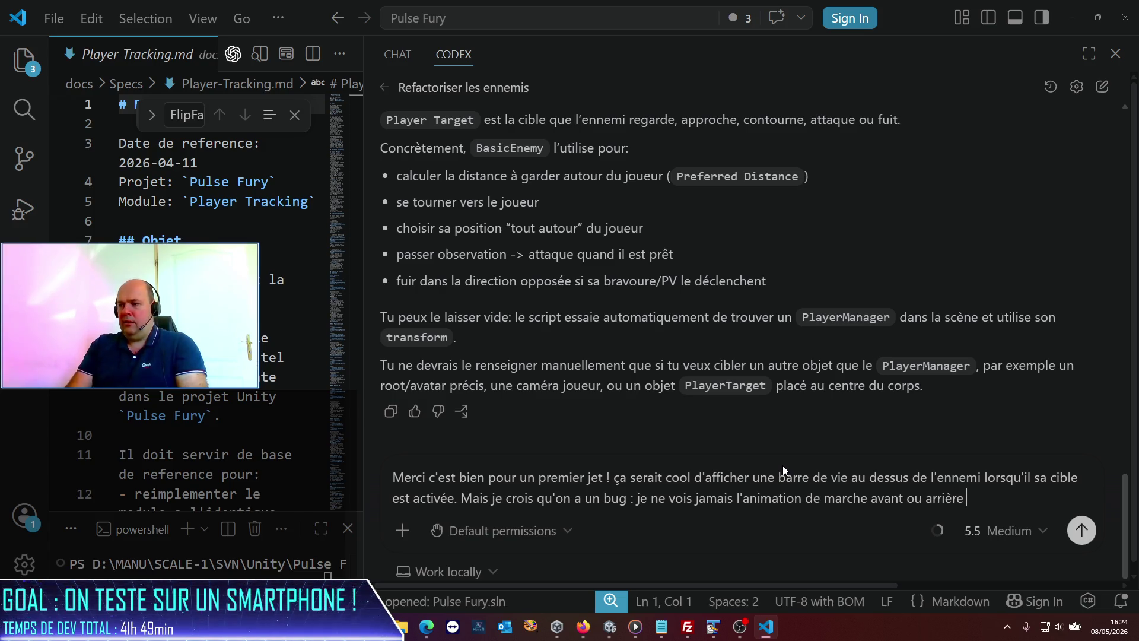
text(se déclencher ?)
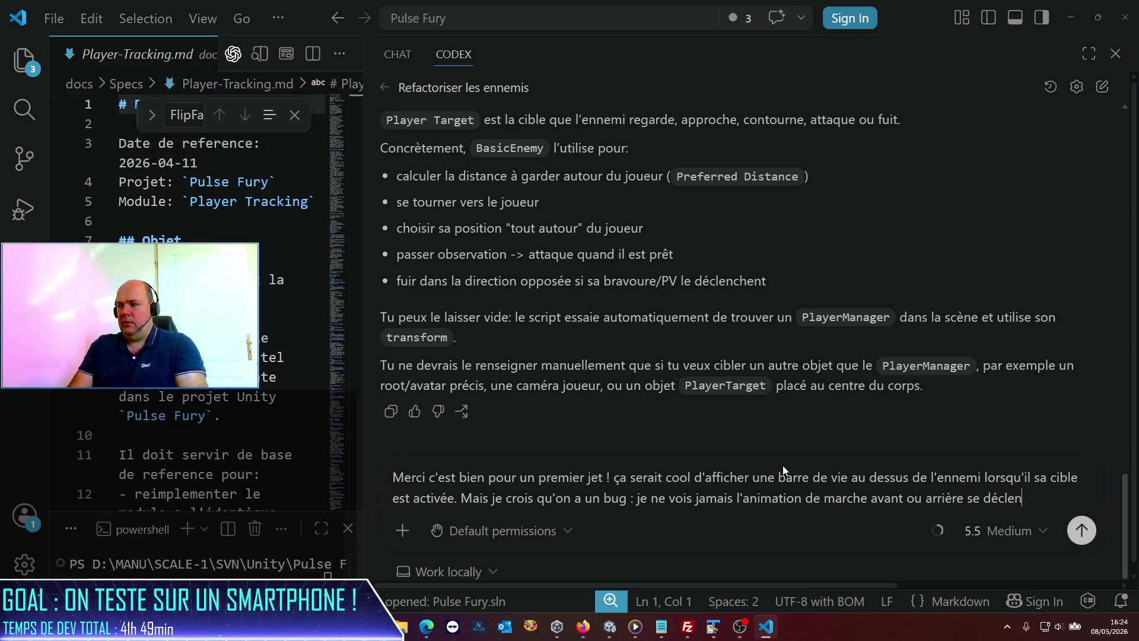
- Add a line asking Codex to handle enemy Guard posture by their fear parameter, and send
key(shift+Return)
text(D'a)
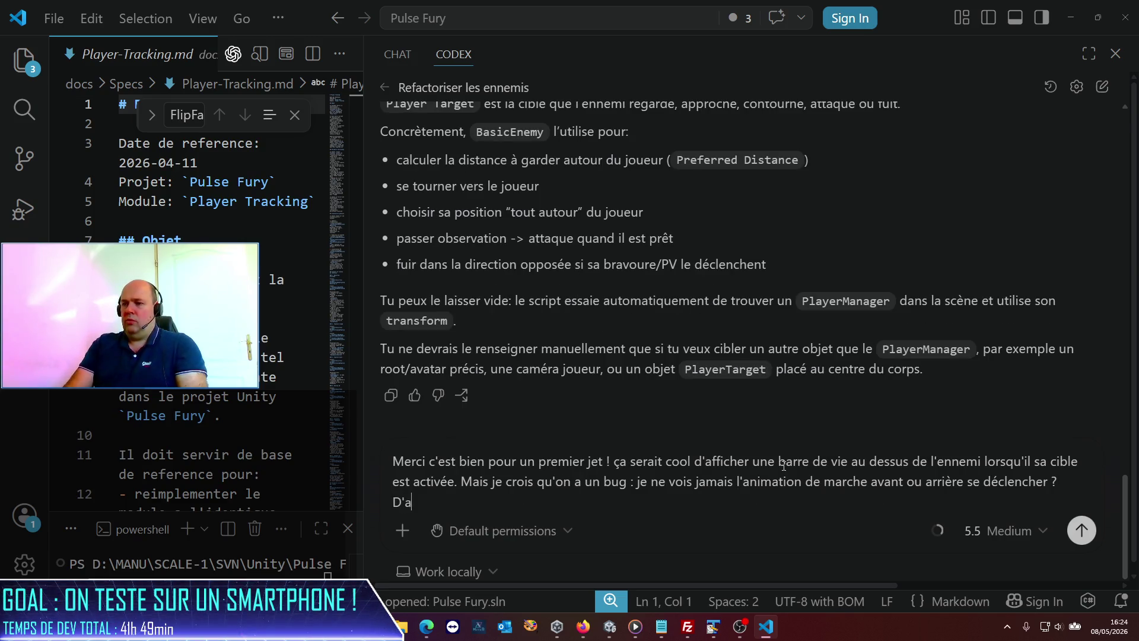
text(utre part, peux-tu )
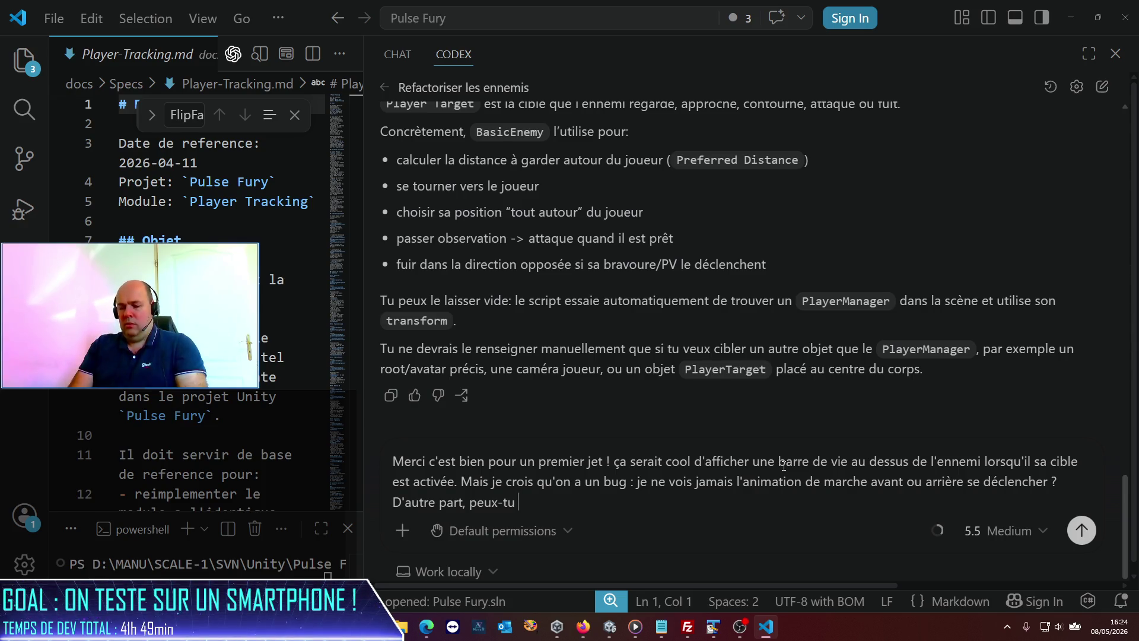
text(gérer la)
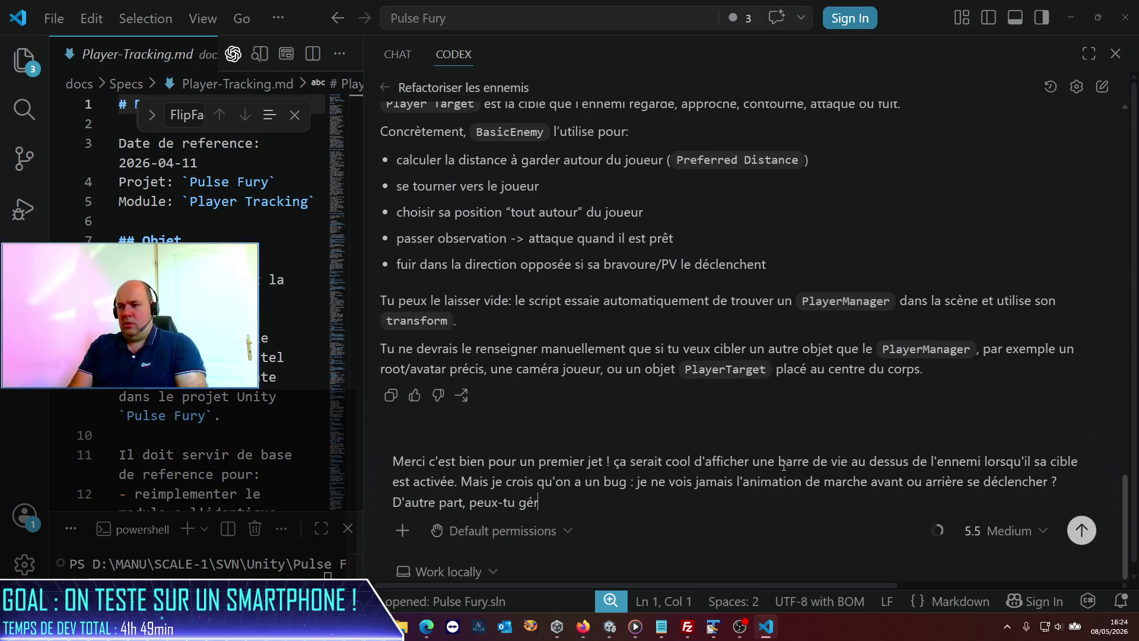
key(BackSpace)
text('an)
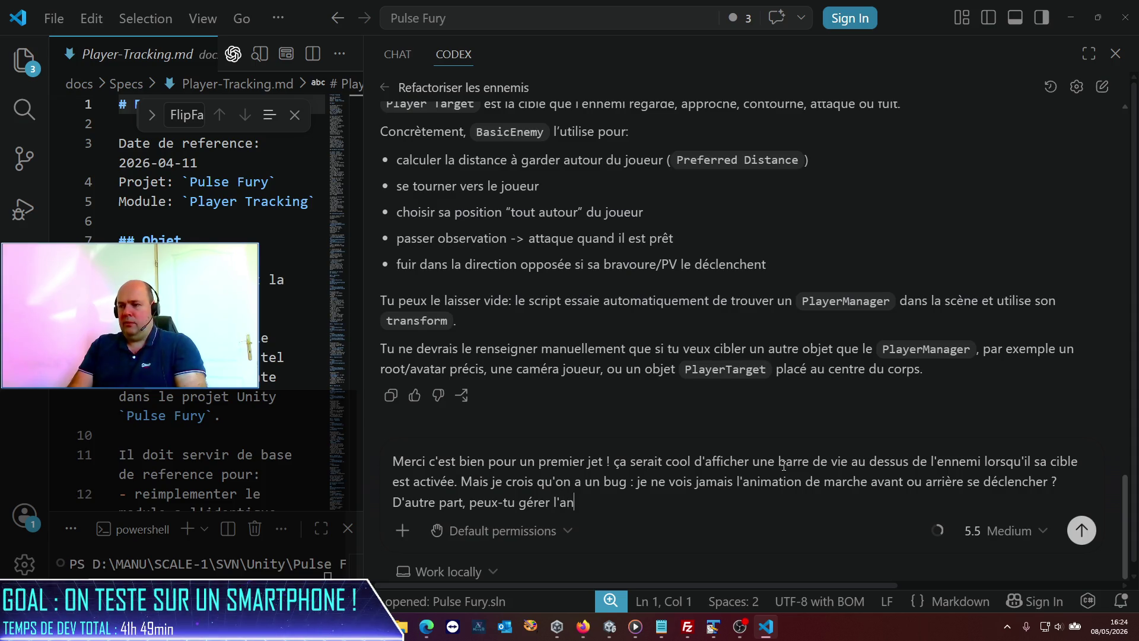
text(a posture e)
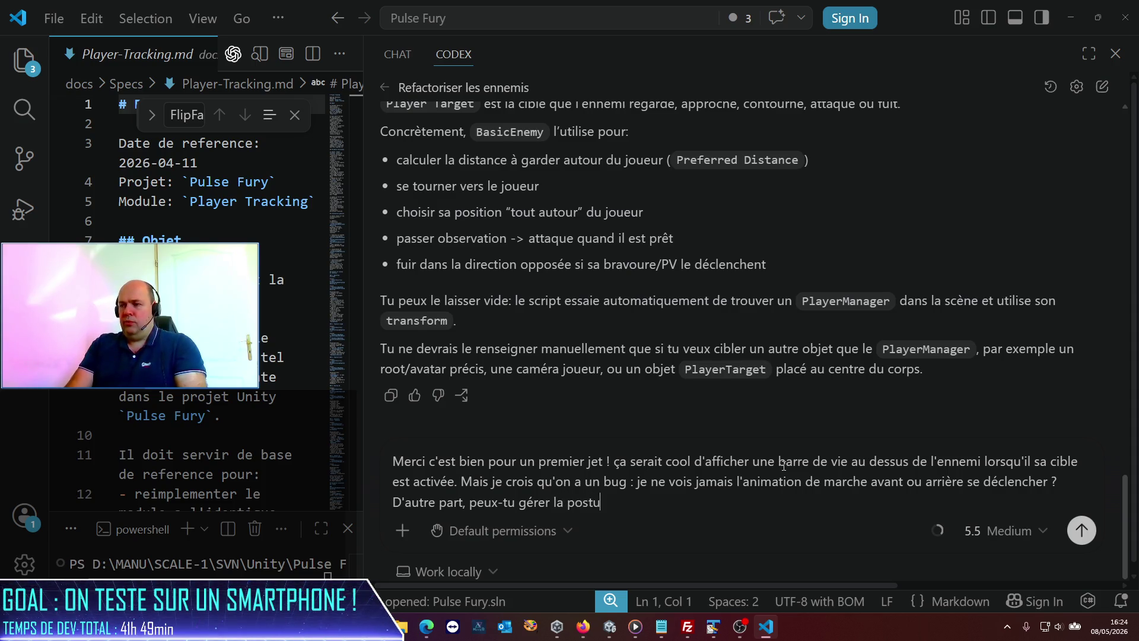
key(BackSpace)
key(BackSpace)
text(de Guard des ennemis ? selon leur par)
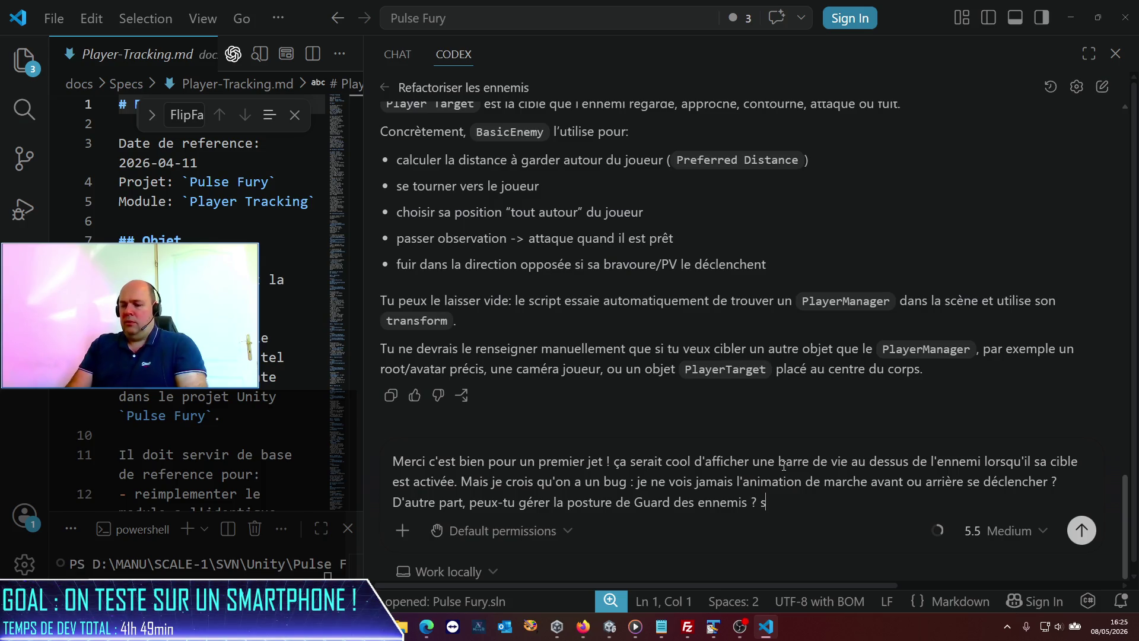
text(amèt)
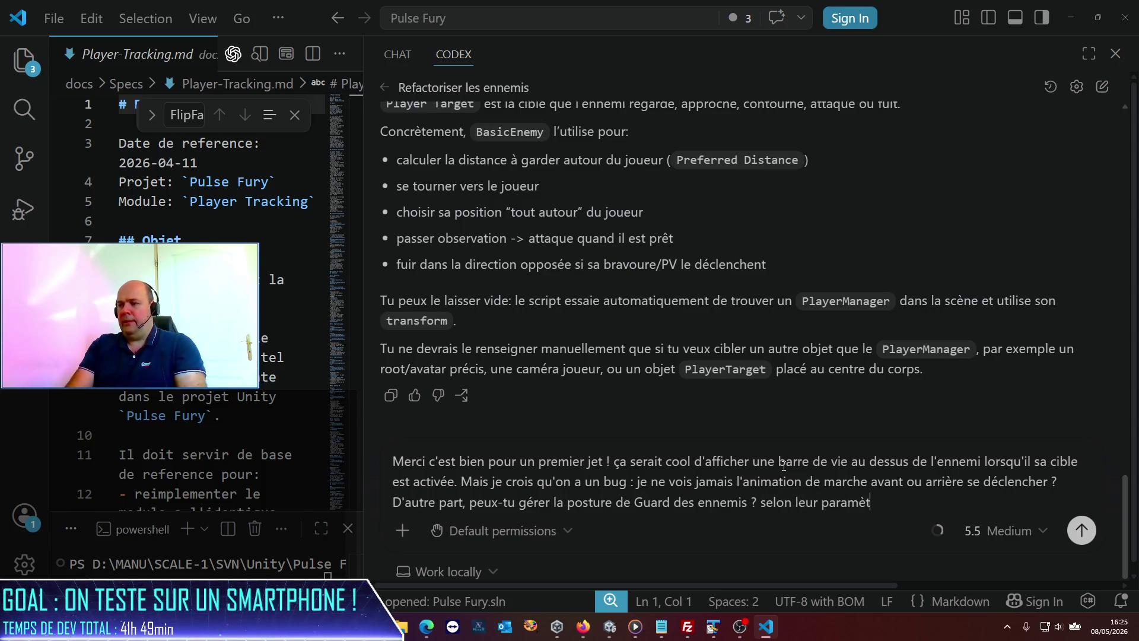
text(re de trouille)
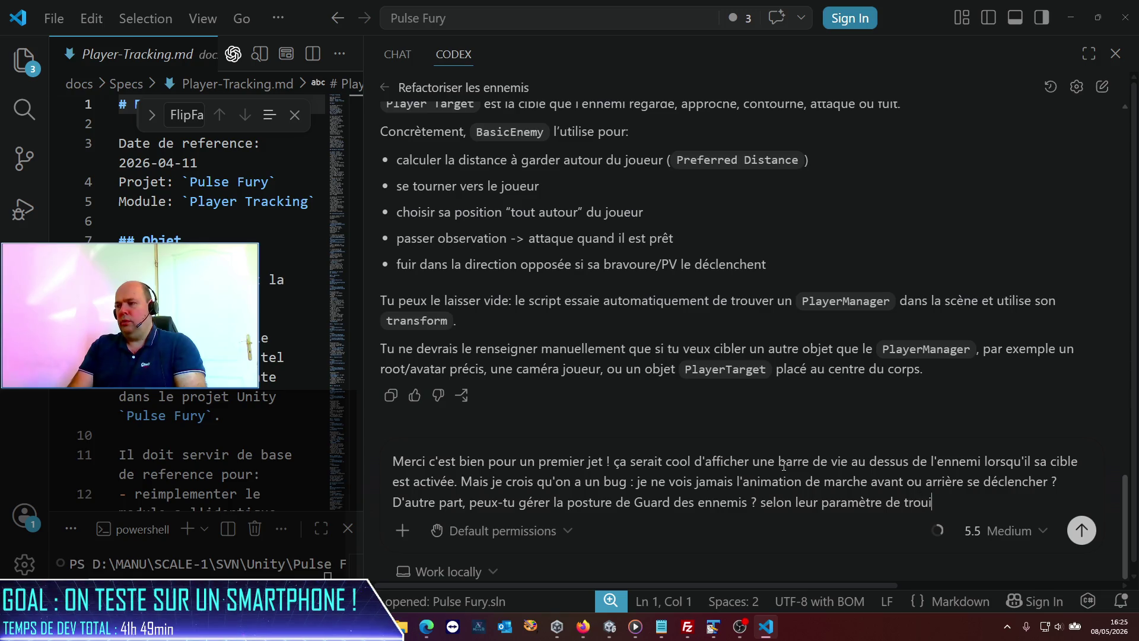
key(Return)
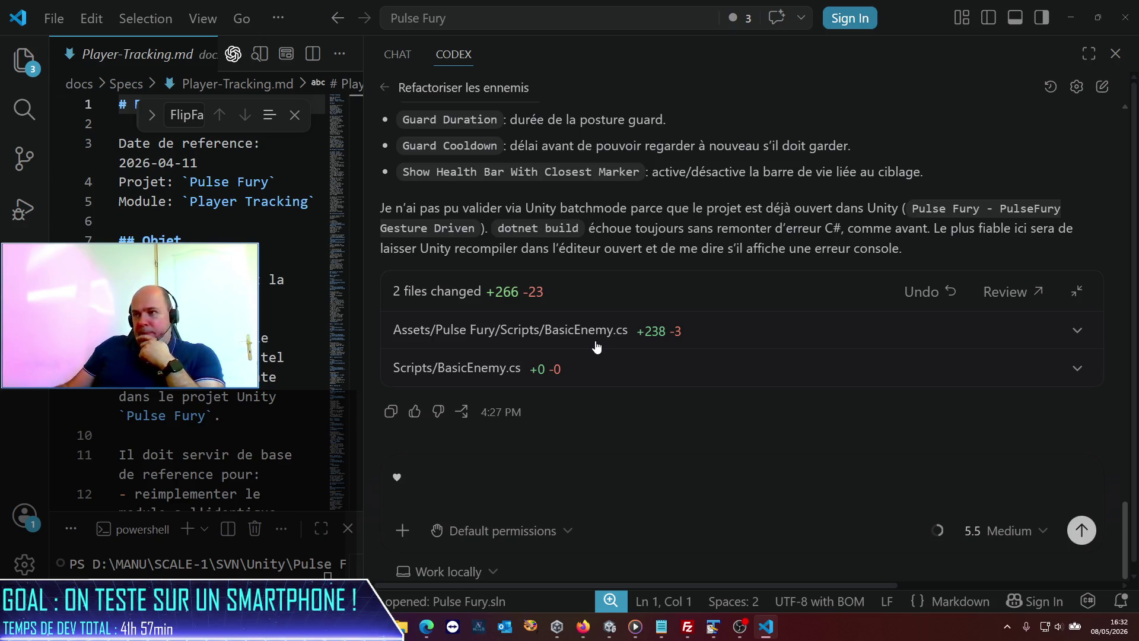
- Reread Codex's BasicEnemy.cs change summary and delete the stray heart from the follow-up prompt
scroll(596, 346, up, 4)
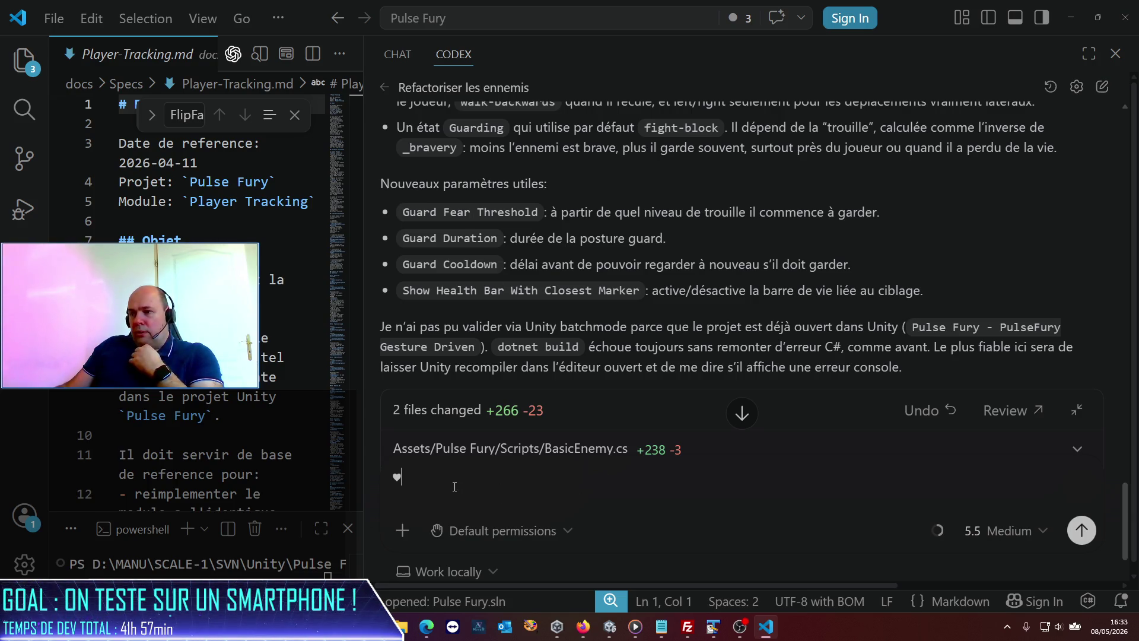
key(BackSpace)
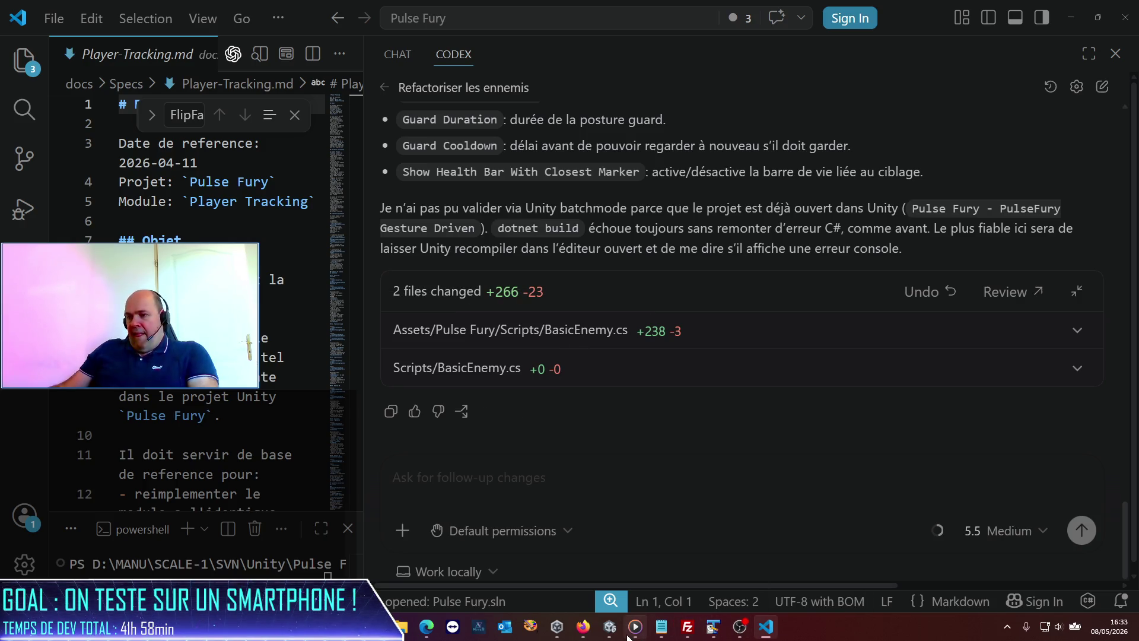
- In Unity, heighten and orbit the Scene view, then run and stop an enemy play test
click(611, 628)
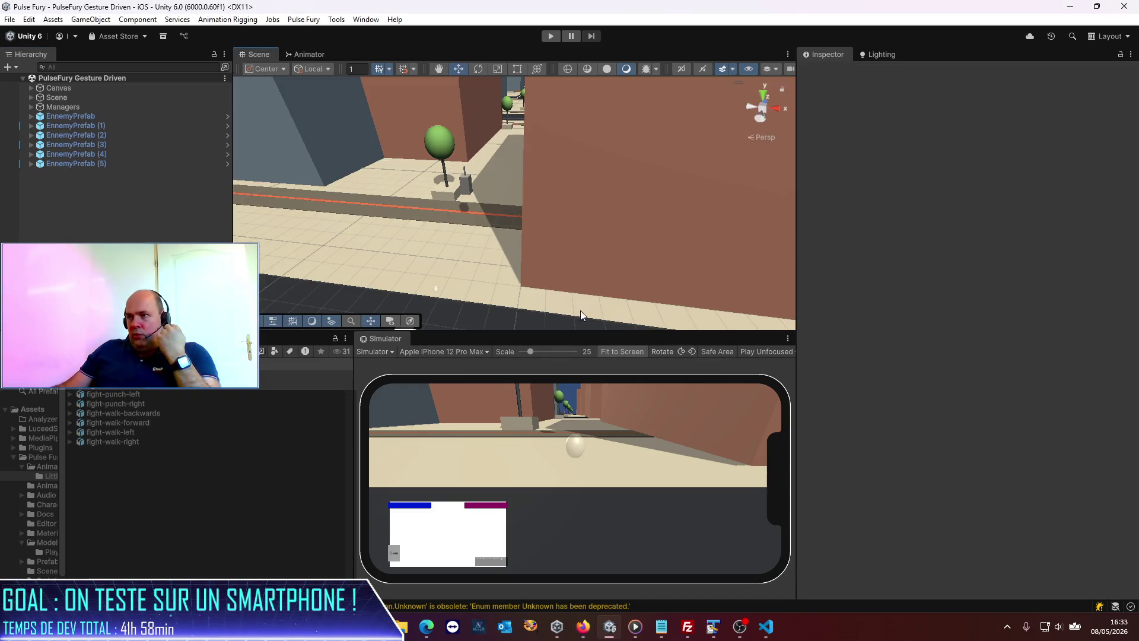
drag(543, 331, 547, 391)
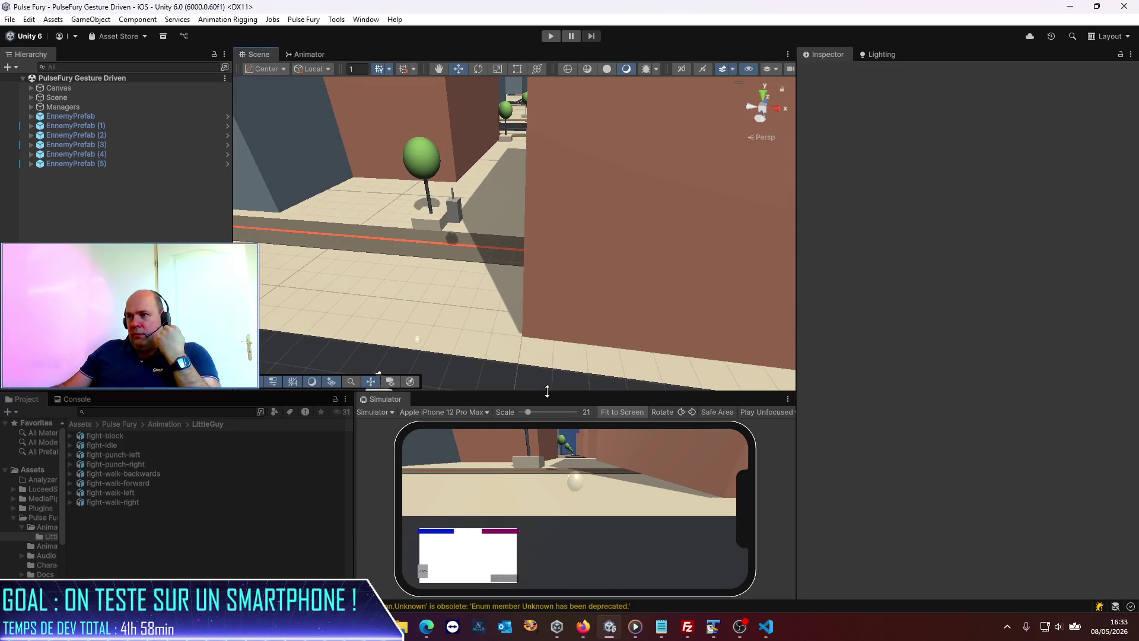
mouse_move(467, 303)
mouse_down()
mouse_move(494, 332)
mouse_move(659, 264)
mouse_move(557, 194)
mouse_up()
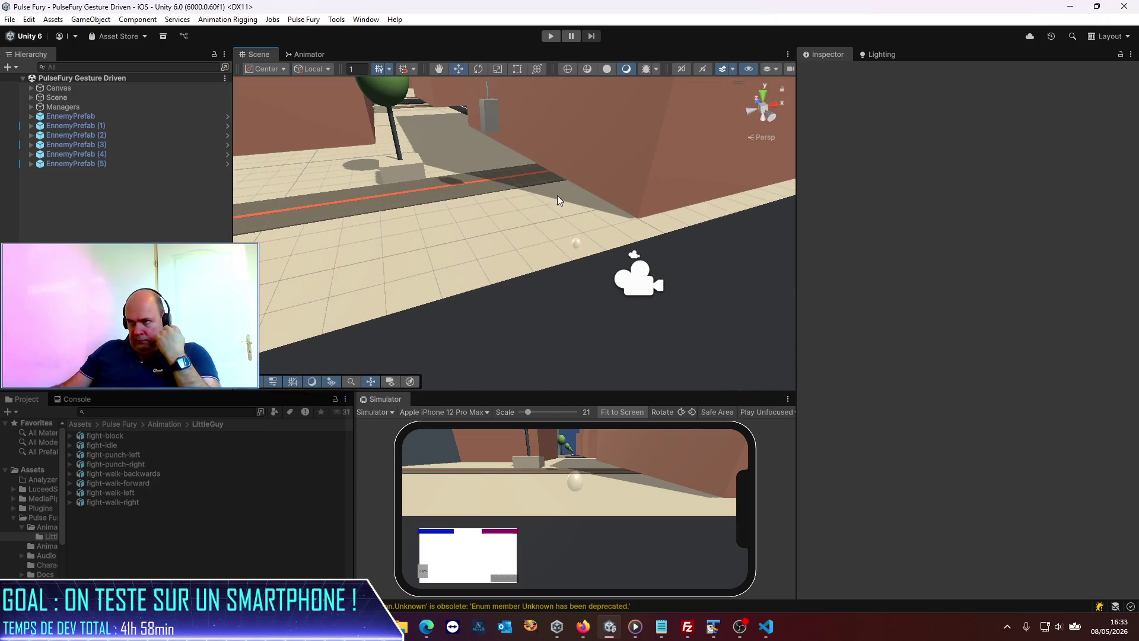
click(550, 37)
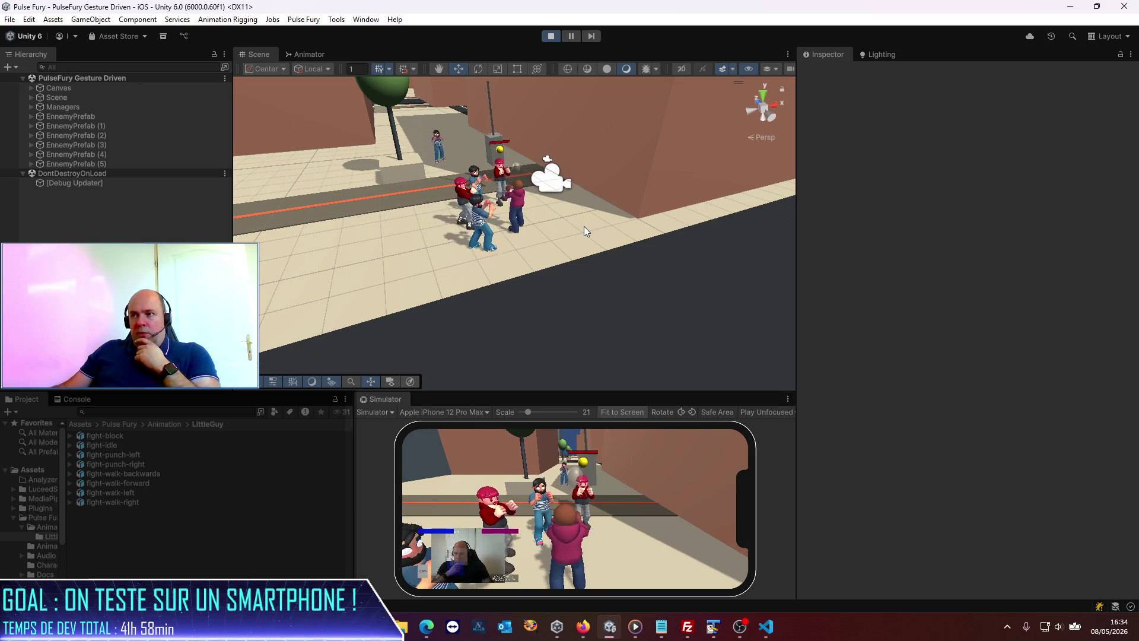
click(553, 37)
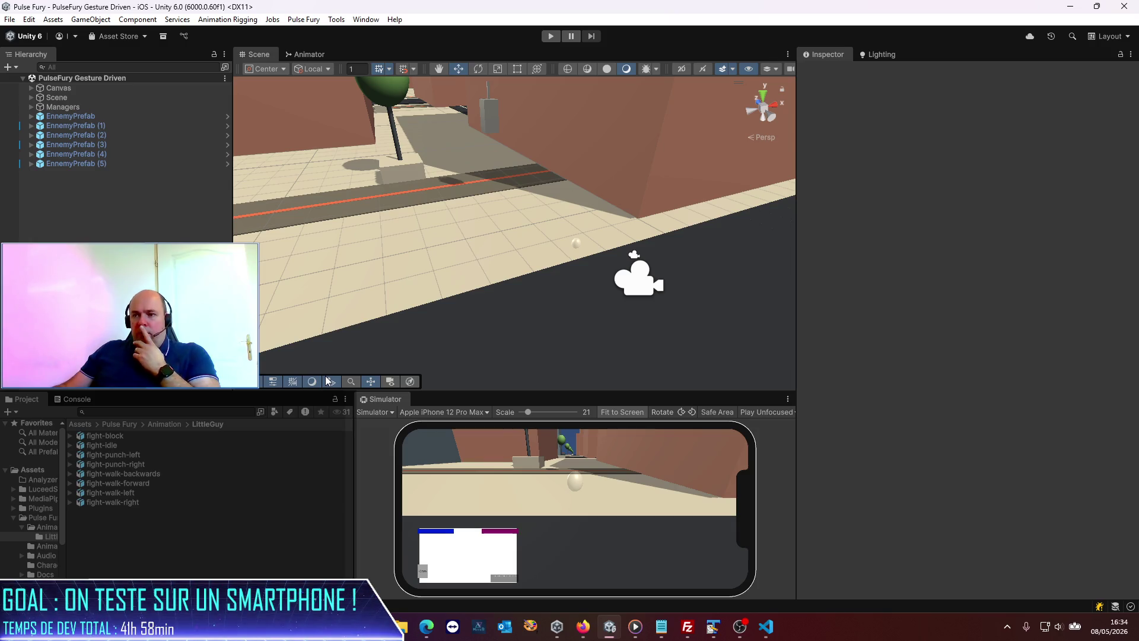
- Open BadGuyAnimator and enable and apply Loop Time on the fight-walk-forward clip
click(159, 424)
click(119, 425)
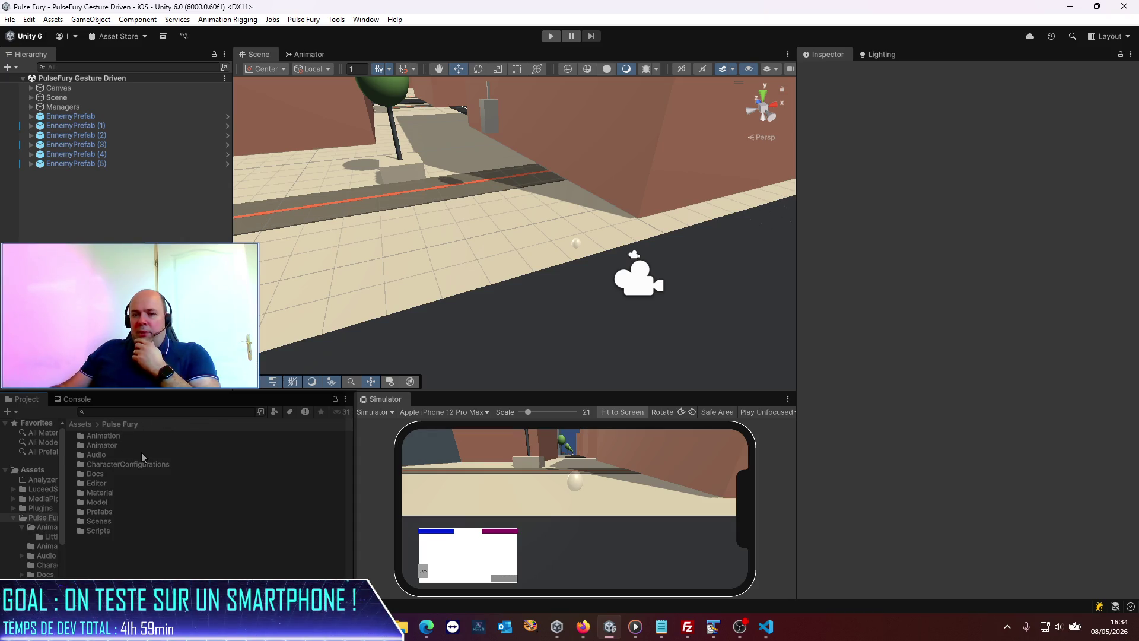
double_click(118, 447)
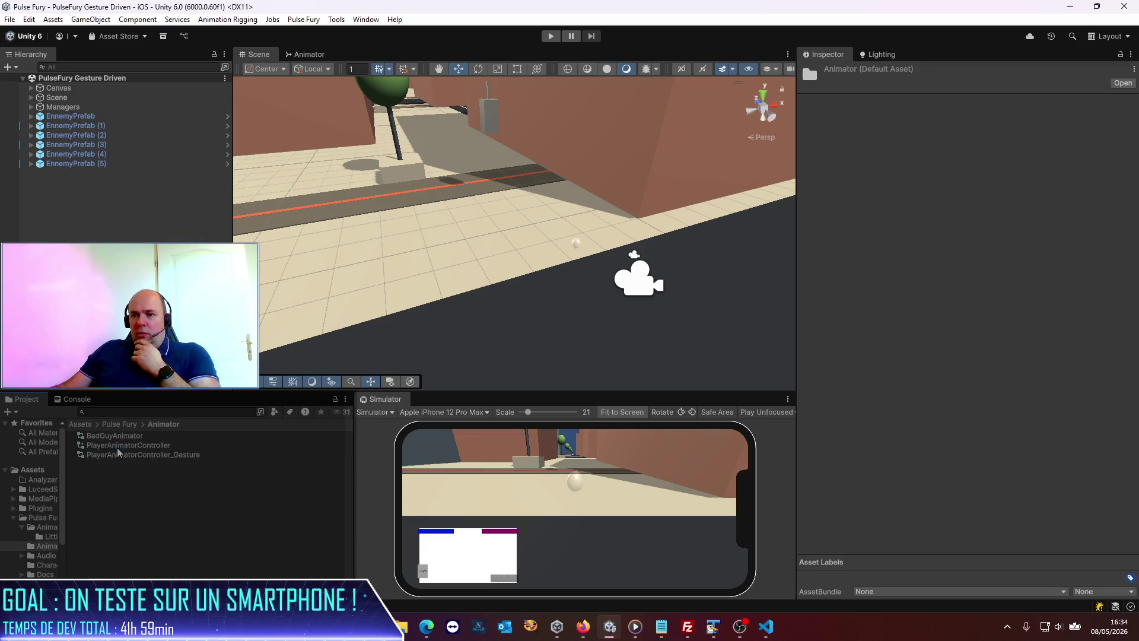
double_click(126, 434)
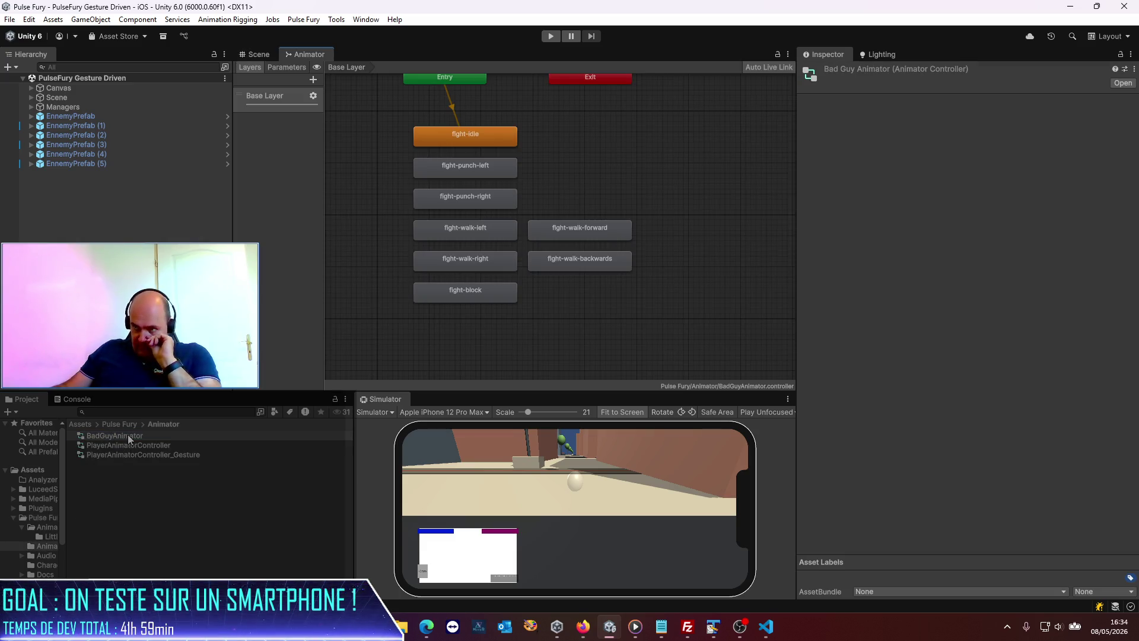
click(593, 230)
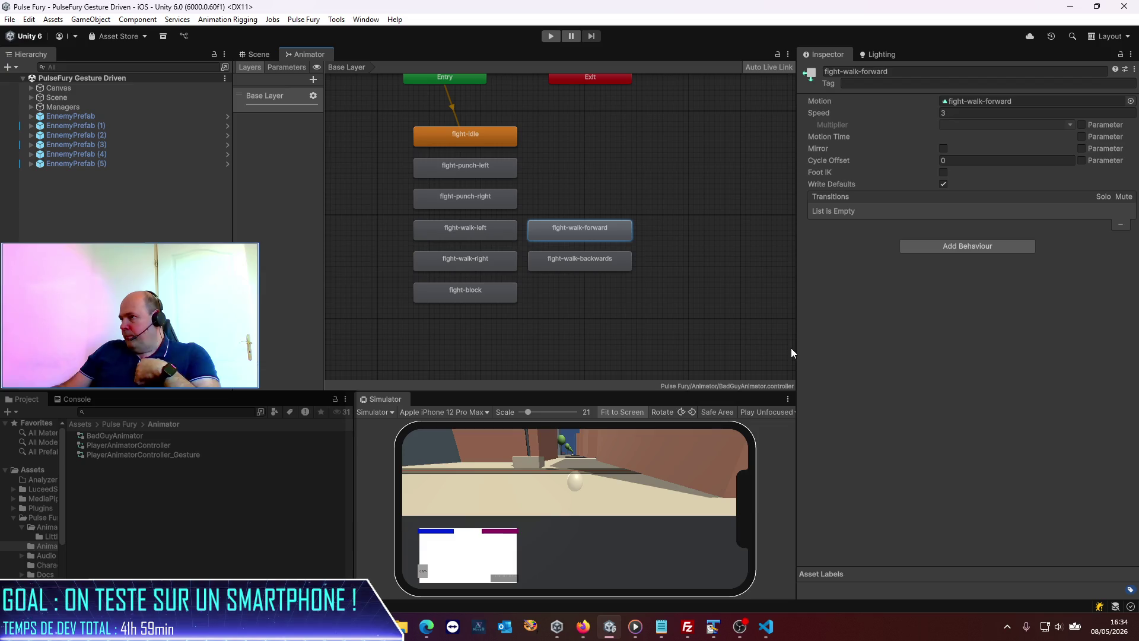
double_click(572, 233)
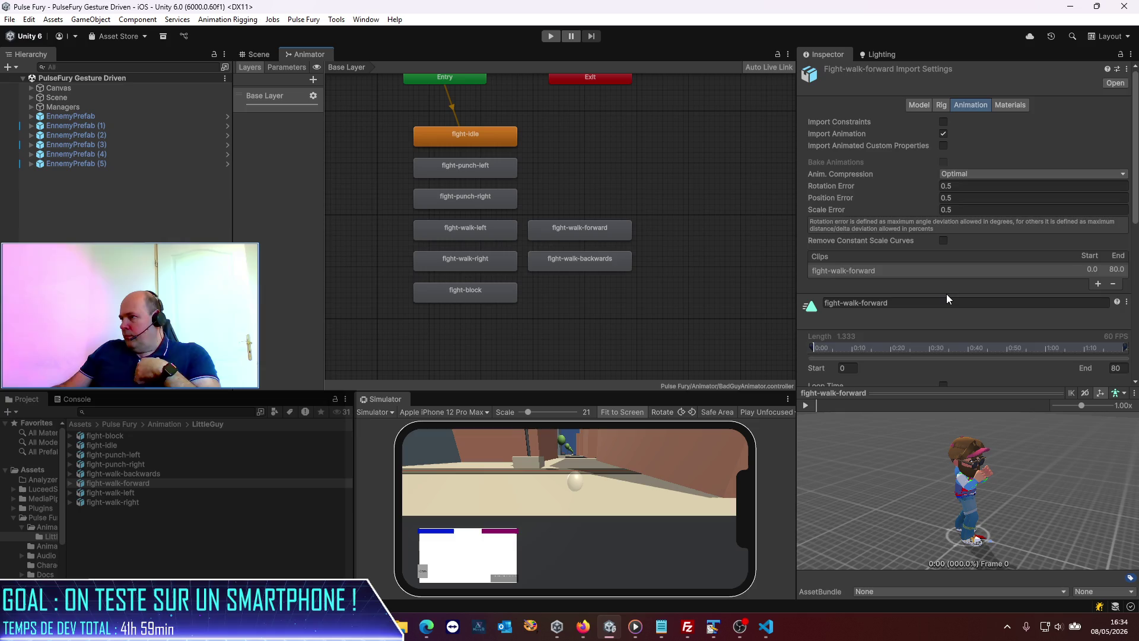
scroll(945, 294, down, 4)
click(943, 257)
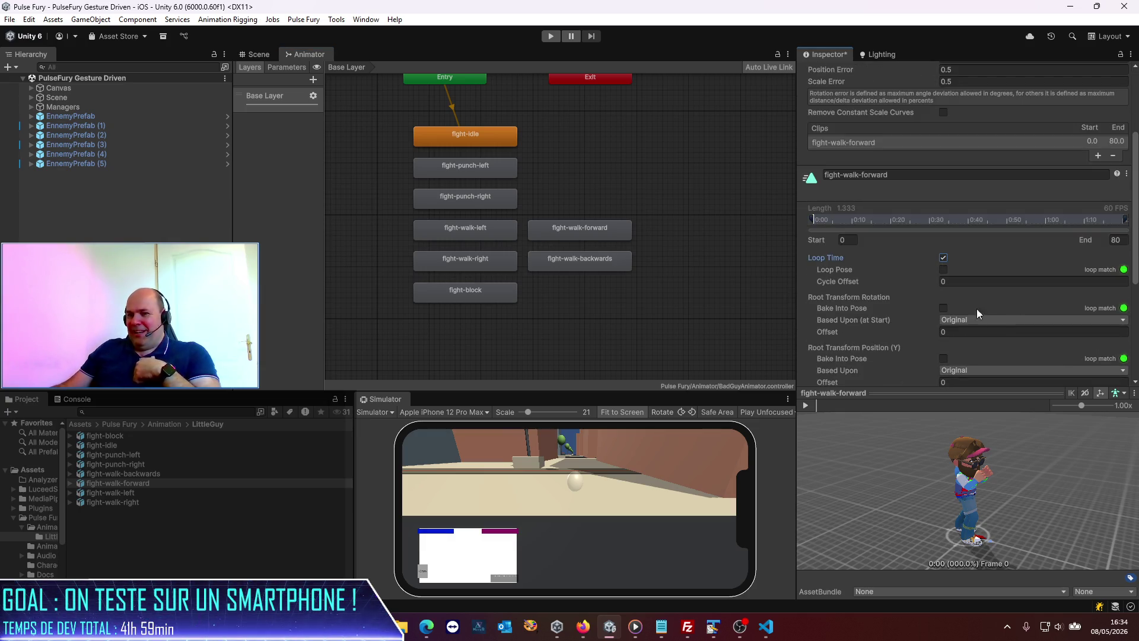
scroll(976, 309, down, 6)
scroll(1053, 286, down, 1)
click(1117, 362)
- Enable and apply Loop Time on the fight-walk-backwards clip
click(127, 495)
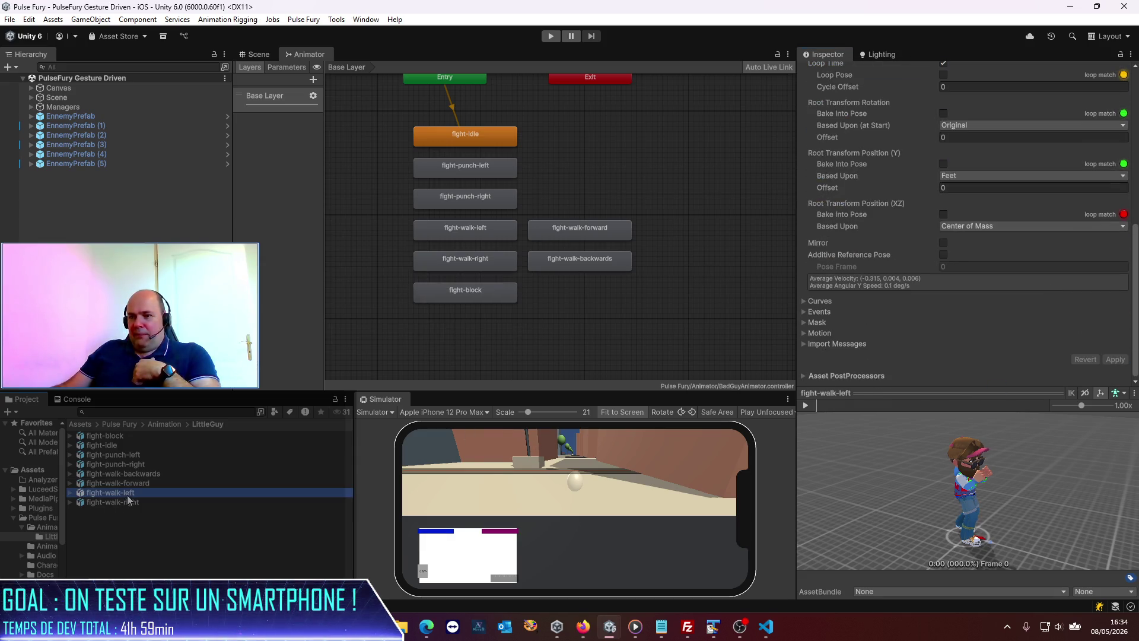
scroll(1026, 279, up, 5)
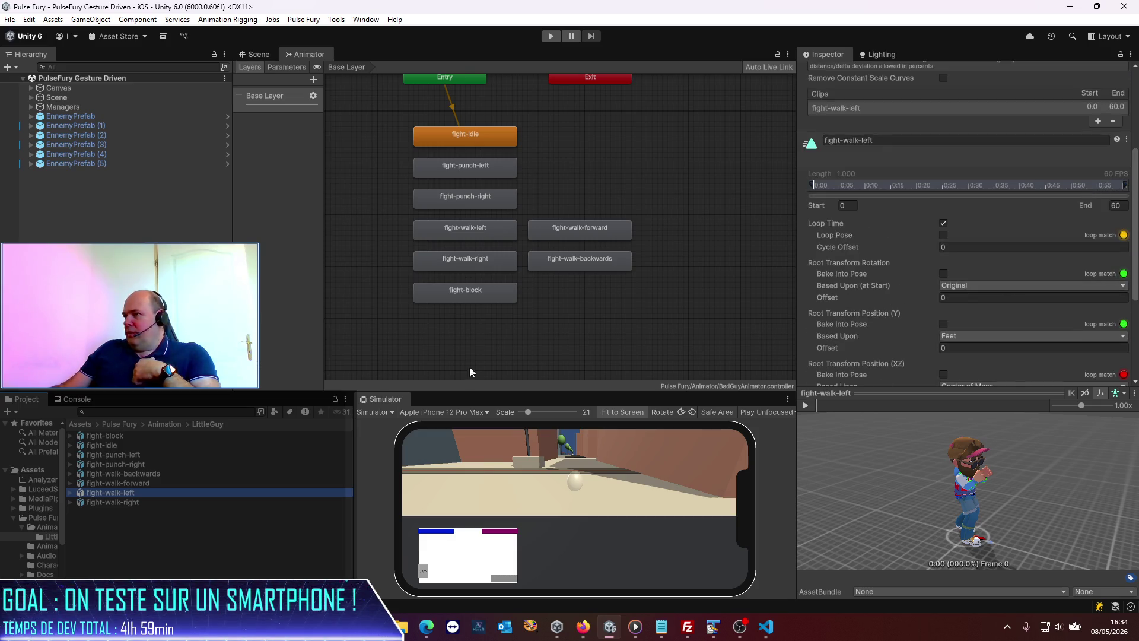
click(119, 475)
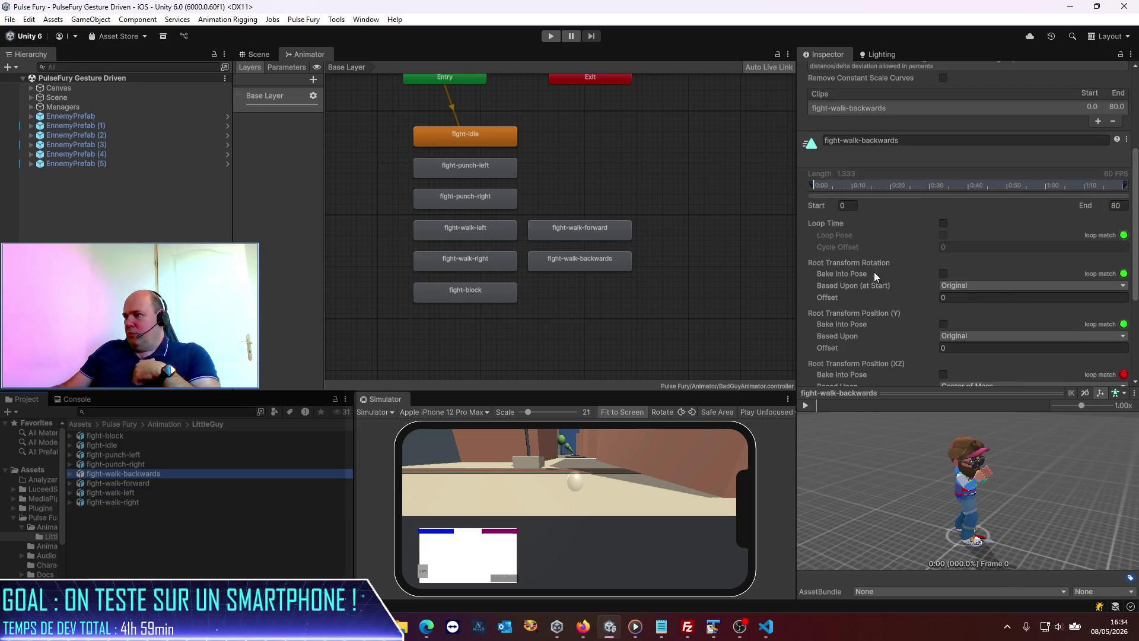
click(943, 224)
scroll(994, 290, down, 5)
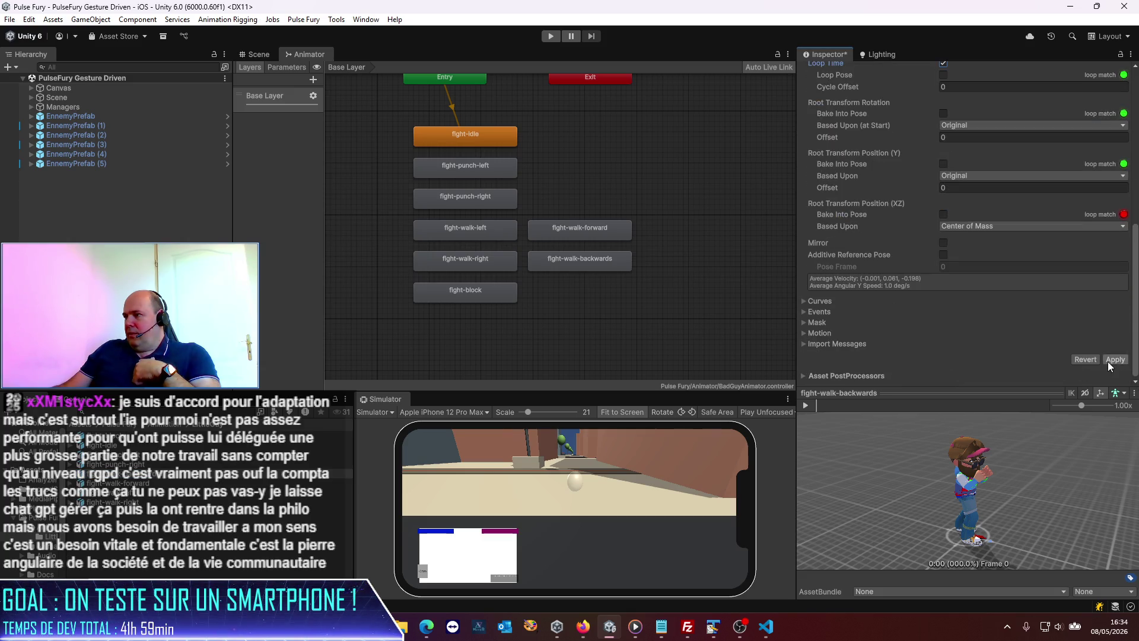
click(1109, 362)
- Review the loop settings of the fight-punch-right, fight-punch-left, fight-idle and fight-block clips
click(132, 464)
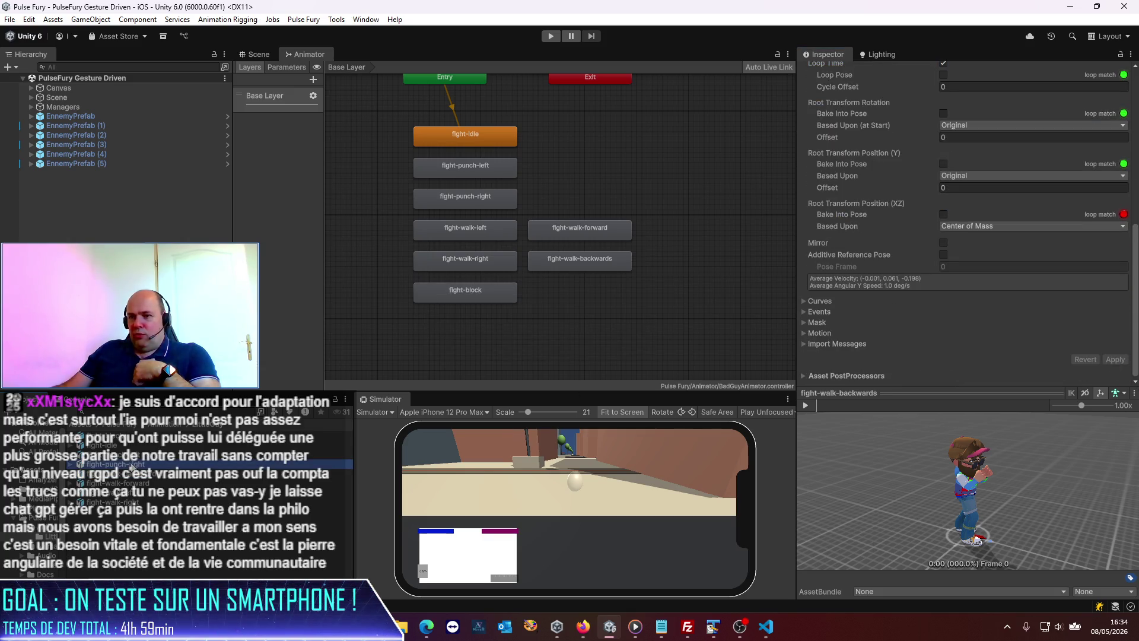
scroll(1045, 177, up, 5)
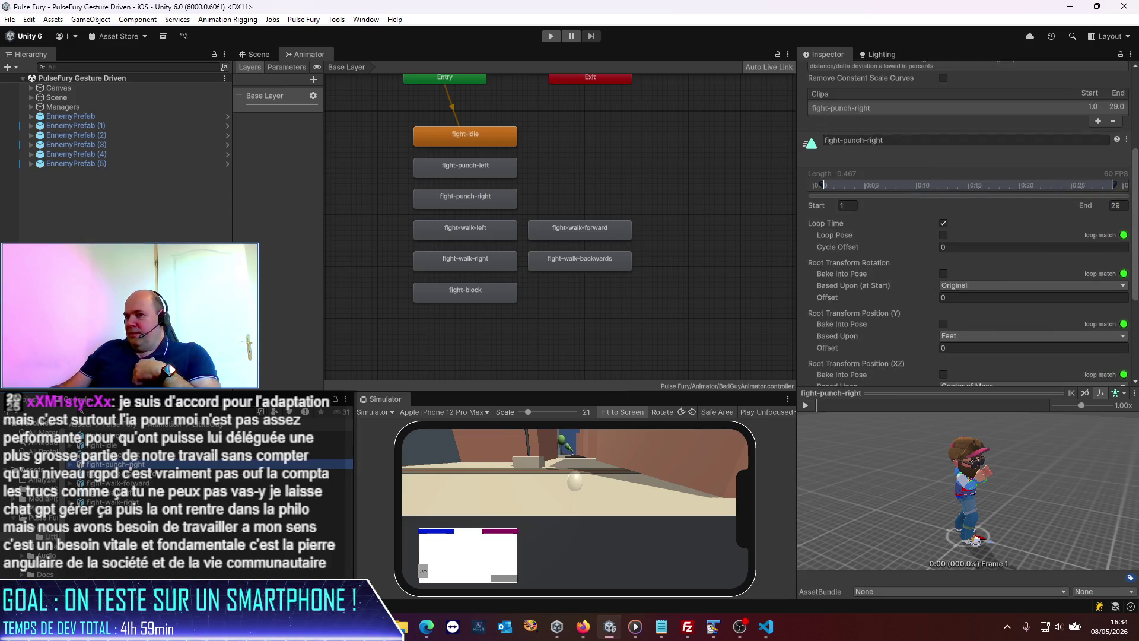
click(119, 454)
click(107, 445)
click(104, 436)
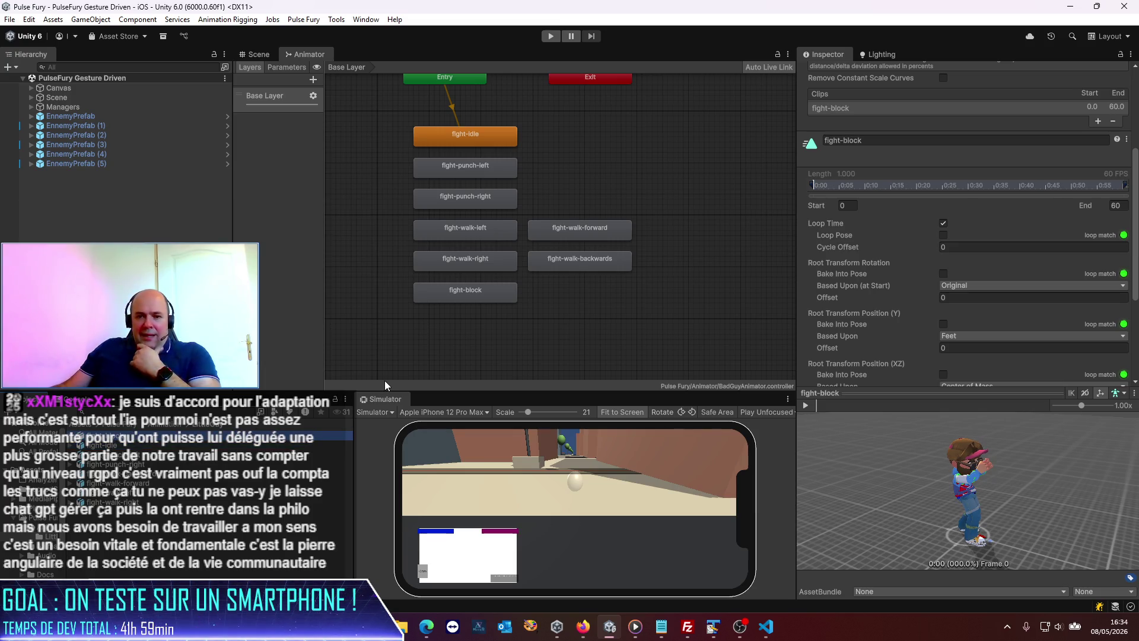